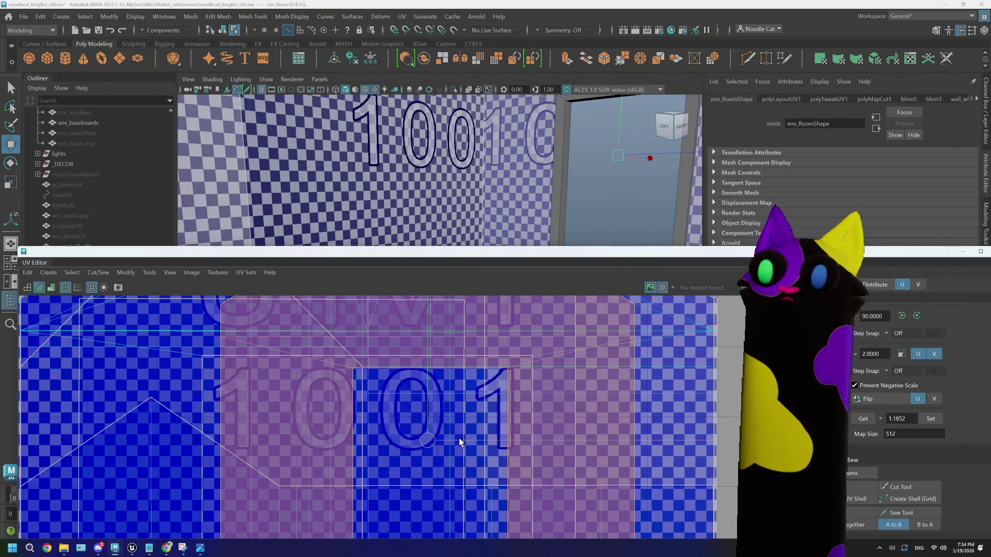
- Nudge the 1001 UV shells slightly right and down, then select the lower shell
drag(459, 441, 462, 440)
mouse_move(483, 234)
alt+mouse_down()
mouse_move(494, 173)
mouse_move(377, 243)
alt+mouse_up()
scroll(447, 409, down, 3)
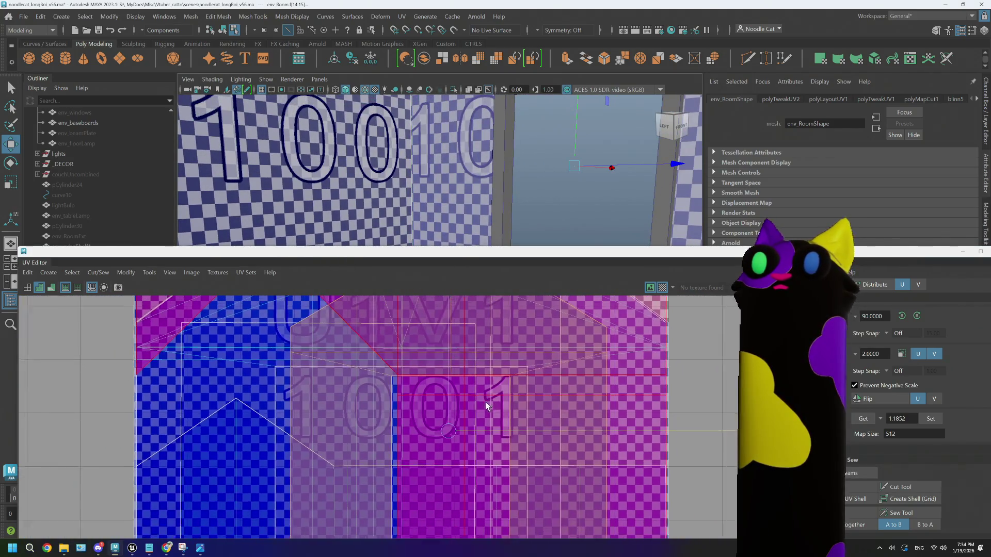
mouse_move(447, 385)
mouse_down()
mouse_move(450, 394)
mouse_move(432, 357)
mouse_up()
scroll(449, 395, down, 2)
click(433, 367)
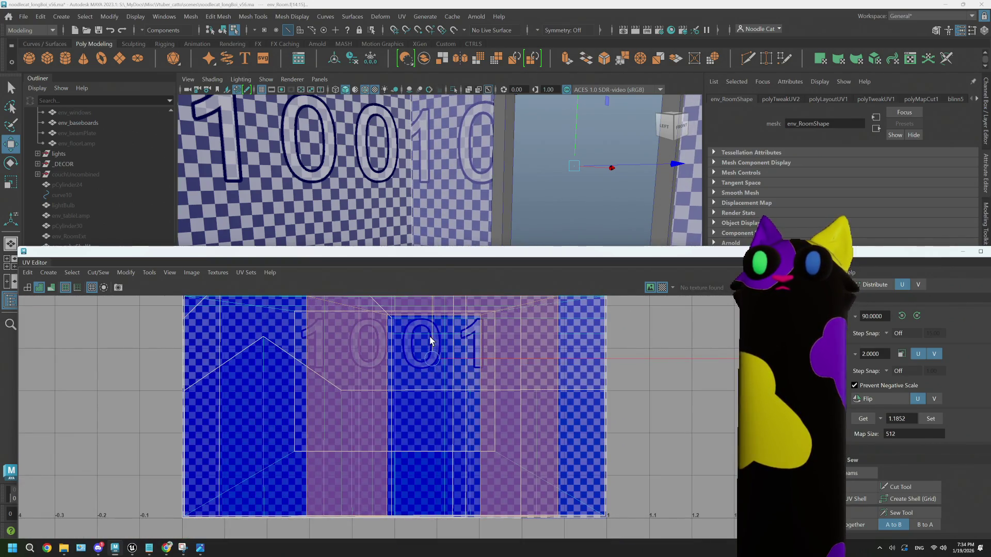
- Select the middle 1001 UV shell and close the UV Editor with the doorway in view
scroll(421, 178, up, 4)
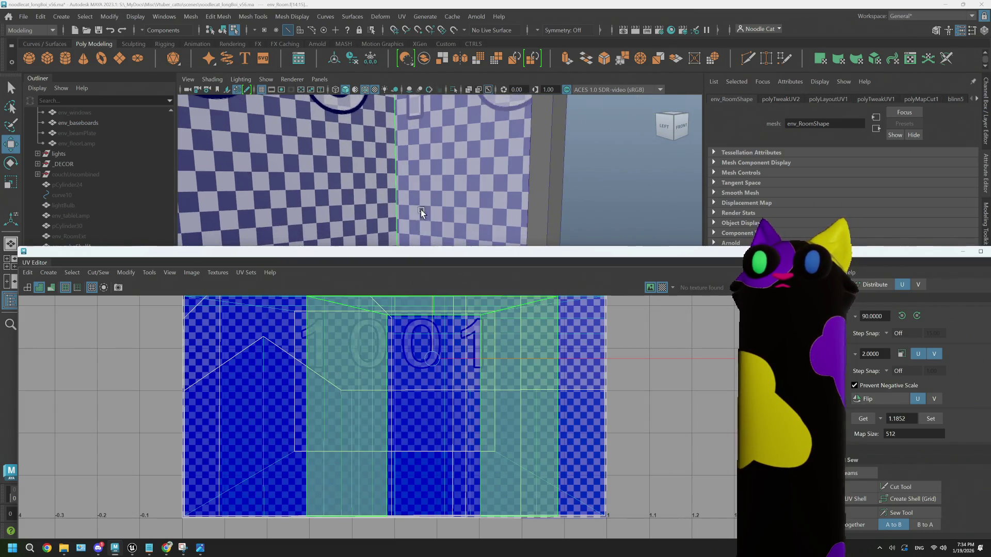
scroll(428, 335, up, 5)
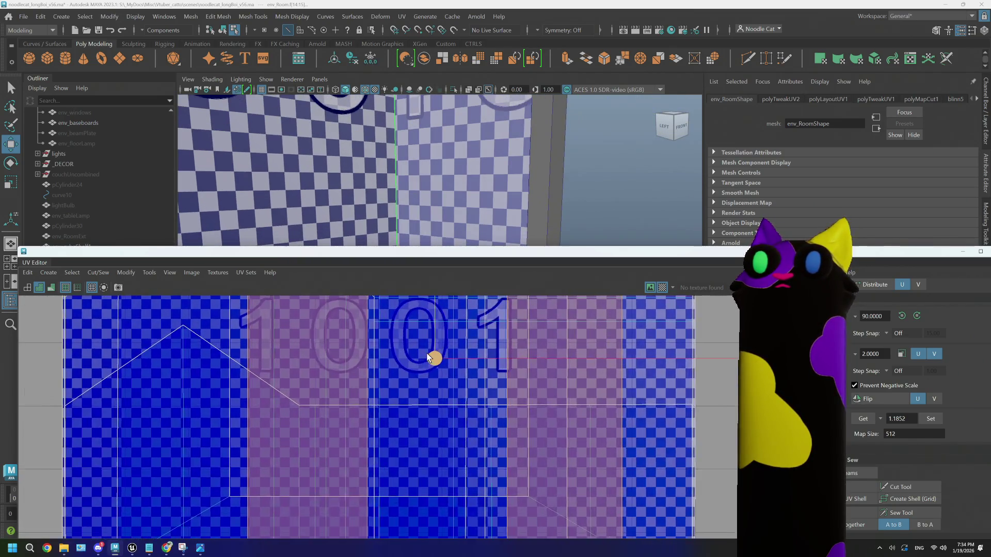
scroll(429, 343, up, 1)
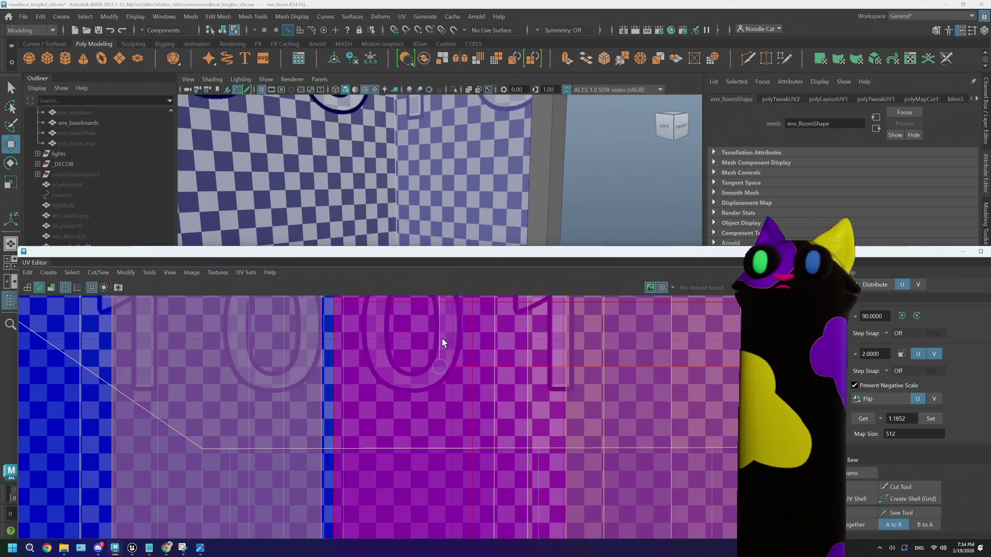
click(440, 340)
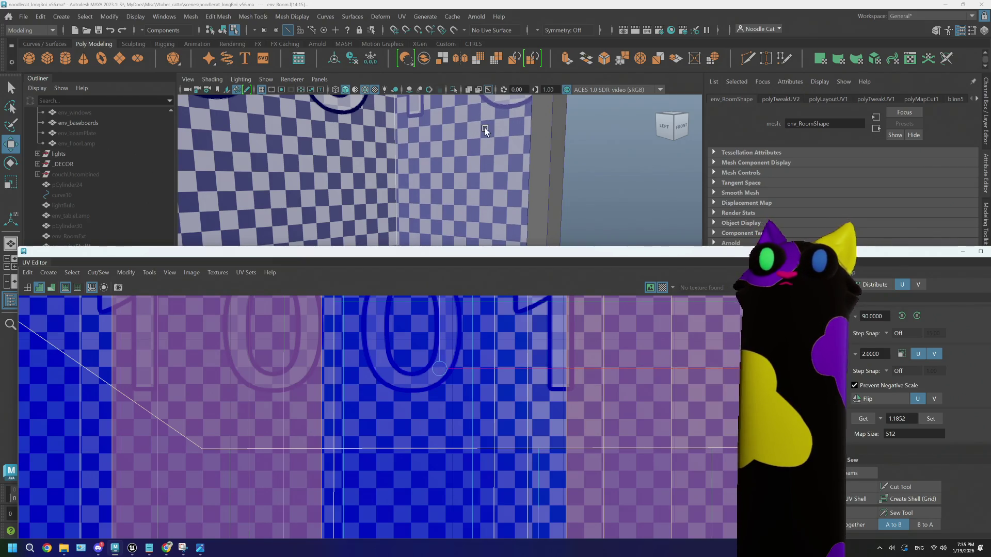
mouse_move(480, 129)
alt+mouse_down()
mouse_move(456, 175)
mouse_move(464, 172)
alt+mouse_up()
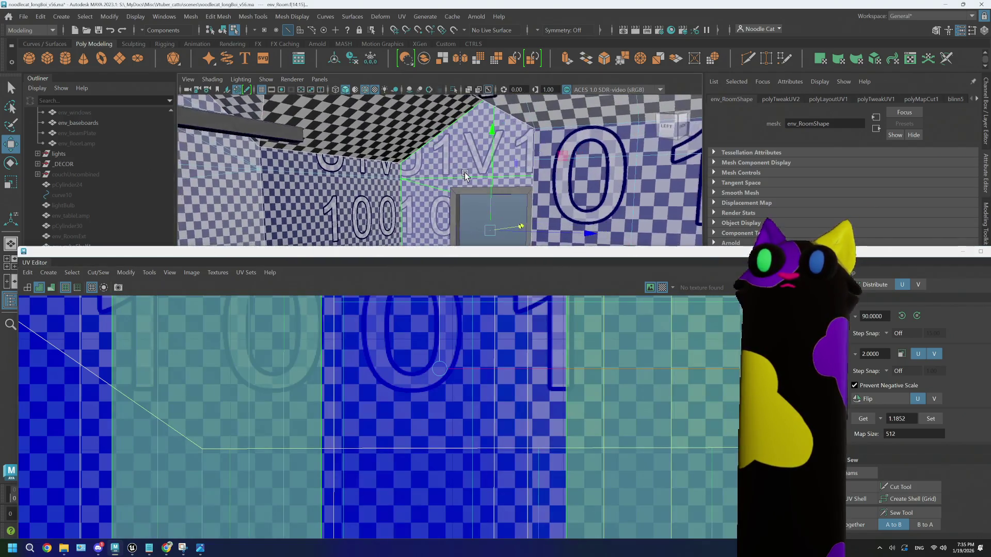
drag(465, 251, 222, 247)
click(739, 247)
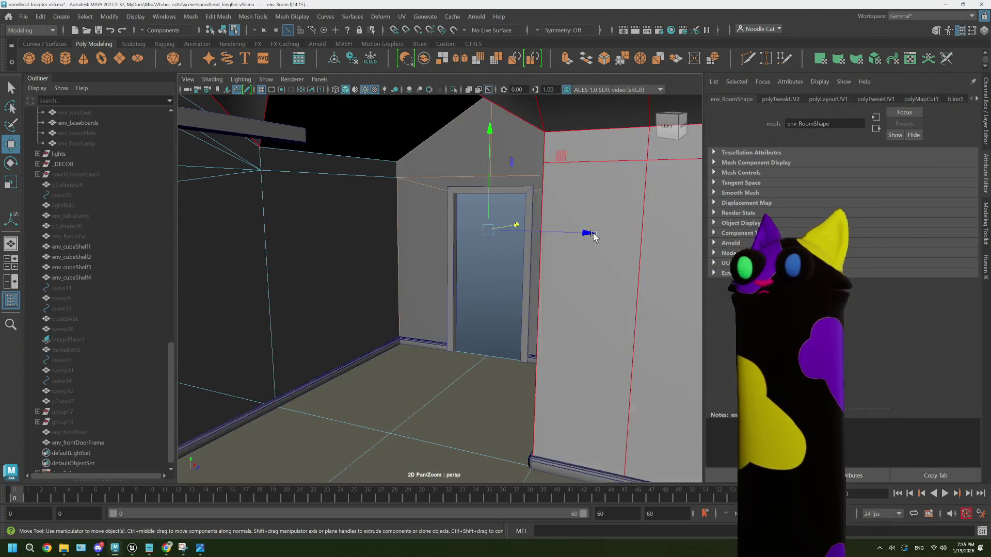
- Return to Object Mode and export the selected room over noodlecat_env_Room.fbx, confirming the replace
right_drag(471, 233, 470, 209)
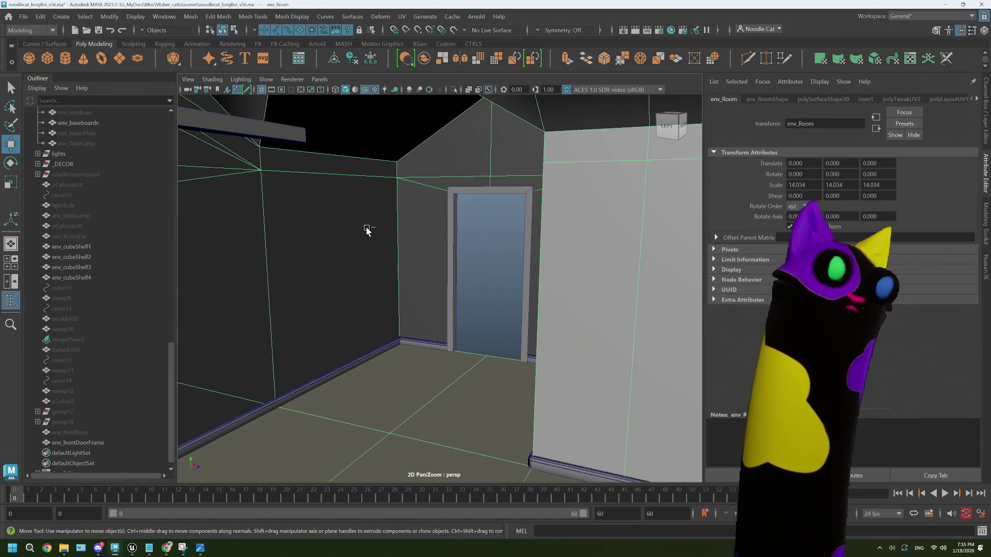
click(24, 16)
click(97, 160)
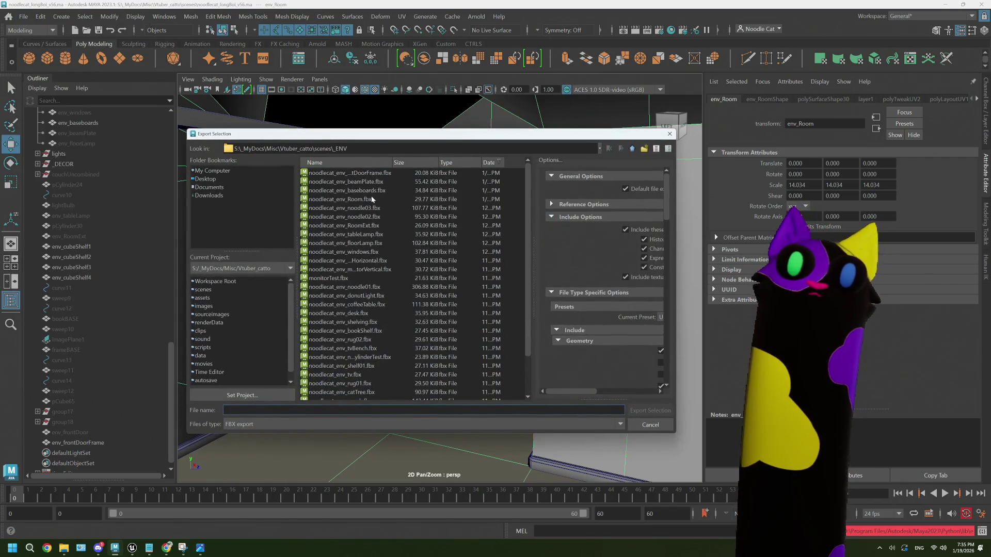
click(371, 198)
click(651, 411)
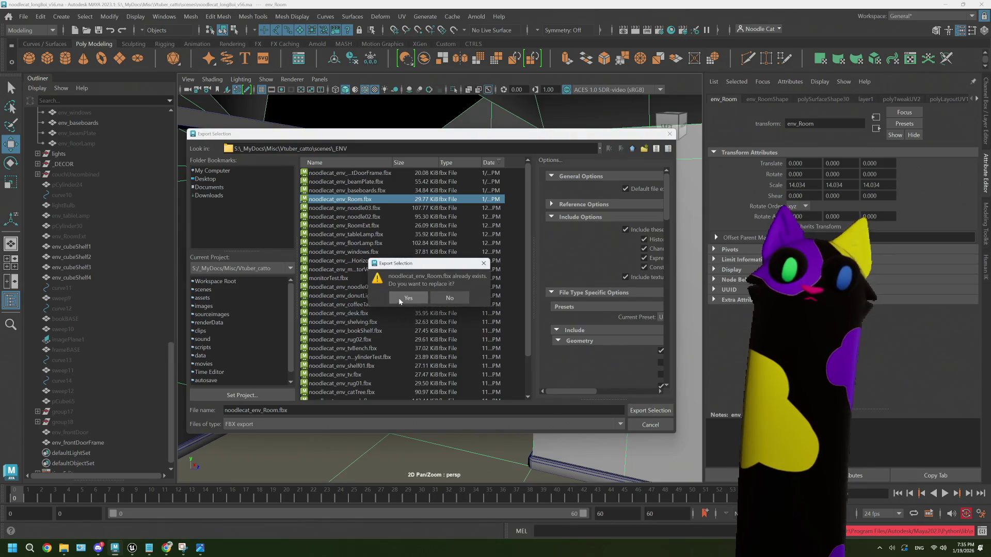
click(407, 298)
mouse_move(133, 548)
click(110, 509)
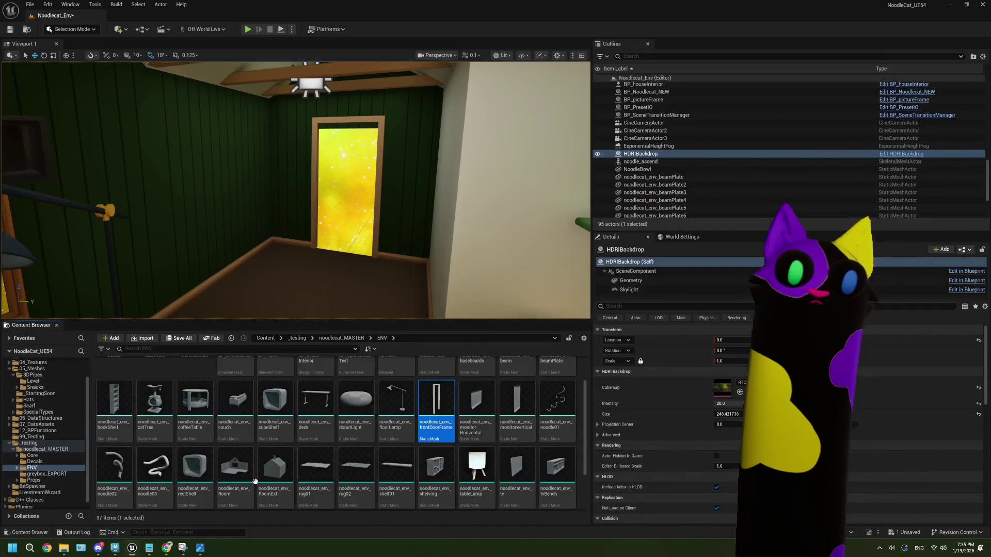
- Reimport the Room mesh in Unreal and look around its ceiling, window and door
click(244, 473)
right_click(244, 474)
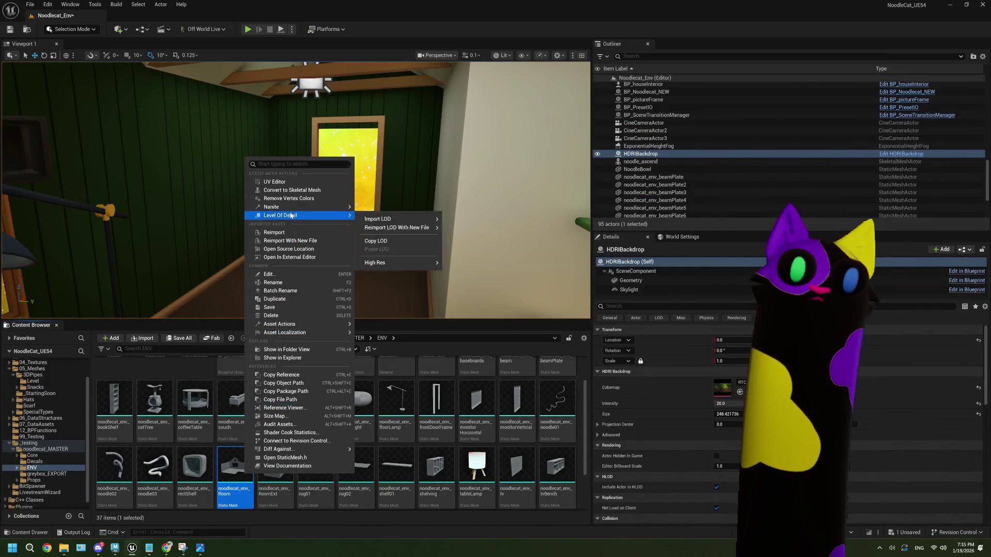
click(289, 231)
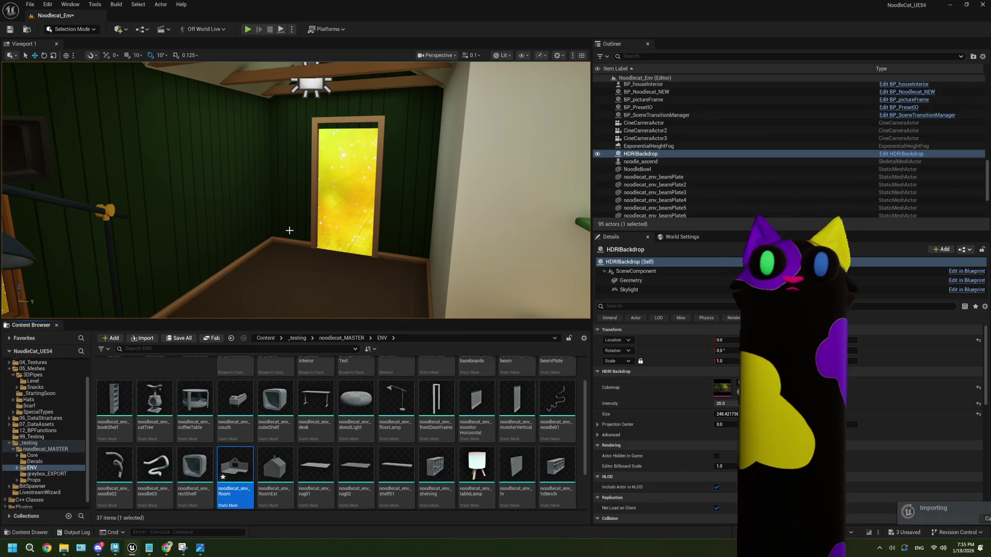
right_drag(290, 231, 240, 230)
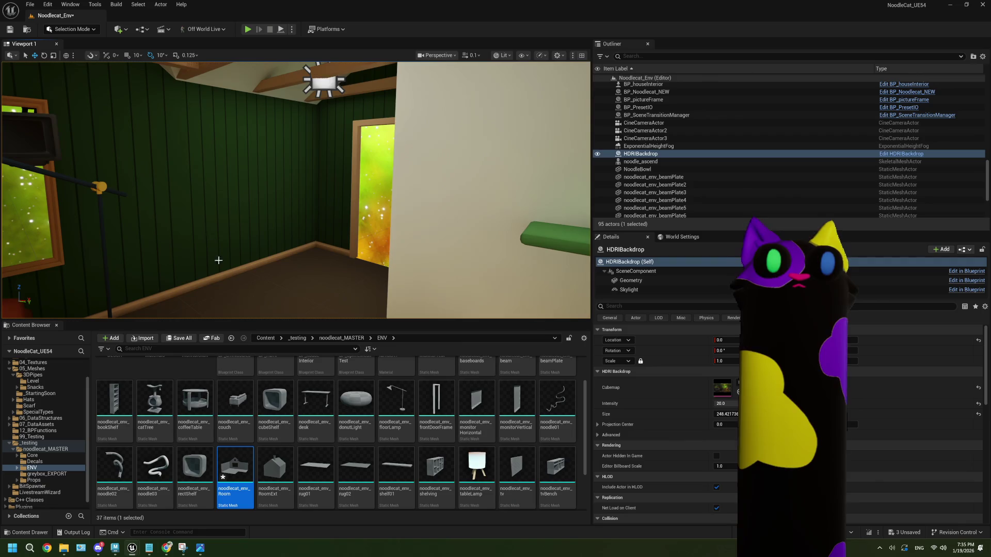
click(180, 240)
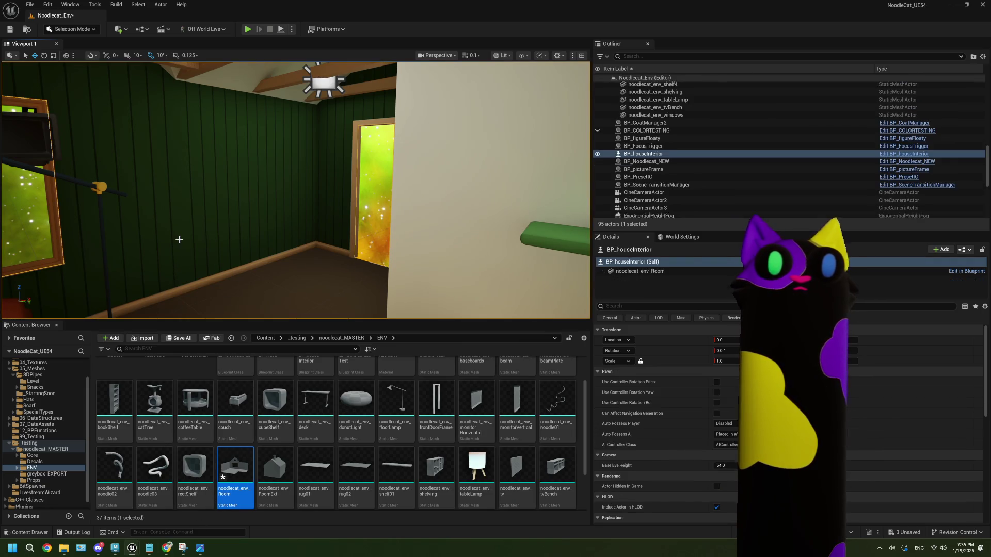
right_drag(203, 218, 92, 182)
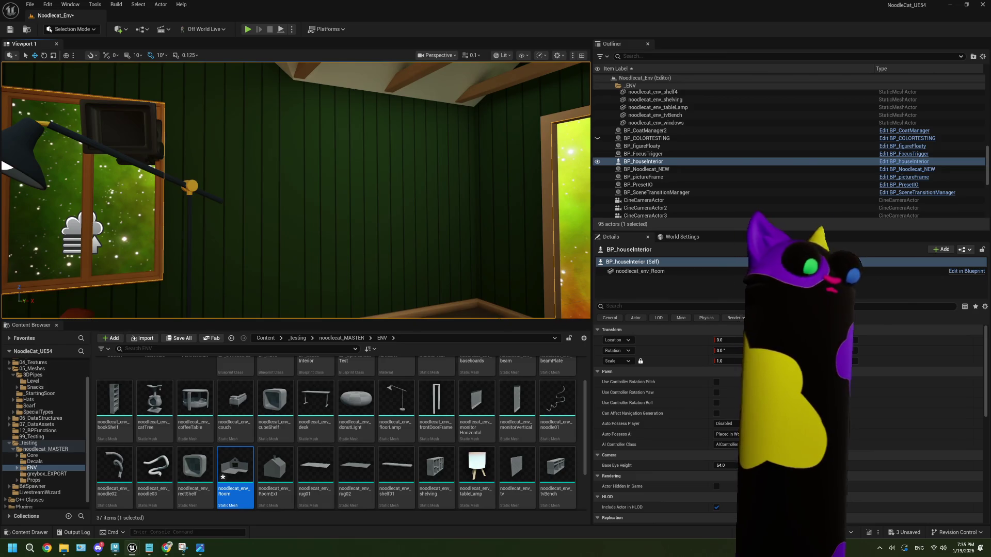
- Bring Maya forward, return it to object selection, then minimize it back to Unreal
mouse_move(136, 553)
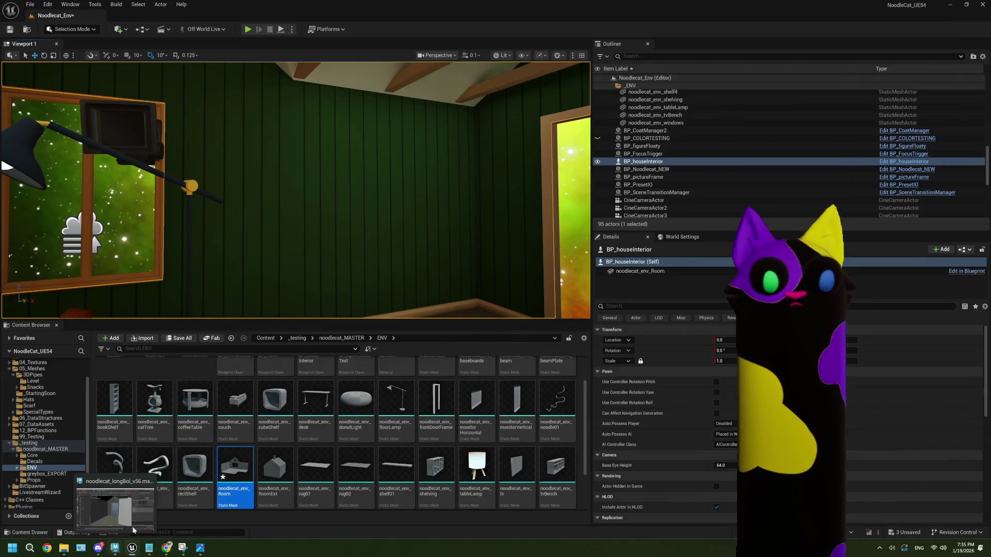
click(137, 516)
mouse_move(408, 301)
alt+mouse_down()
mouse_move(317, 308)
mouse_move(402, 305)
alt+mouse_up()
right_drag(424, 252, 461, 238)
key(backslash)
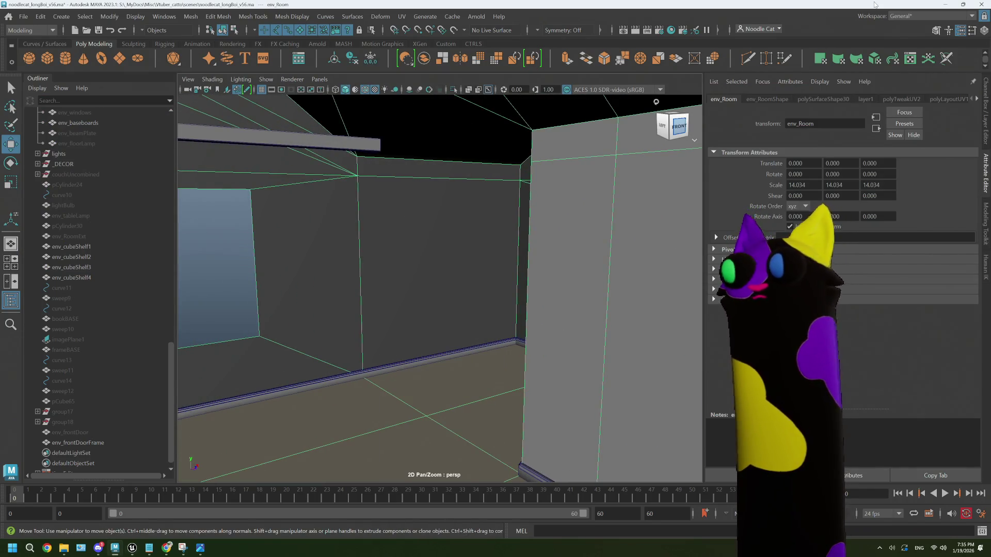
click(946, 5)
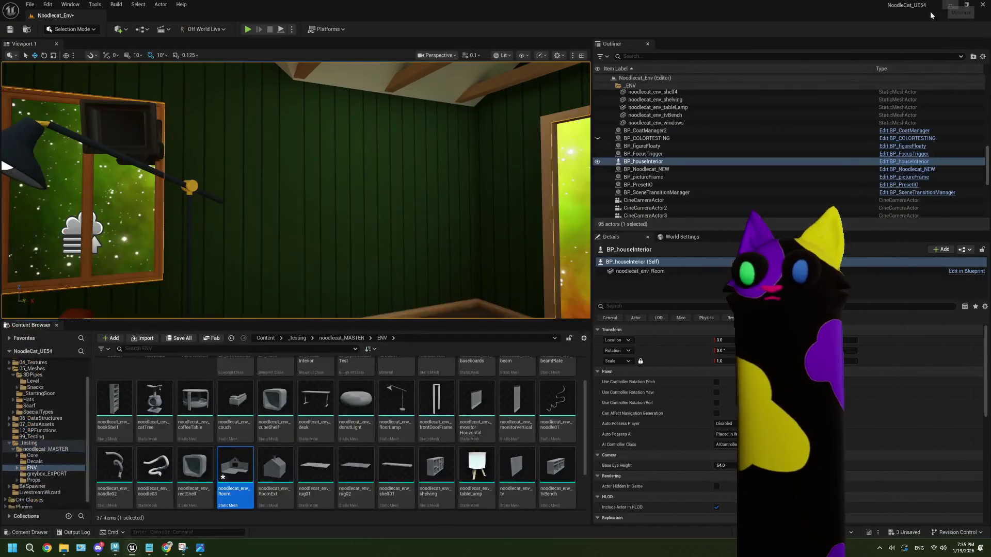
- Move the Unreal camera back to face the glowing doorway, then return to Maya
mouse_move(435, 202)
right_down()
mouse_move(395, 194)
mouse_move(455, 194)
right_up()
click(395, 194)
key(Down)
mouse_move(115, 548)
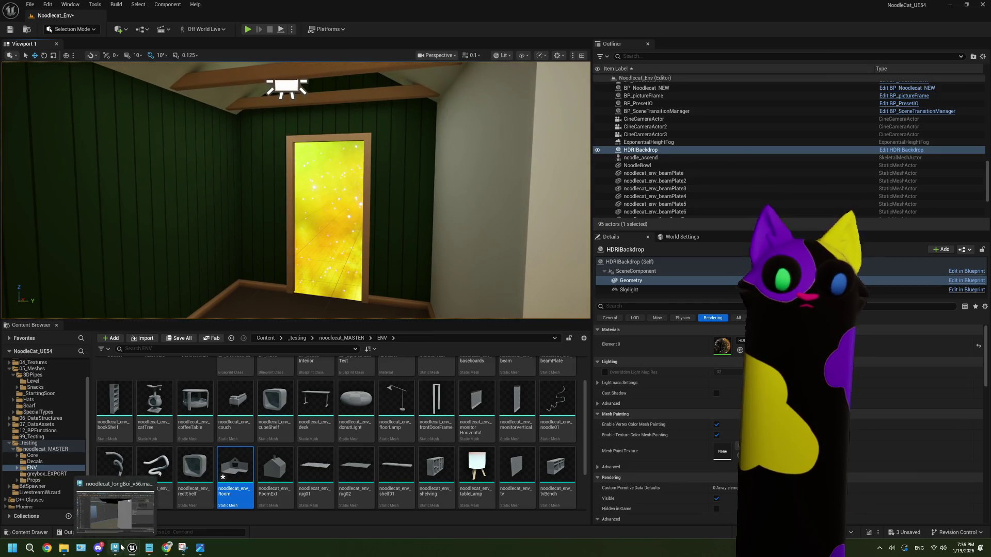
mouse_move(168, 544)
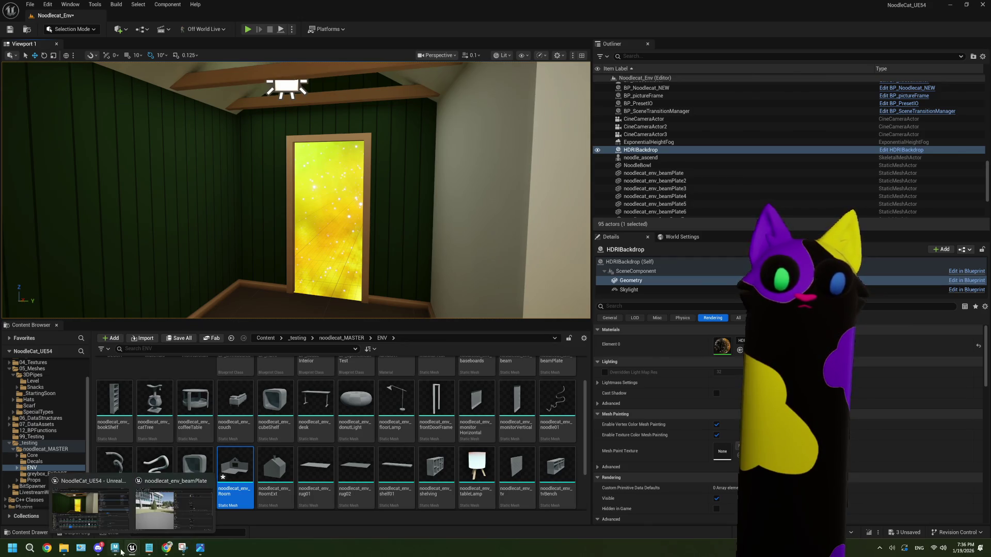
click(140, 532)
alt+drag(385, 279, 444, 307)
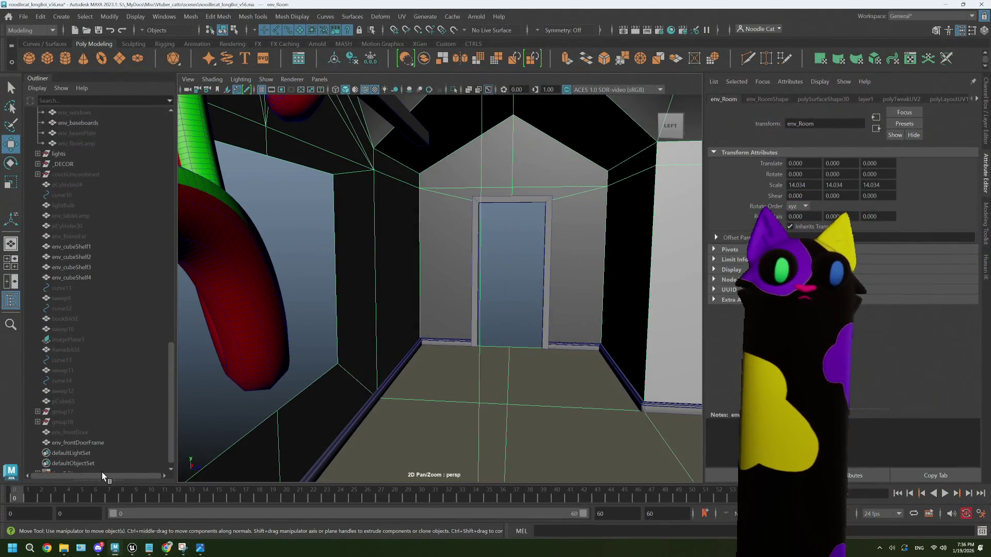
- Select env_frontDoor in the Outliner, frame it from the side, and pick Multi-Cut
click(78, 443)
click(85, 434)
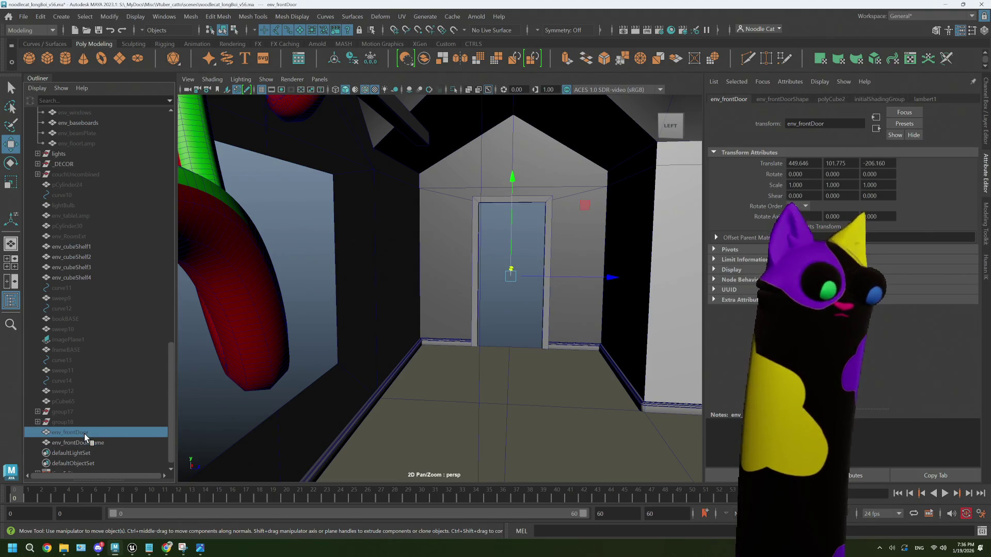
key(f)
mouse_move(458, 328)
alt+mouse_down()
mouse_move(471, 336)
mouse_move(458, 332)
mouse_move(485, 323)
mouse_move(504, 291)
mouse_move(495, 270)
alt+mouse_up()
mouse_move(495, 271)
alt+mouse_down()
mouse_move(494, 259)
mouse_move(464, 310)
mouse_move(447, 307)
mouse_move(491, 308)
mouse_move(409, 303)
mouse_move(513, 308)
mouse_move(464, 323)
mouse_move(448, 298)
alt+mouse_up()
key(f)
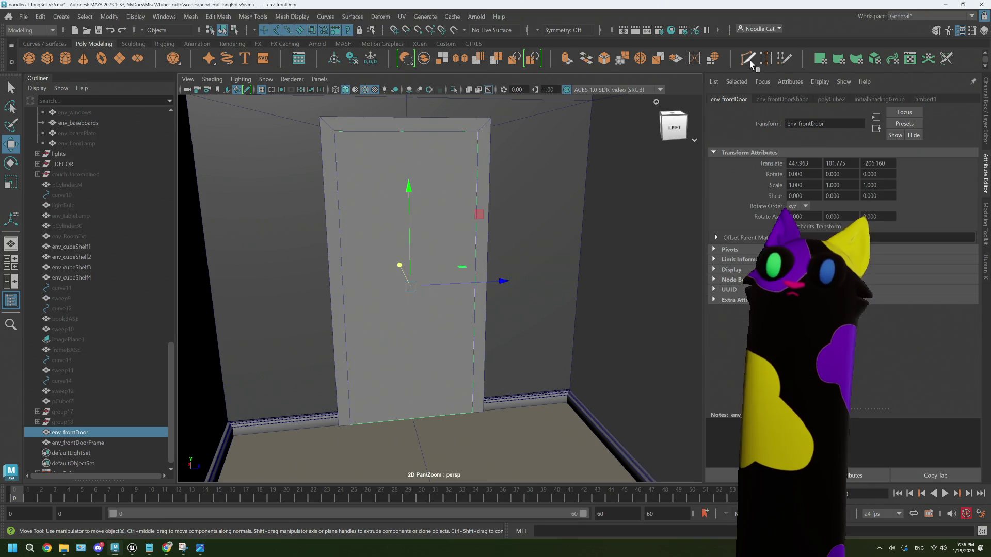
click(752, 63)
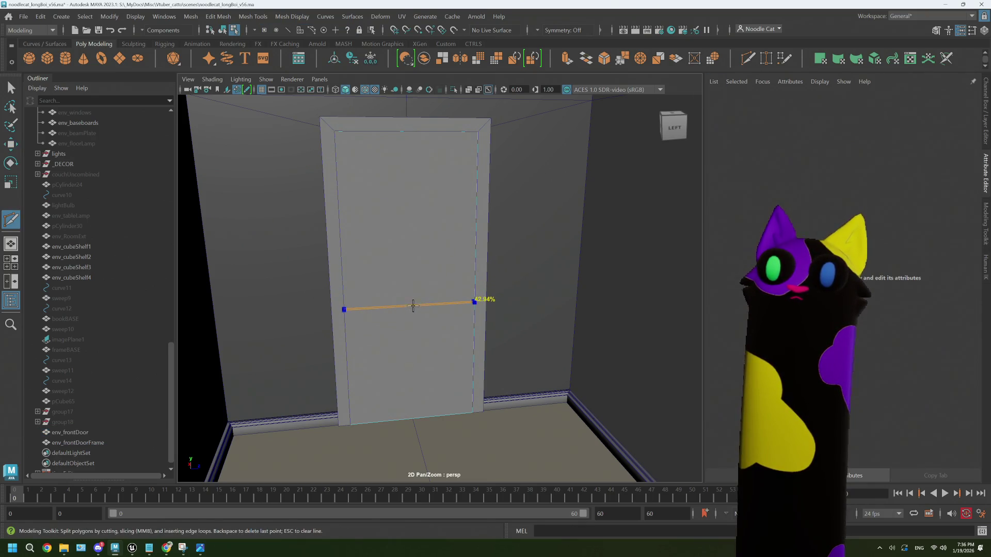
- Select the door's lower face in face mode and extrude it with Ctrl+E
right_click(397, 345)
click(405, 281)
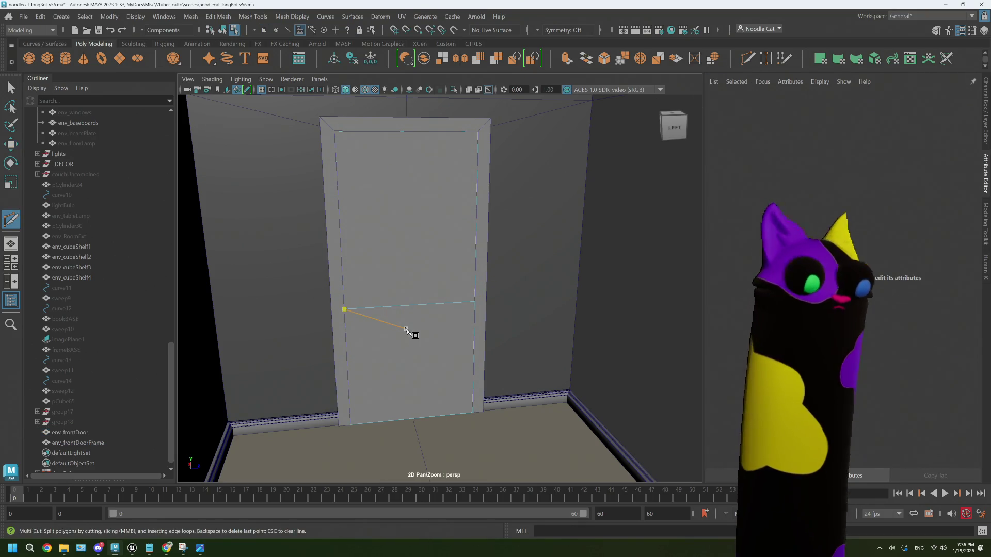
key(q)
click(402, 271)
mouse_move(403, 271)
alt+mouse_down()
mouse_move(353, 326)
mouse_move(427, 339)
alt+mouse_up()
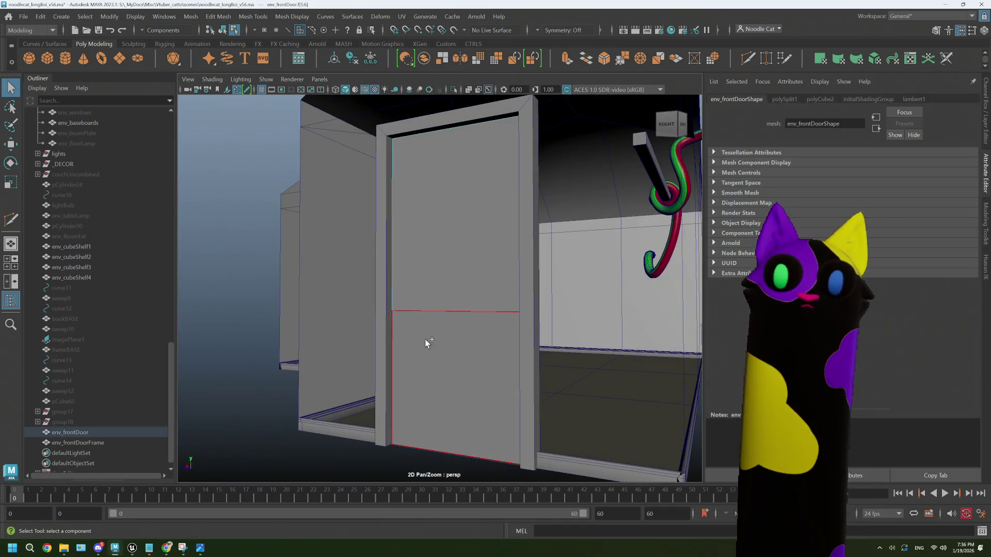
alt+drag(527, 308, 451, 307)
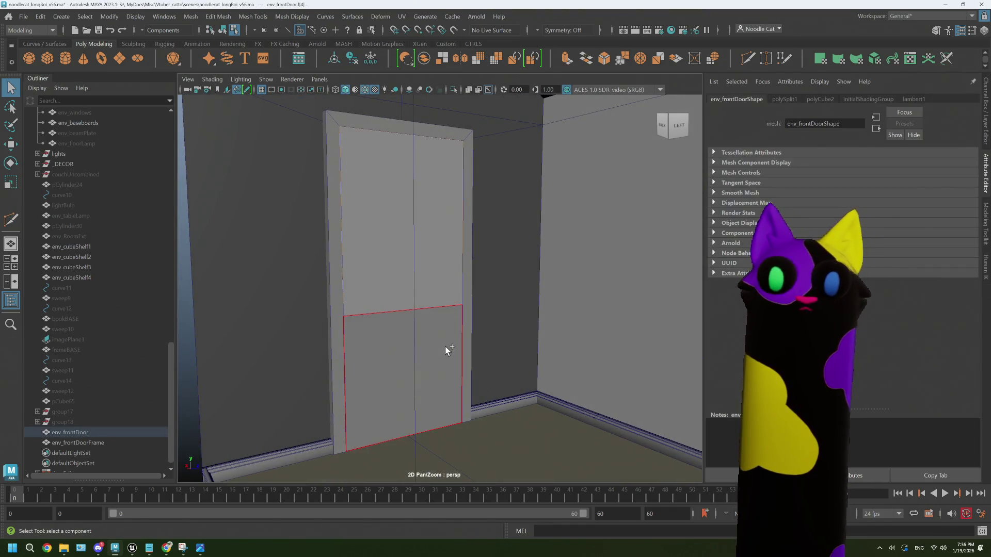
key(ctrl+e)
alt+drag(446, 350, 402, 361)
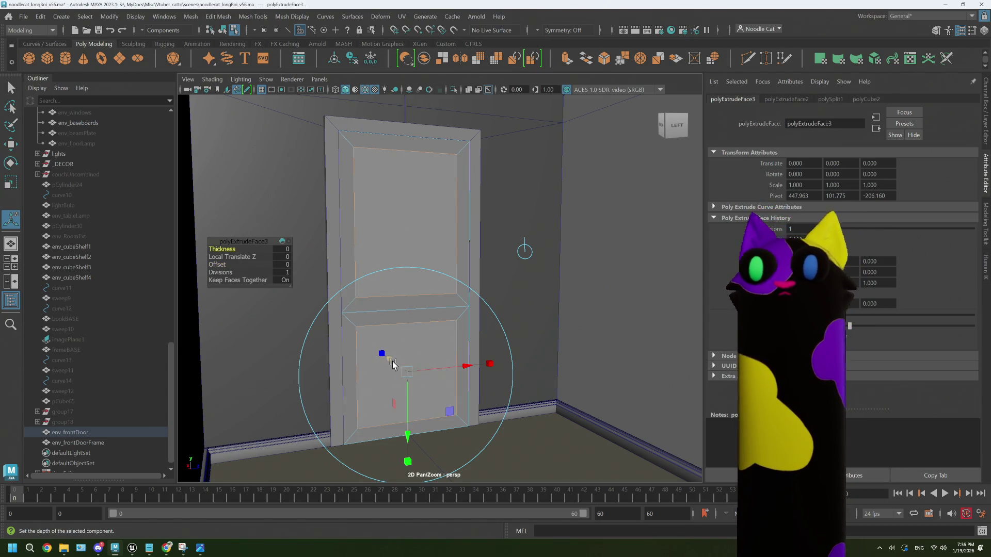
- Increase the extrusion's inset Offset to form two framed panels, viewed from the front
mouse_move(389, 359)
mouse_down()
mouse_move(365, 336)
mouse_move(421, 333)
mouse_move(411, 343)
mouse_up()
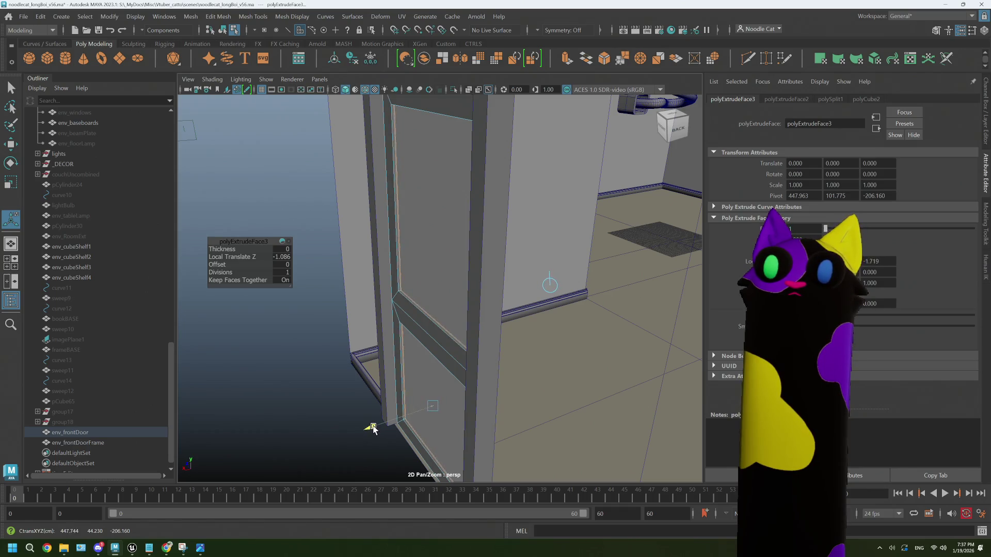
mouse_move(372, 429)
alt+mouse_down()
mouse_move(395, 449)
mouse_move(427, 344)
alt+mouse_up()
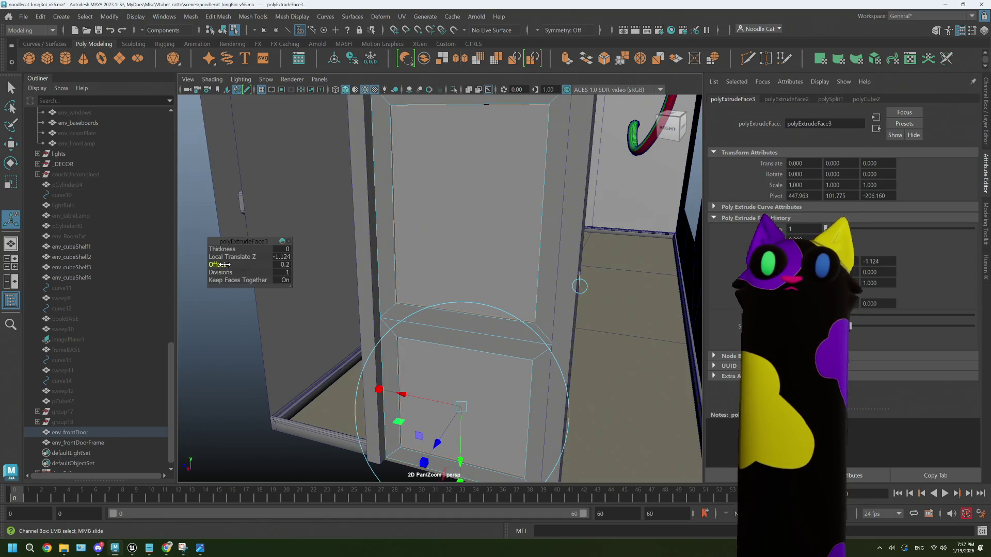
drag(226, 264, 229, 263)
alt+drag(438, 201, 347, 199)
scroll(392, 186, down, 3)
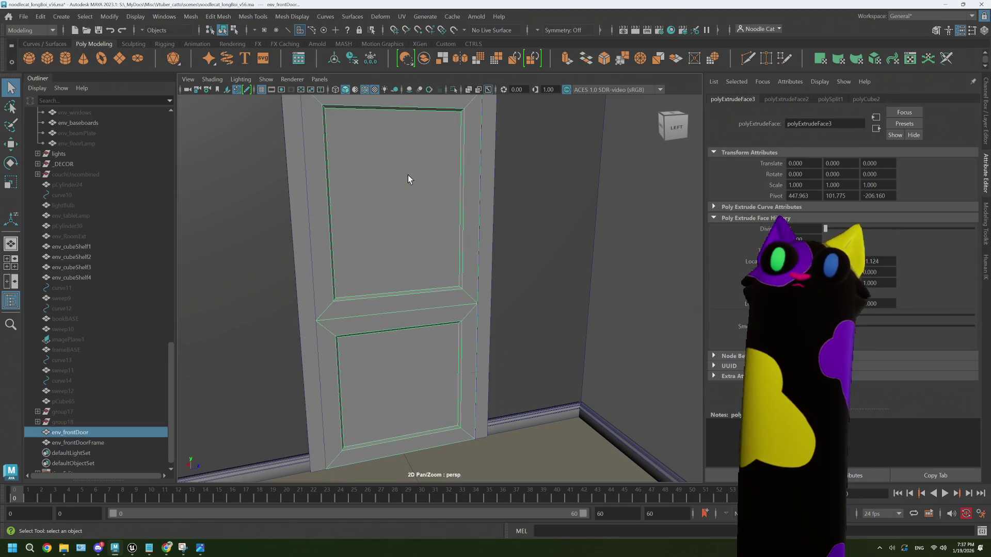
- Finish the face edit, select the front door, and frame it
click(514, 261)
mouse_move(513, 261)
alt+mouse_down()
mouse_move(514, 324)
mouse_move(499, 284)
mouse_move(463, 290)
mouse_move(465, 303)
mouse_move(427, 295)
mouse_move(432, 302)
alt+mouse_up()
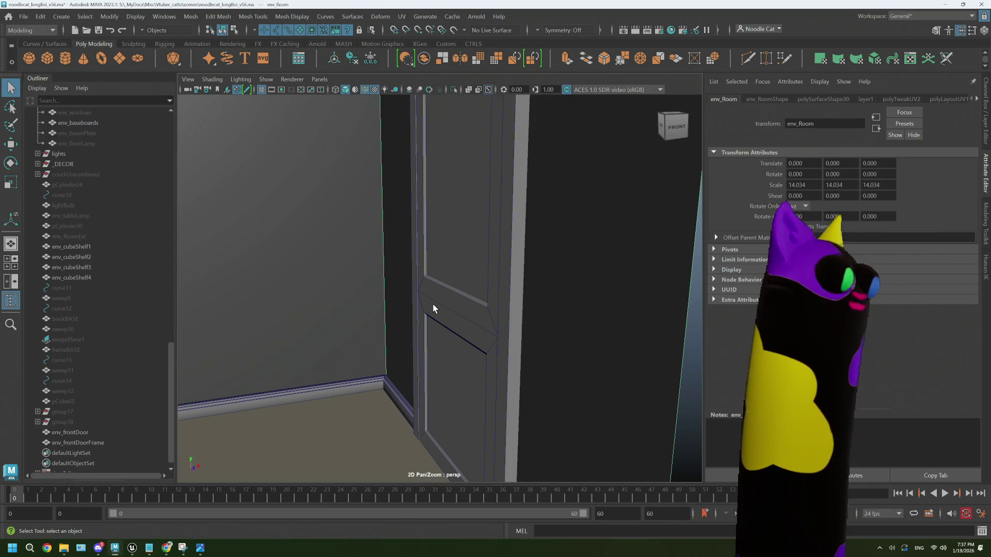
right_drag(457, 309, 460, 279)
key(f)
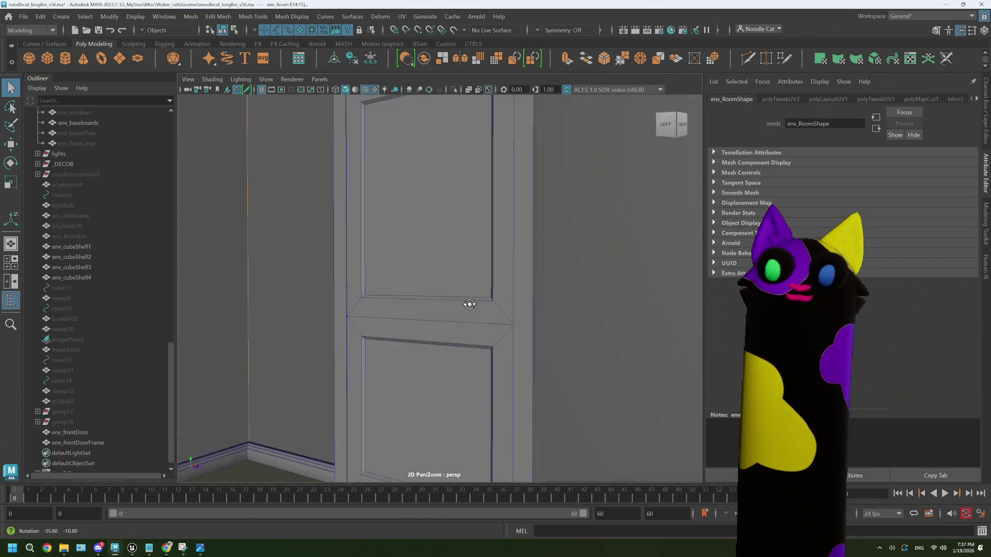
- Select the middle rail's full face loop and switch to the Scale tool
right_drag(432, 311, 437, 303)
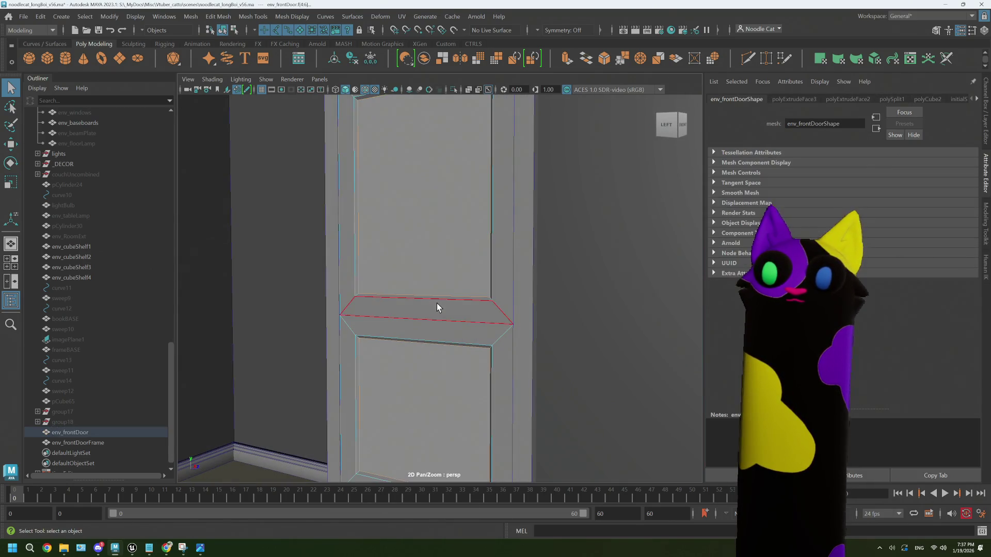
click(447, 327)
click(511, 287)
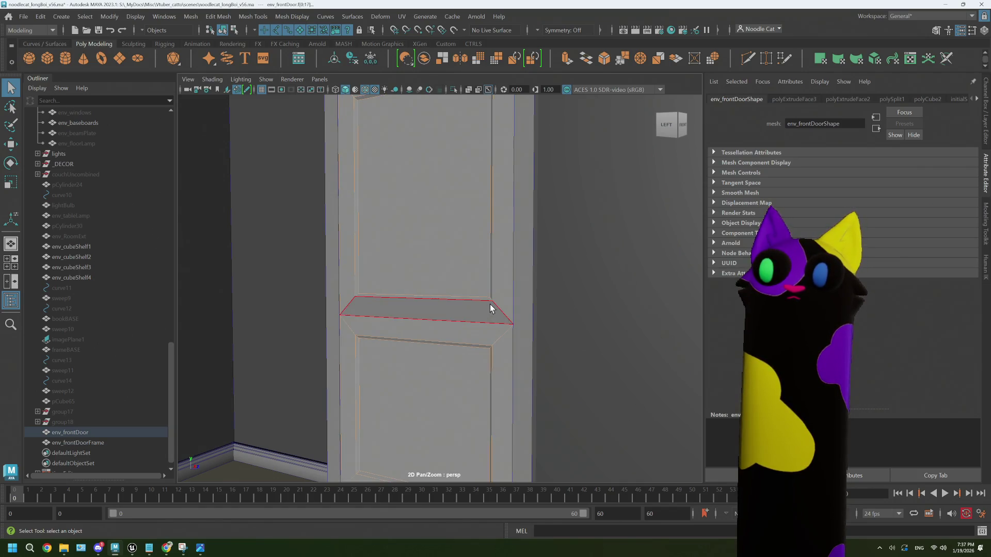
double_click(499, 297)
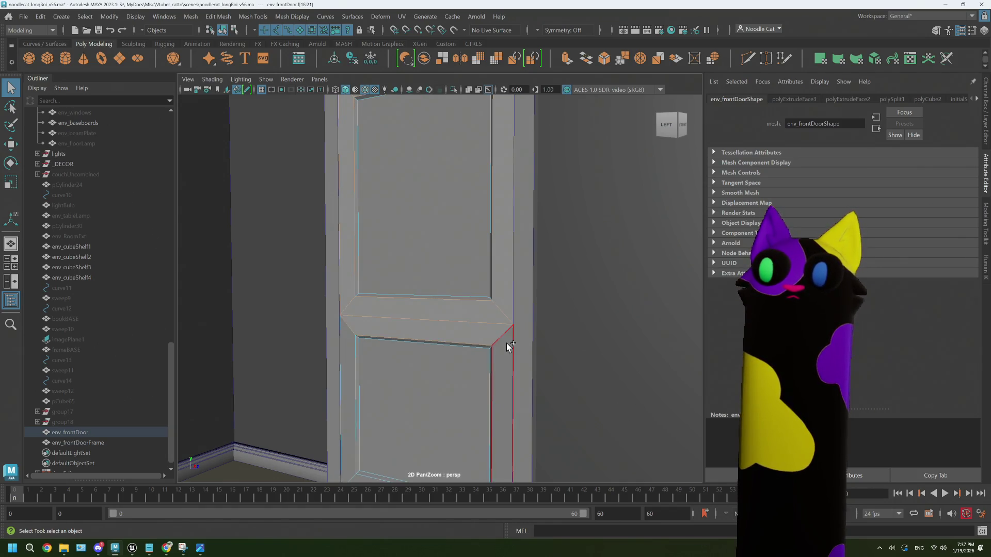
mouse_move(516, 328)
alt+mouse_down()
mouse_move(486, 310)
mouse_move(526, 338)
alt+mouse_up()
shift+double_click(528, 340)
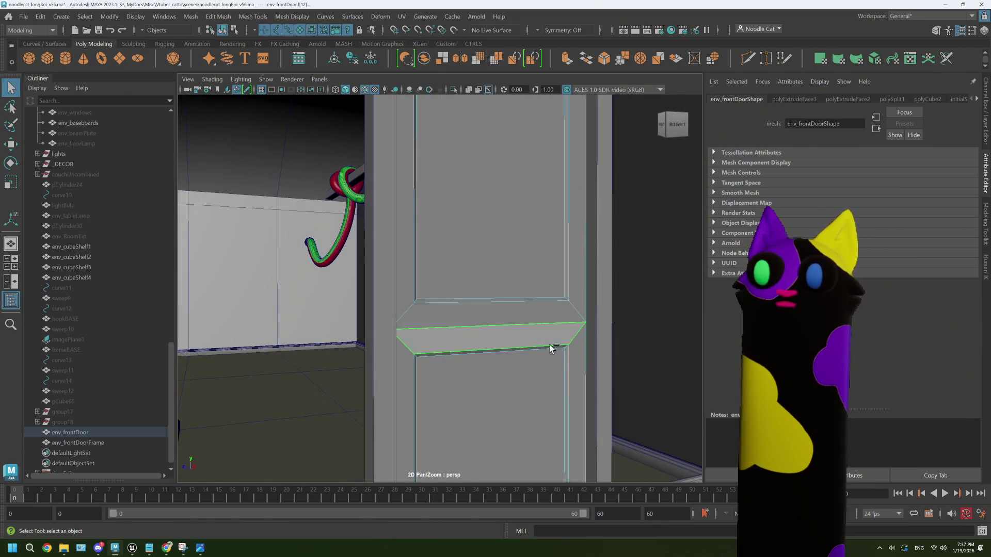
shift+double_click(560, 309)
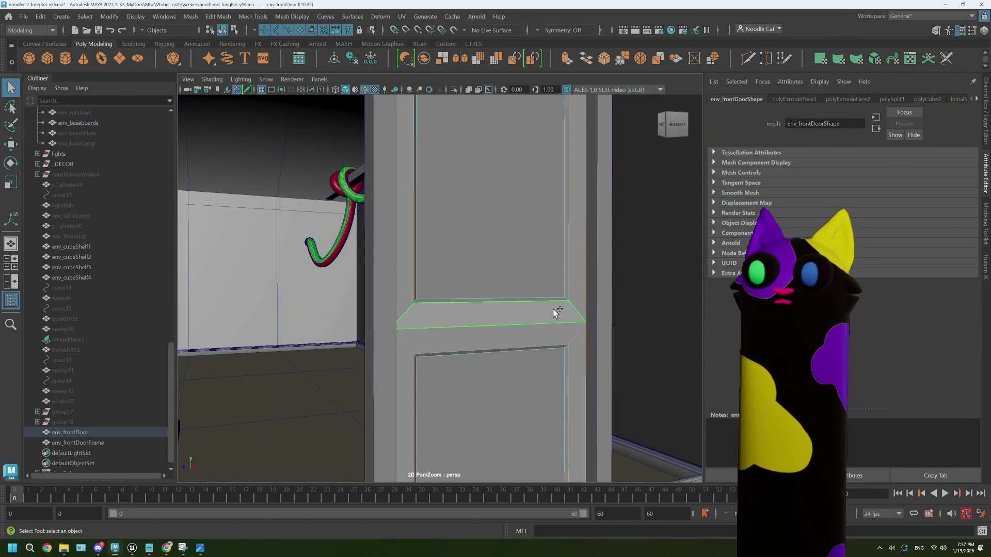
key(f)
key(e)
key(r)
mouse_move(536, 324)
alt+mouse_down()
mouse_move(504, 336)
mouse_move(520, 324)
alt+mouse_up()
- Scale the middle rail faces along X to about 1.843
drag(557, 292, 565, 293)
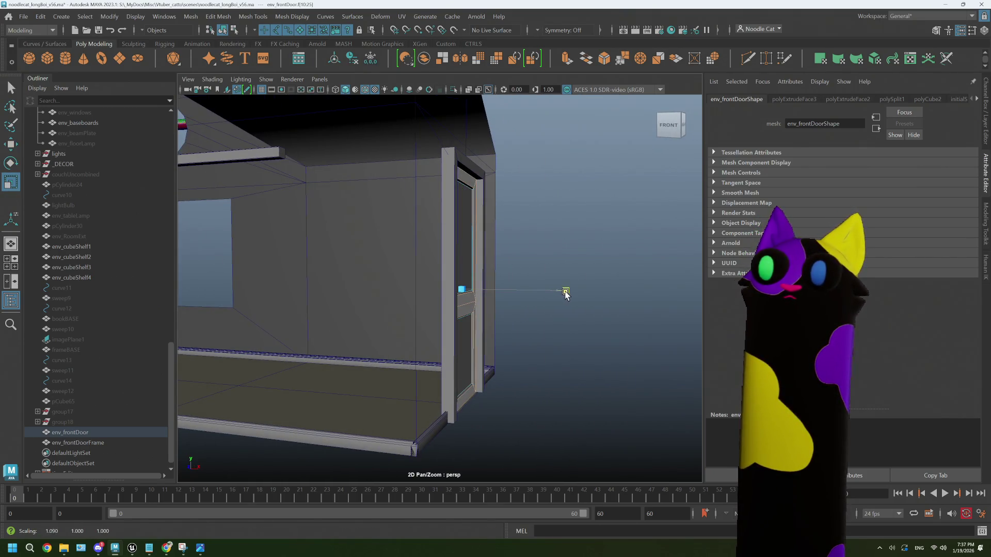
drag(639, 294, 640, 294)
key(f)
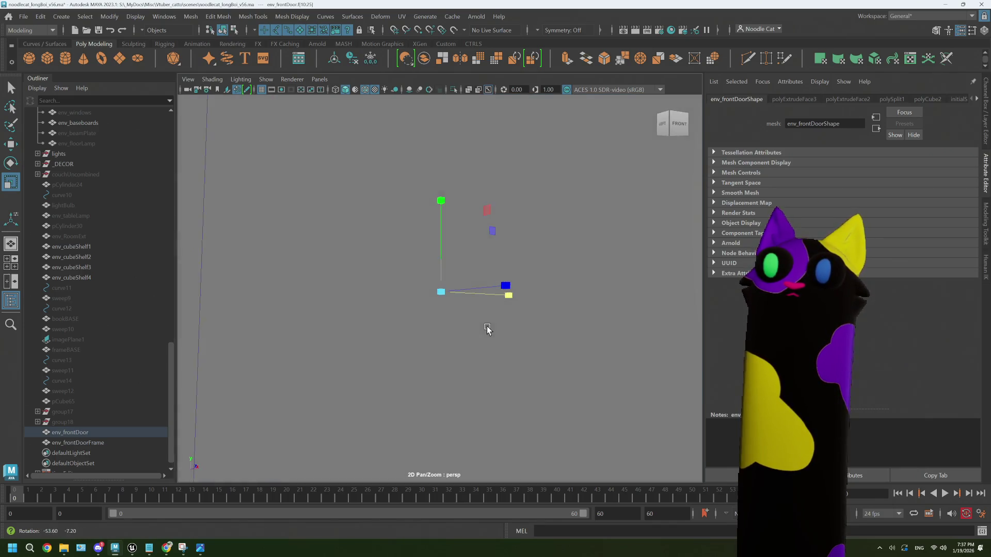
mouse_move(507, 296)
alt+mouse_down()
mouse_move(491, 334)
mouse_move(476, 328)
mouse_move(483, 253)
alt+mouse_up()
- Return to Object Mode and move the door slightly along X
right_drag(482, 253, 531, 230)
key(f)
key(w)
drag(501, 275, 454, 268)
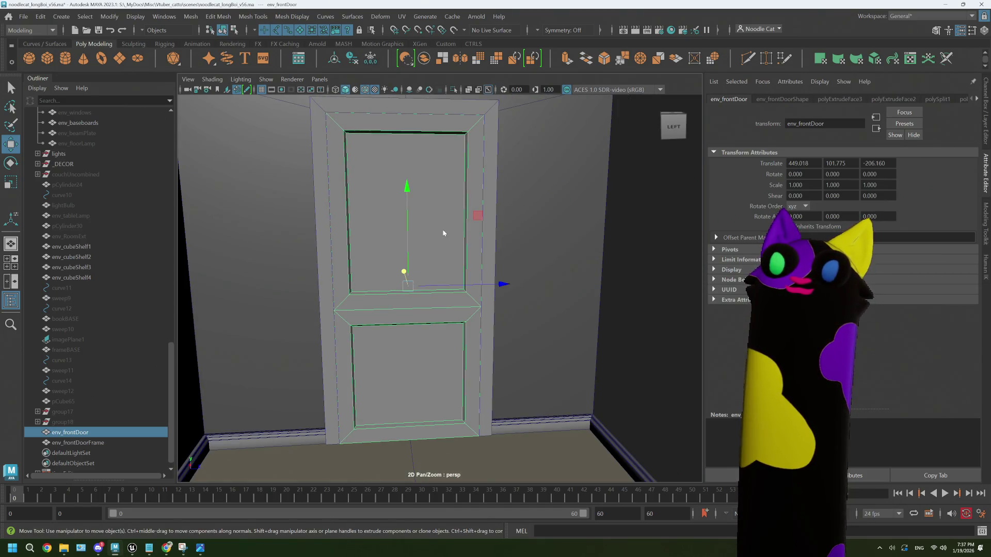
- Pull back to an angled view of the room, door and right wall
click(494, 321)
alt+right_drag(494, 321, 466, 348)
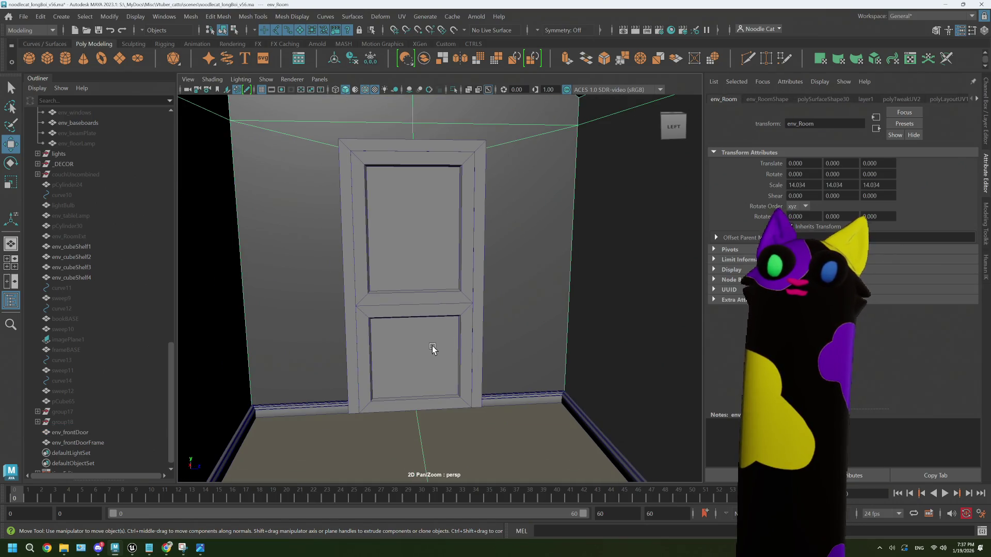
mouse_move(432, 350)
alt+mouse_down()
mouse_move(389, 336)
mouse_move(501, 339)
alt+mouse_up()
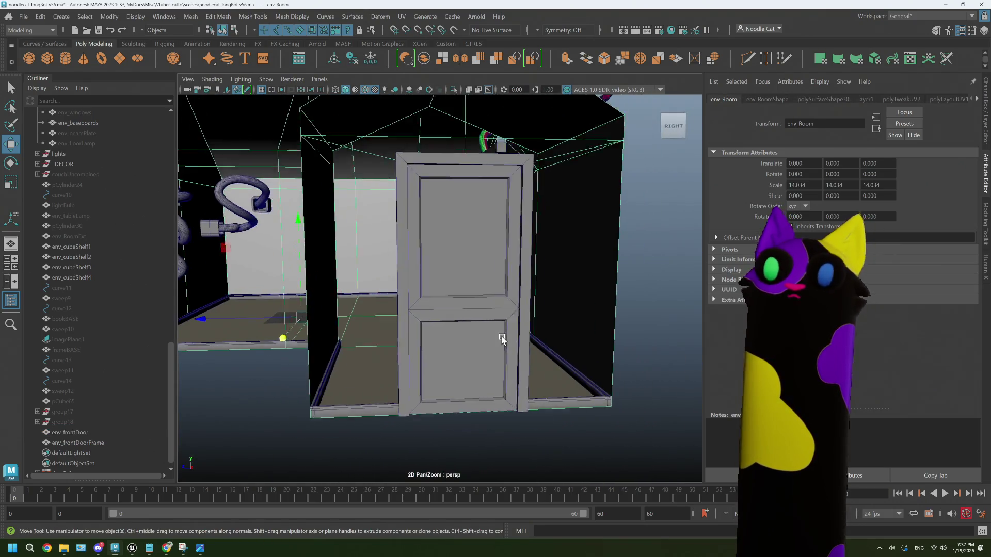
scroll(502, 339, up, 2)
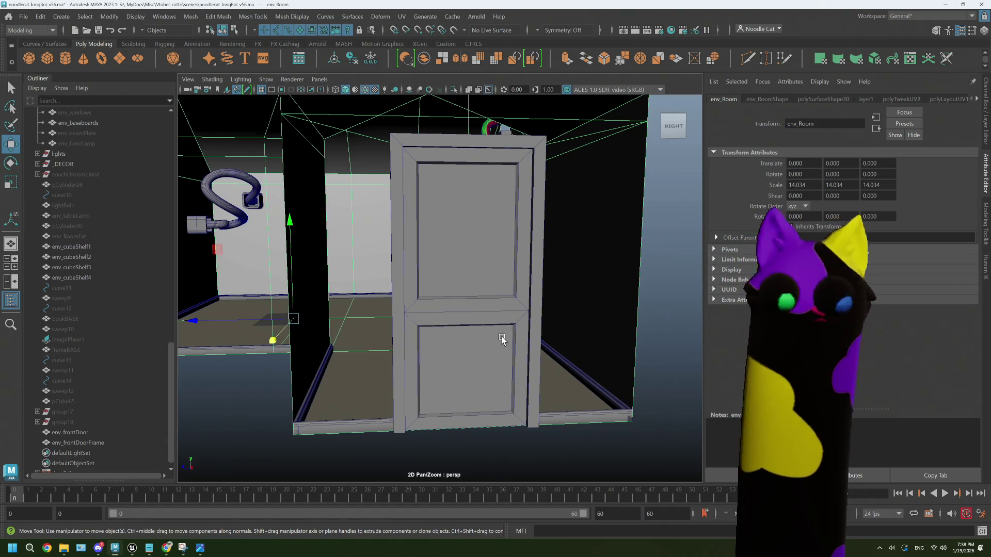
scroll(525, 331, up, 4)
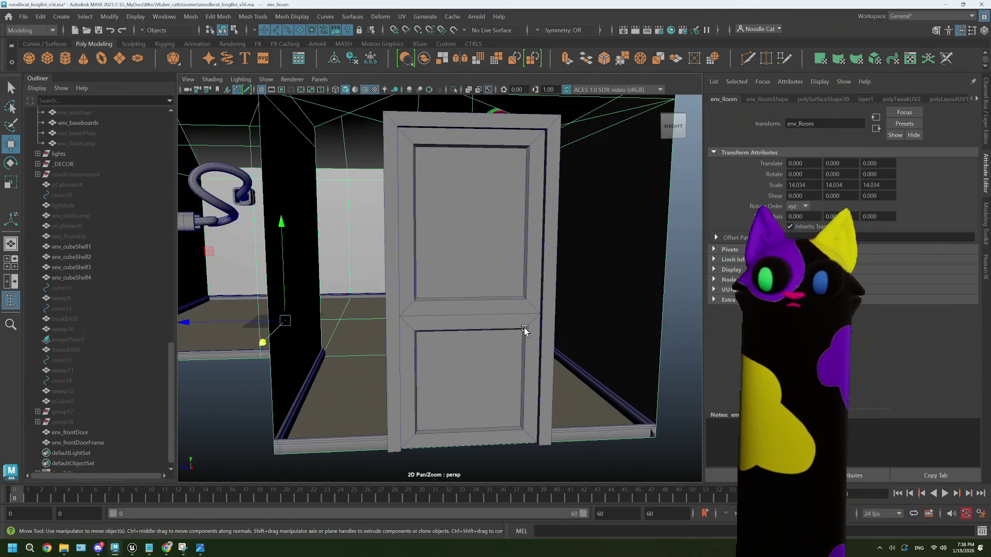
mouse_move(525, 331)
alt+middle_down()
mouse_move(416, 310)
mouse_move(448, 313)
alt+middle_up()
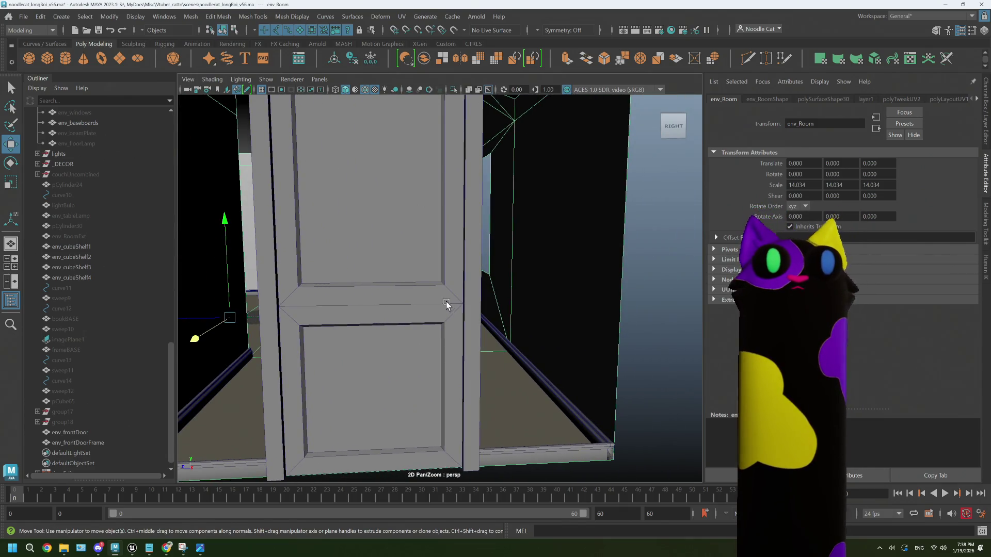
scroll(446, 302, up, 3)
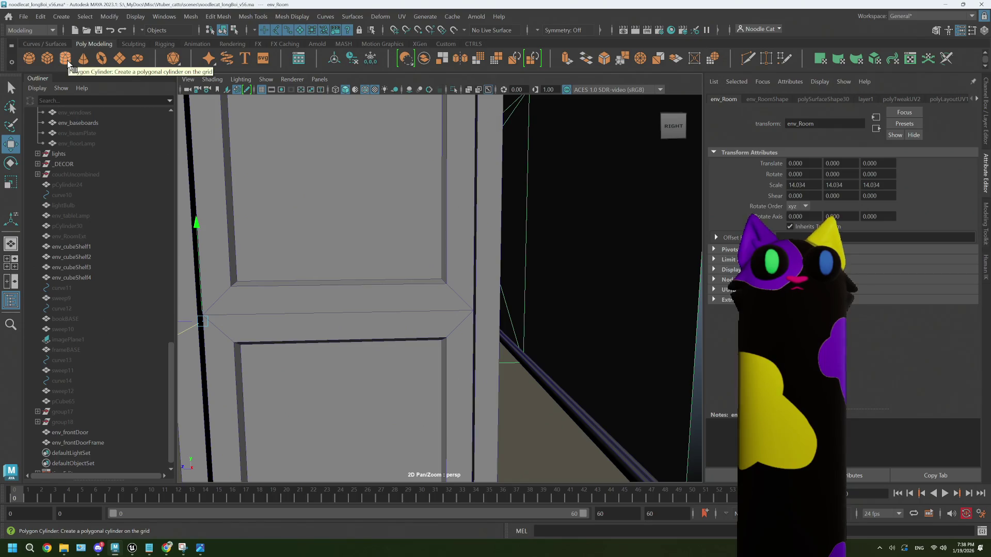
mouse_move(163, 551)
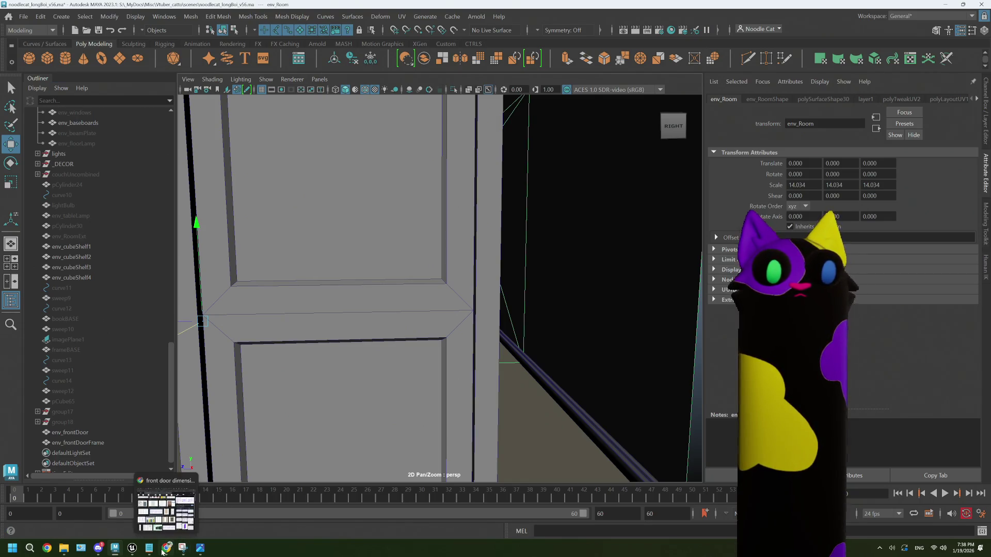
click(168, 511)
scroll(377, 358, up, 2)
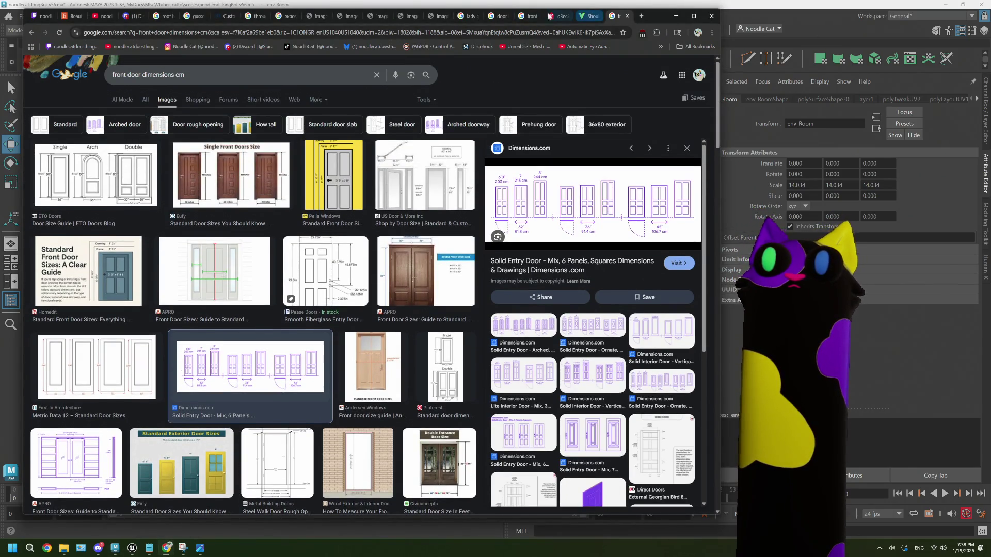
click(530, 17)
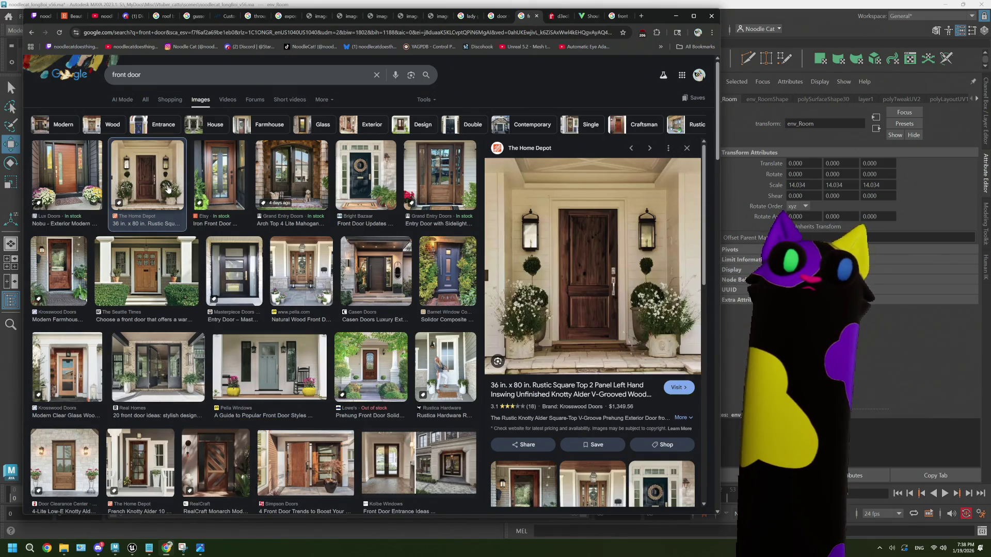
scroll(480, 93, down, 2)
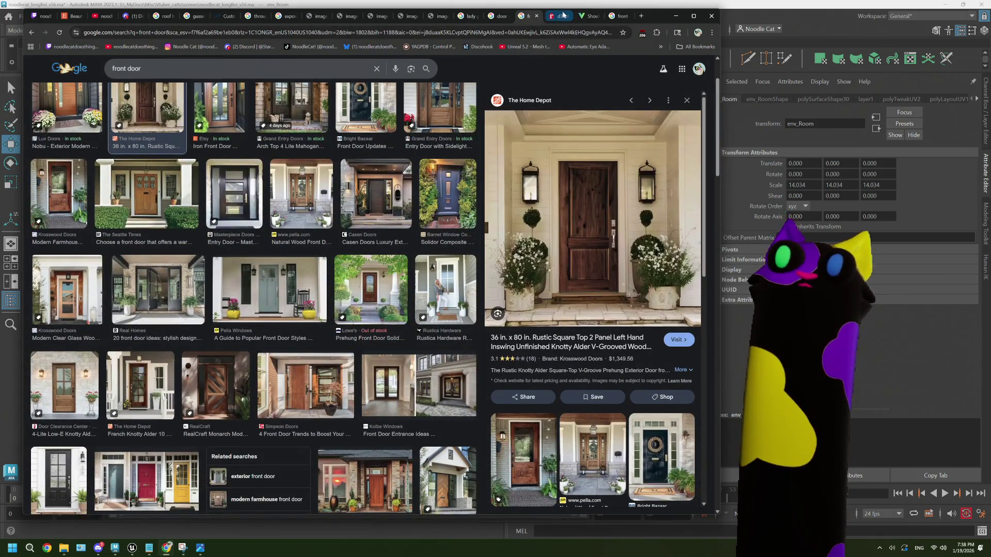
click(564, 15)
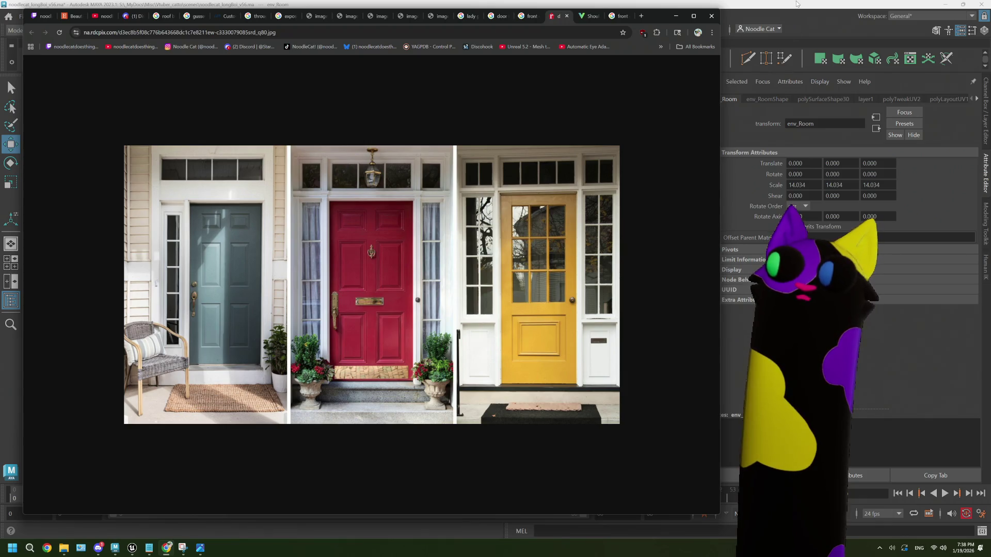
key(alt+Tab)
scroll(406, 308, down, 2)
mouse_move(407, 307)
alt+mouse_down()
mouse_move(500, 279)
mouse_move(451, 301)
mouse_move(466, 303)
mouse_move(462, 281)
alt+mouse_up()
right_drag(462, 280, 458, 286)
click(461, 288)
mouse_move(427, 298)
alt+mouse_down()
mouse_move(478, 308)
mouse_move(500, 274)
alt+mouse_up()
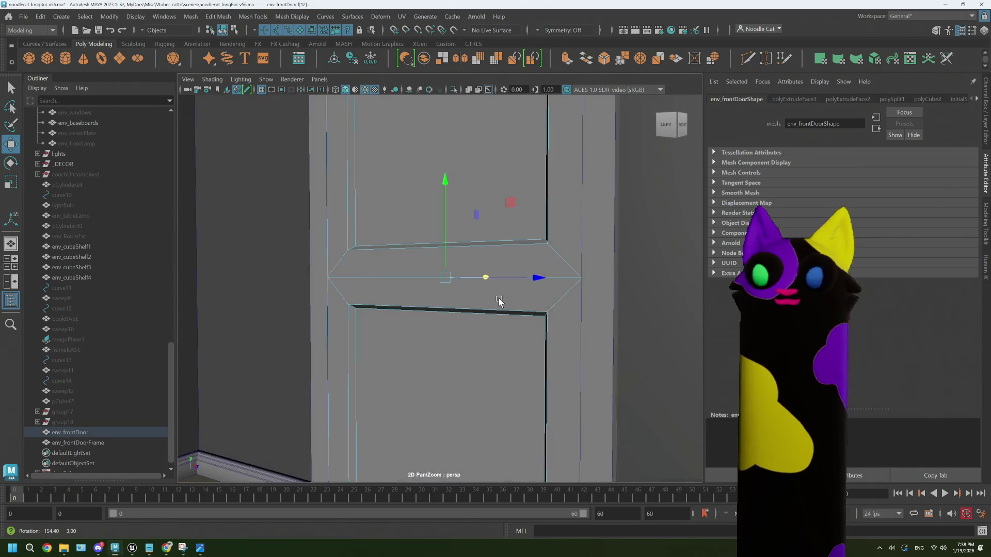
scroll(575, 287, down, 2)
mouse_move(546, 245)
right_down()
mouse_move(575, 239)
mouse_move(504, 255)
right_up()
click(576, 239)
click(505, 243)
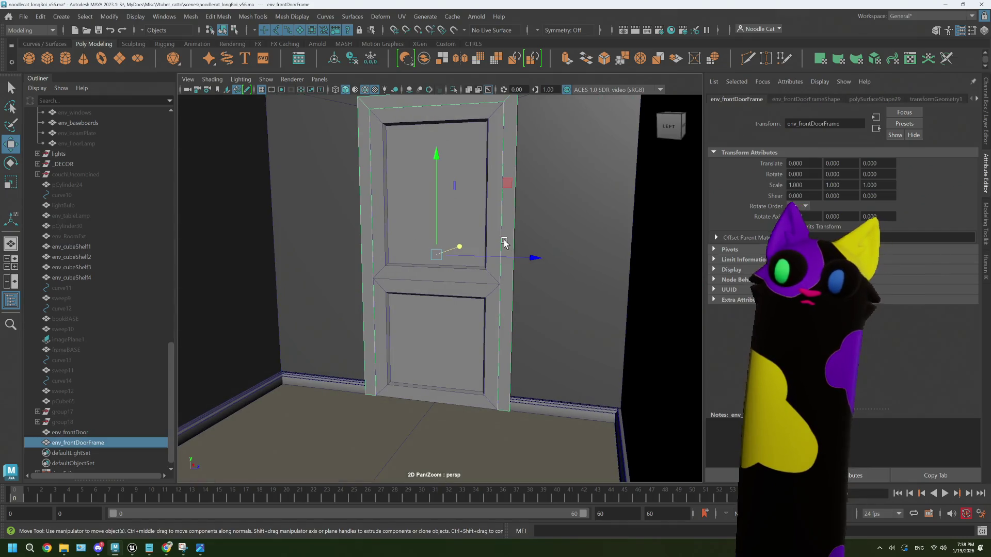
click(514, 243)
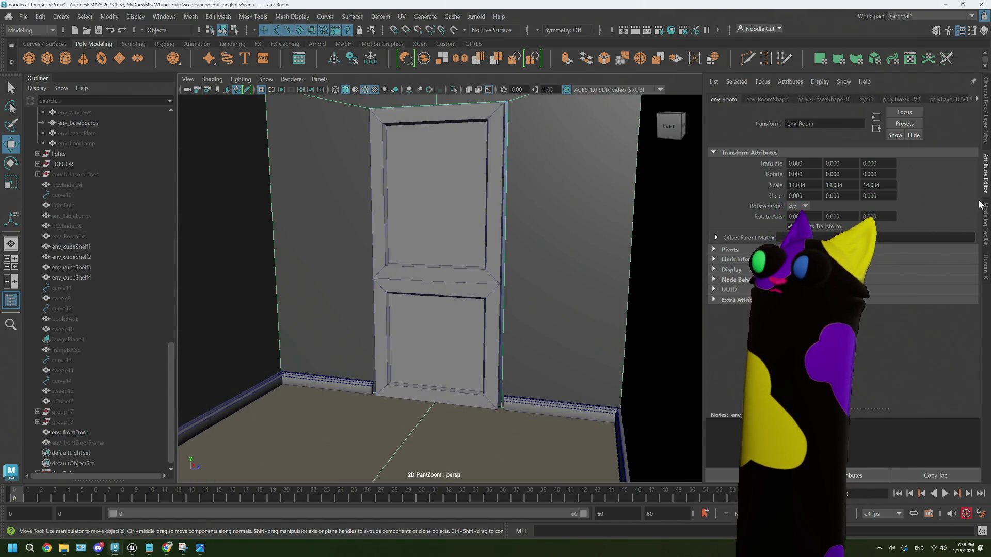
click(986, 120)
key(ctrl+h)
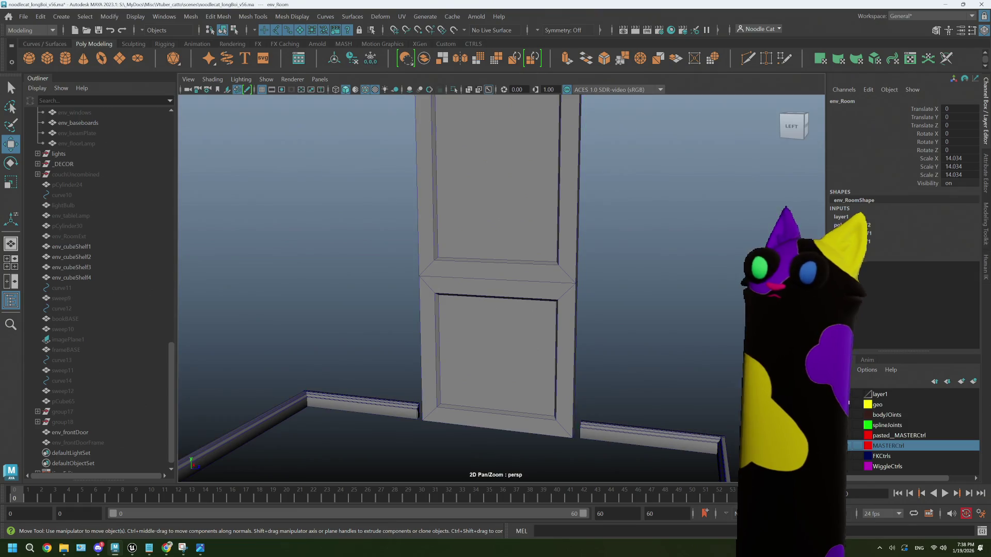
mouse_move(616, 313)
alt+mouse_down()
mouse_move(559, 306)
mouse_move(585, 212)
alt+mouse_up()
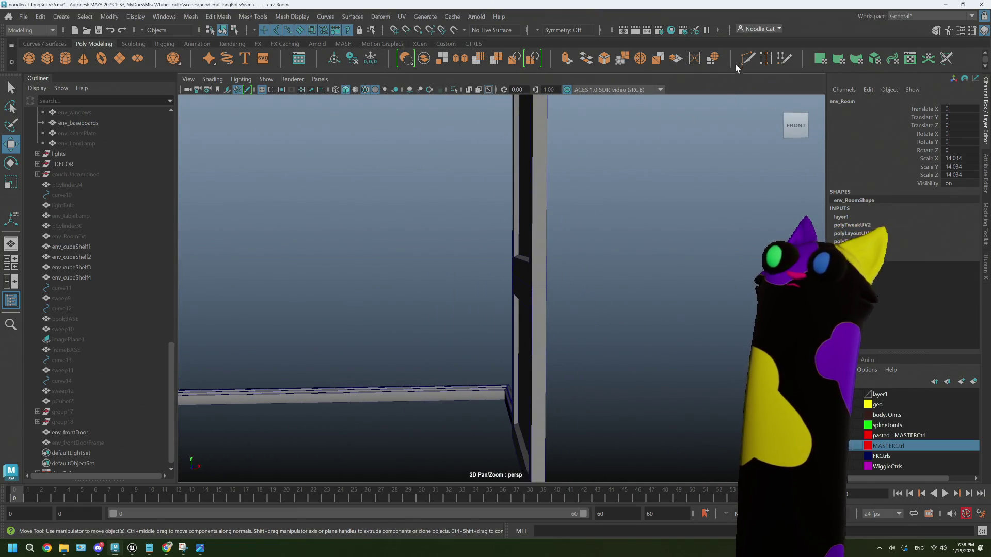
alt+right_drag(593, 284, 570, 292)
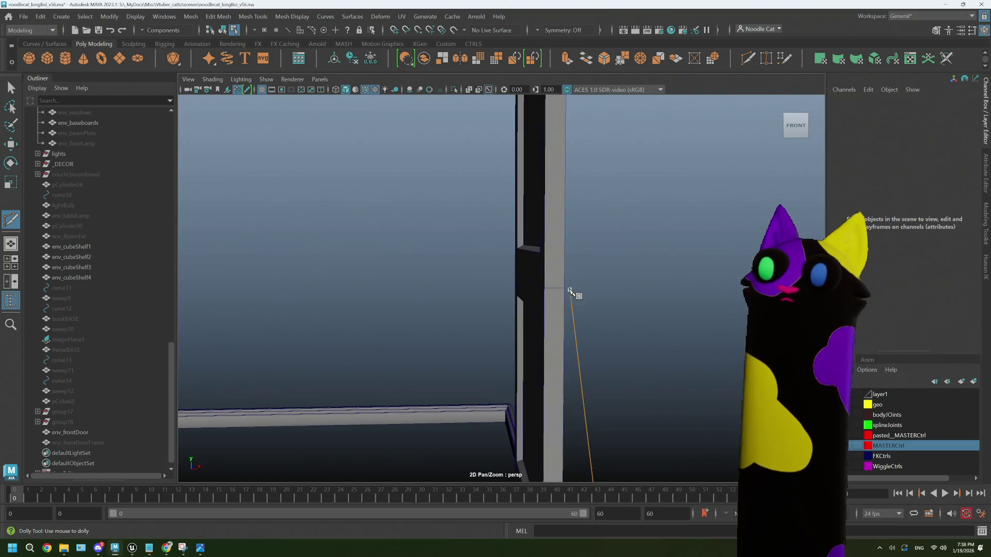
alt+drag(571, 291, 538, 290)
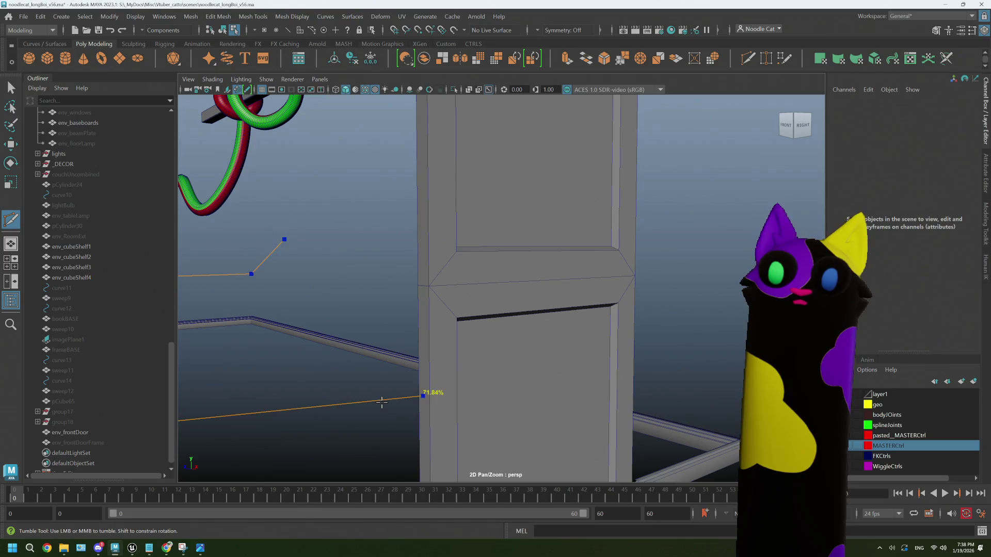
scroll(385, 402, down, 10)
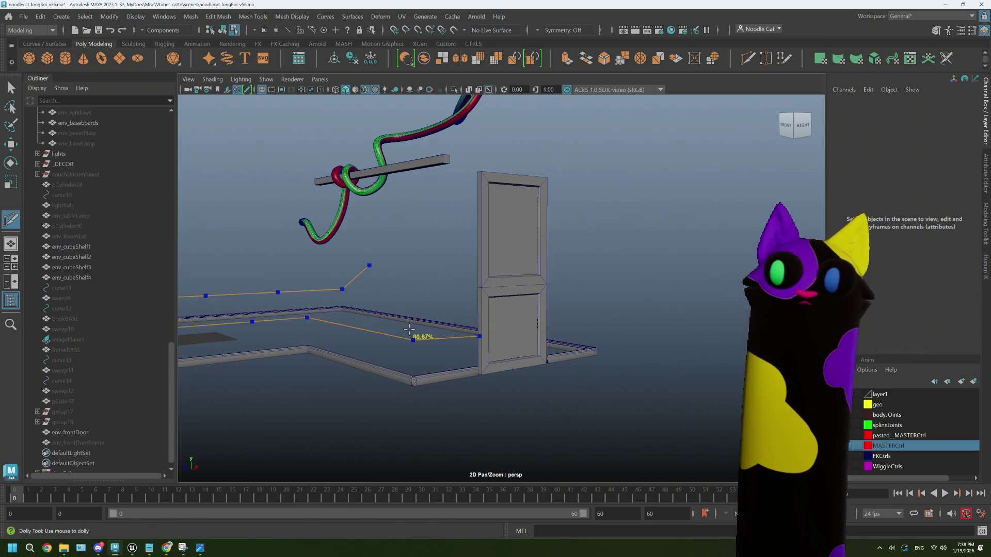
click(847, 396)
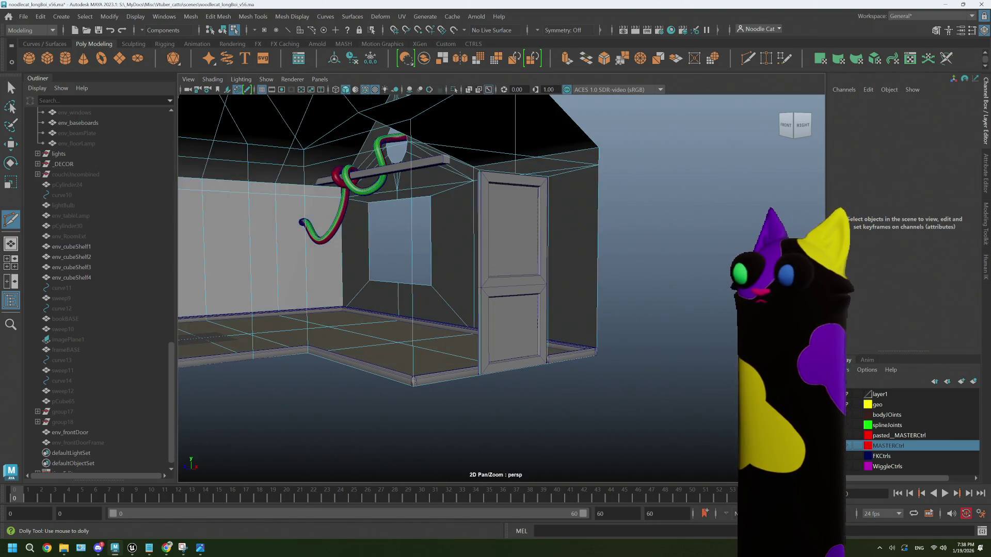
click(847, 396)
scroll(490, 279, up, 5)
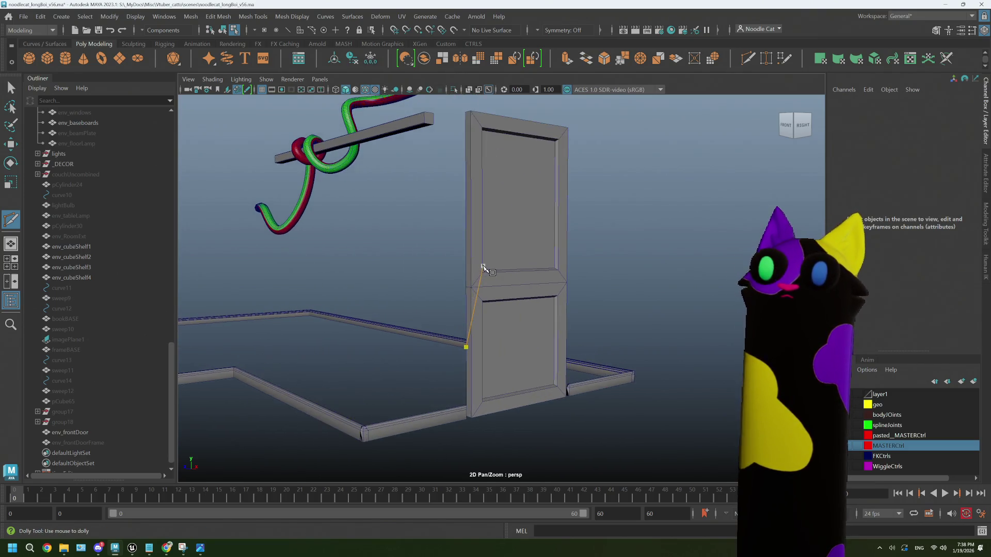
key(q)
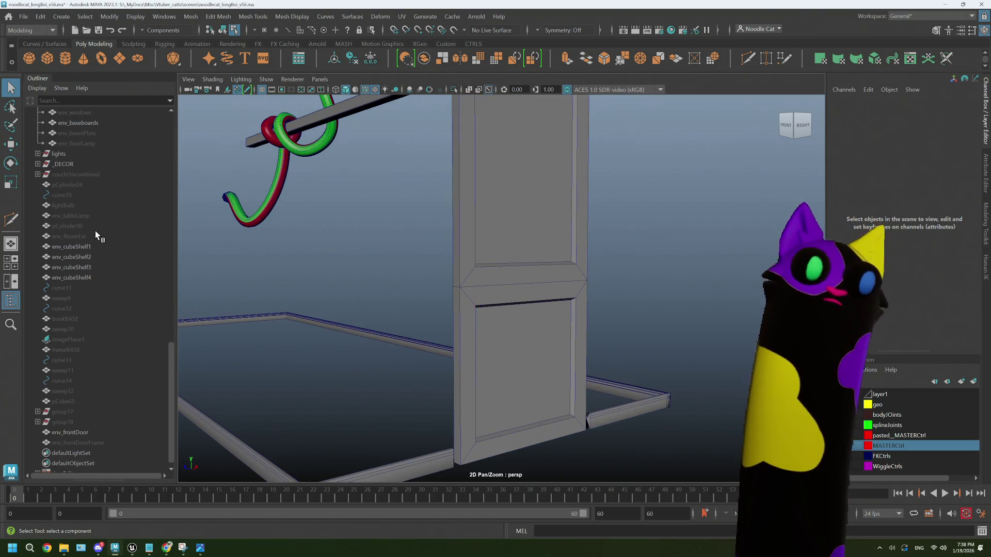
- Cut a new edge across the door's middle rail with Multi-Cut
scroll(95, 234, up, 10)
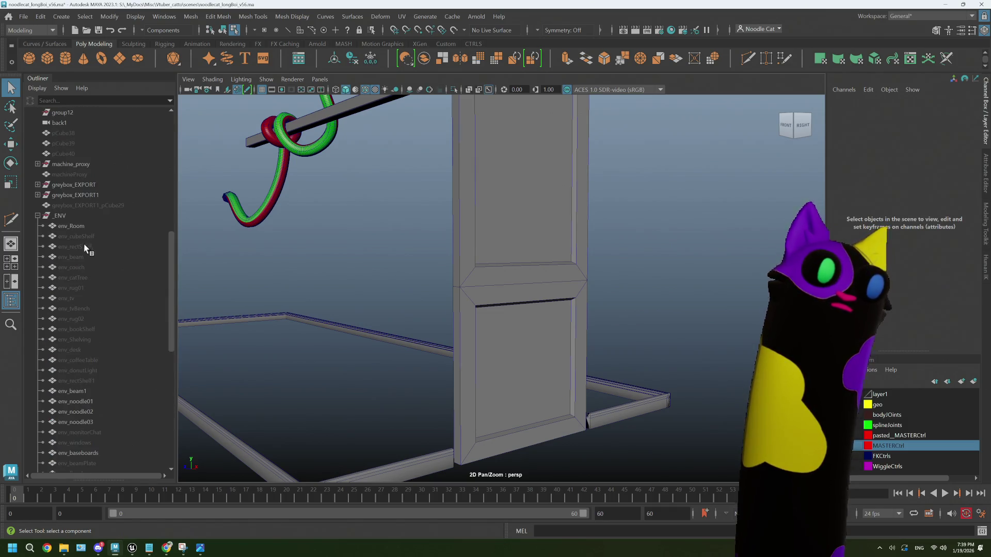
click(79, 227)
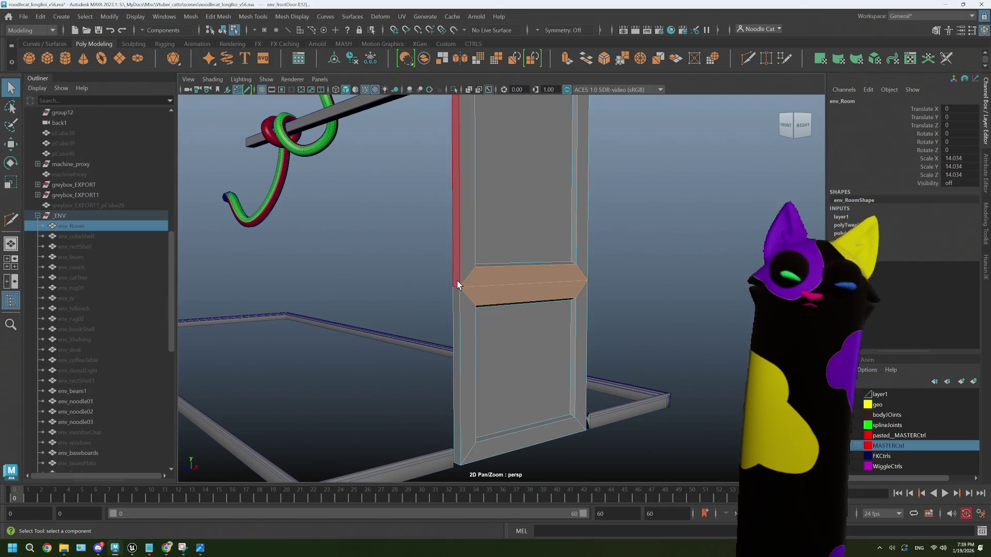
alt+drag(457, 284, 516, 178)
click(624, 179)
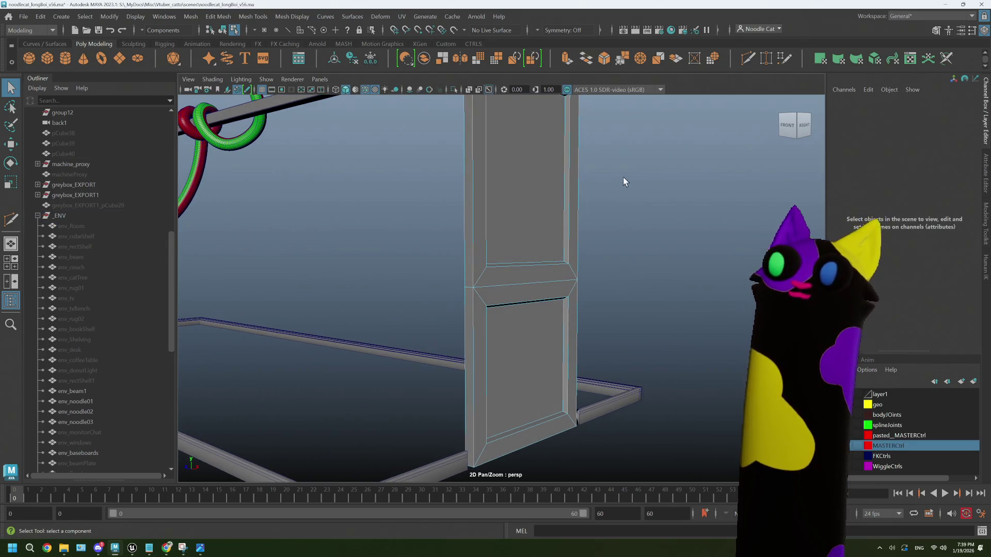
click(746, 59)
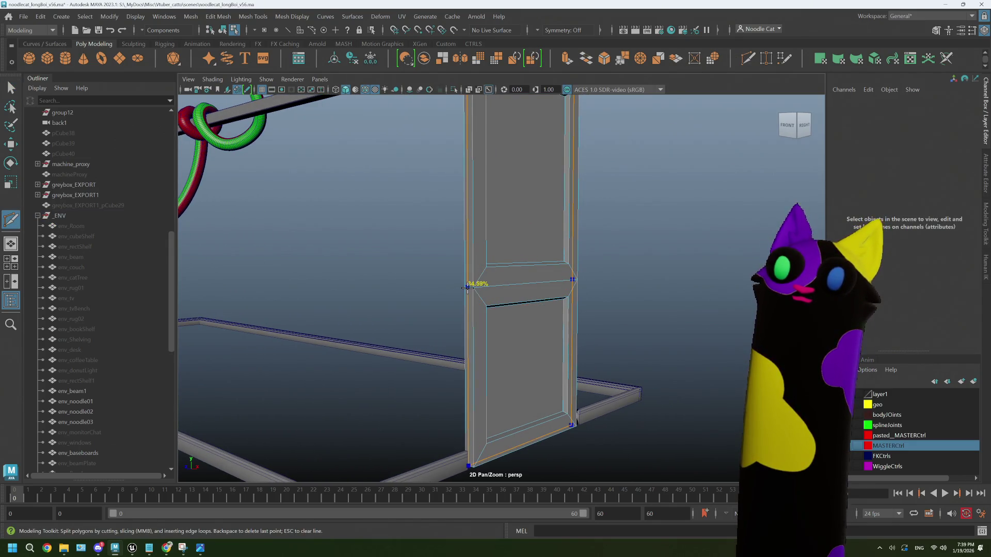
mouse_move(471, 284)
alt+mouse_down()
mouse_move(471, 297)
mouse_move(454, 281)
mouse_move(521, 229)
alt+mouse_up()
- Check the door's faces in face mode, undo the selection, and zoom into the door's side view
key(q)
right_drag(521, 229, 518, 245)
key(ctrl+z)
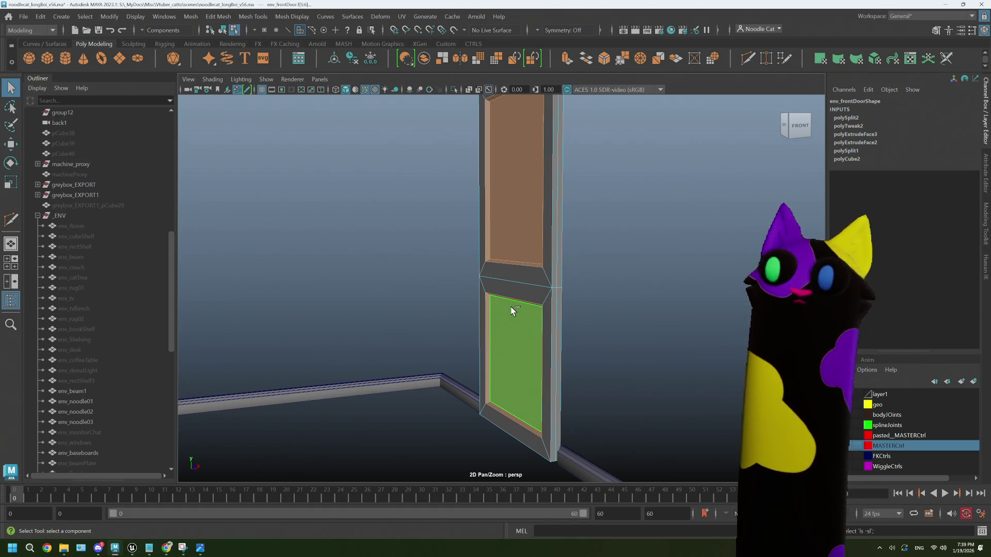
key(ctrl+z)
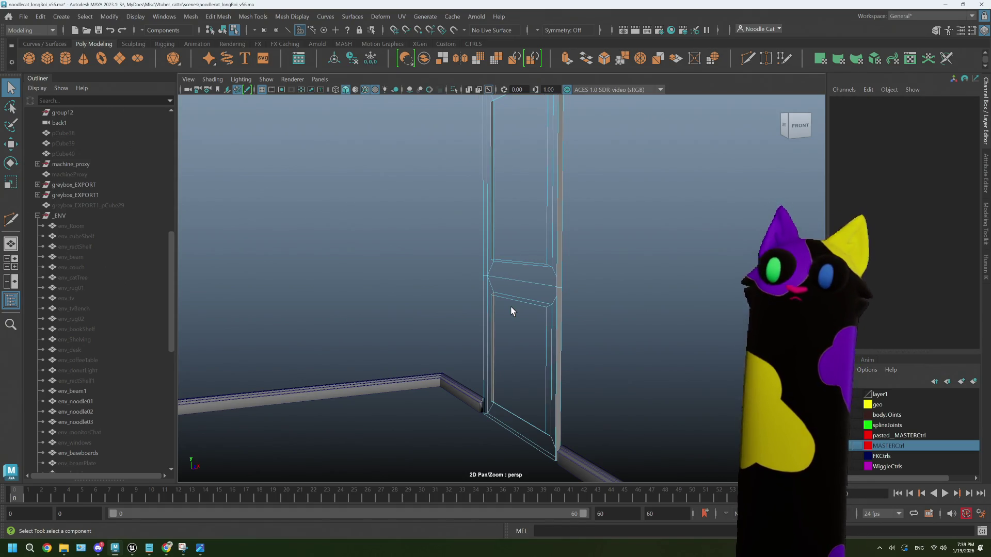
alt+drag(590, 288, 518, 286)
scroll(516, 289, up, 5)
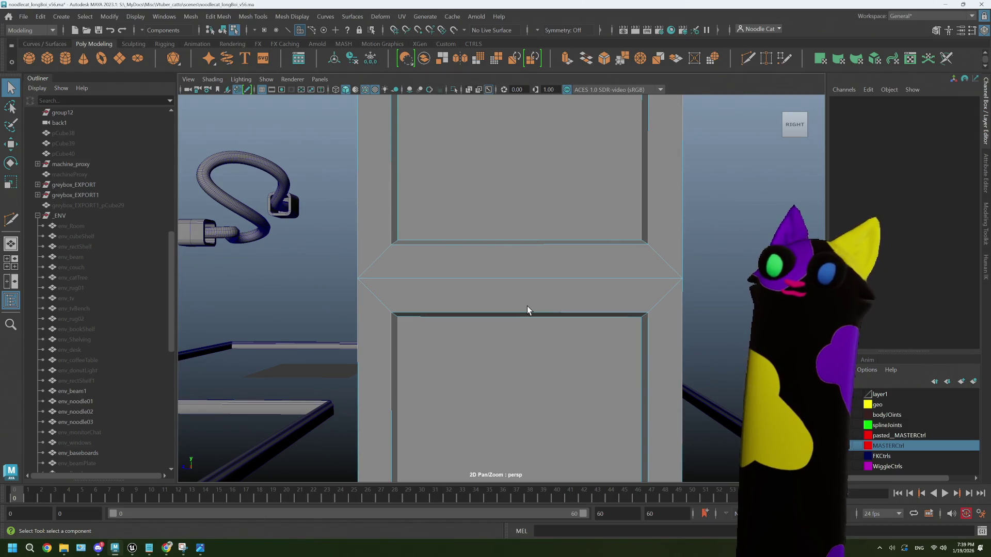
- Extrude the middle rail face with Ctrl+E and scale it inward
scroll(527, 307, up, 2)
click(496, 297)
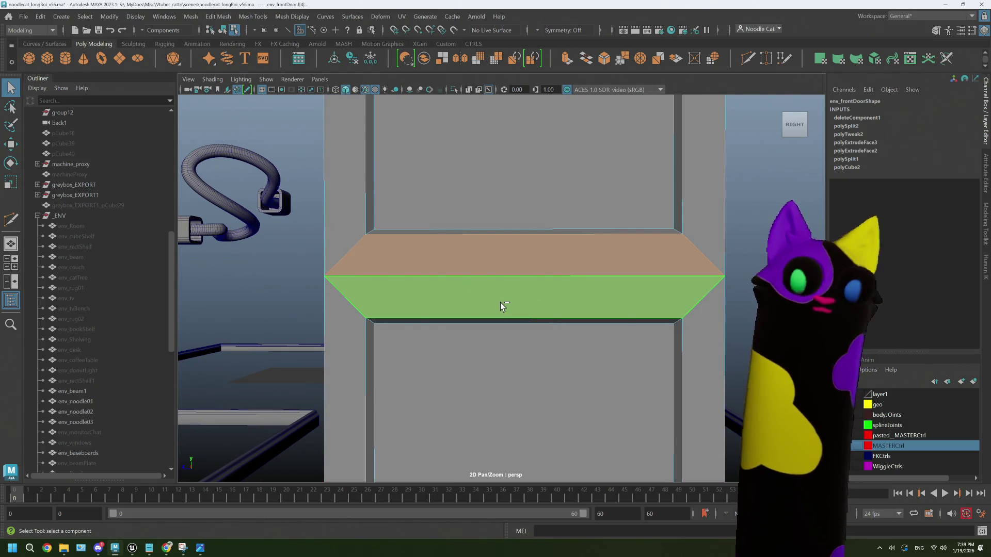
key(ctrl+e)
key(r)
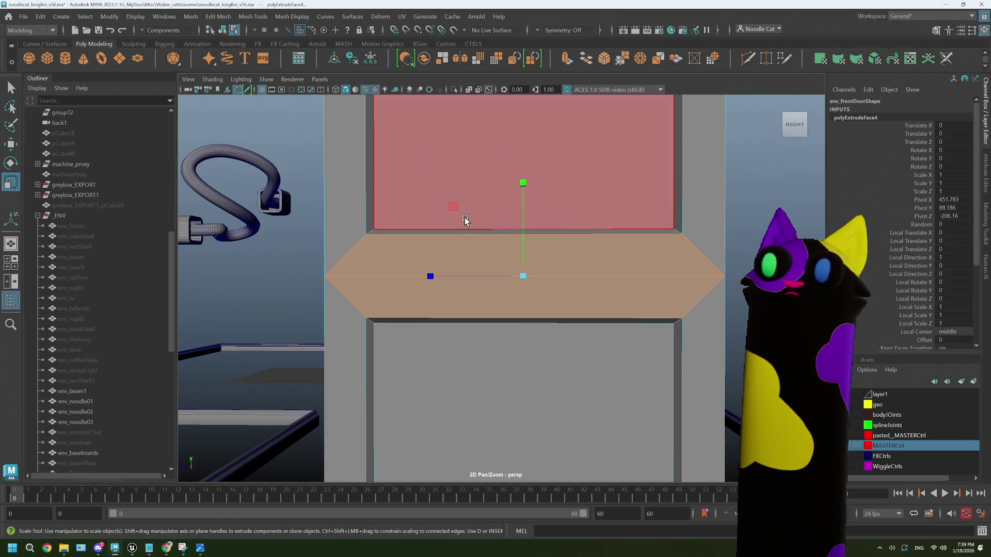
middle_drag(465, 221, 463, 221)
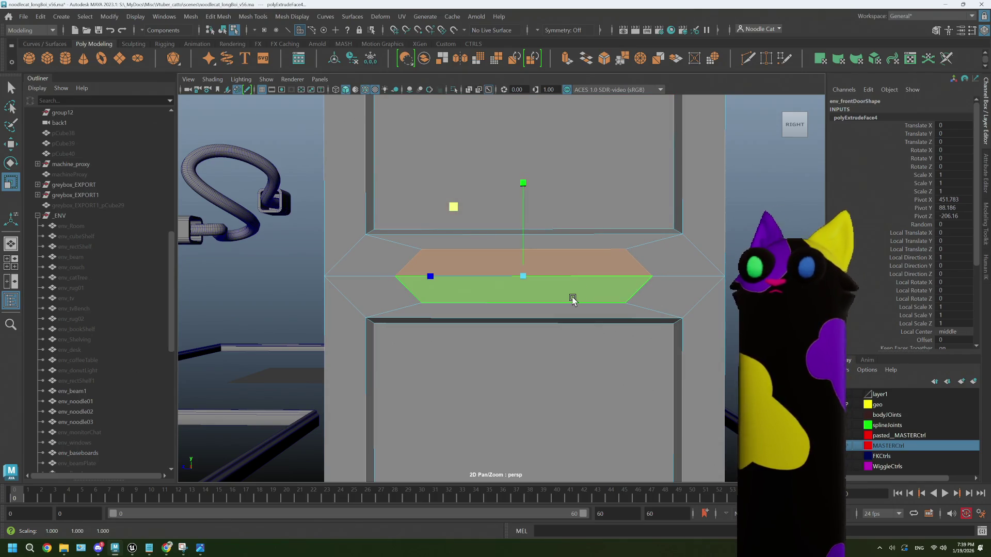
- In vertex mode, set Symmetry to Object Z
mouse_move(482, 251)
right_down()
mouse_move(479, 240)
mouse_move(437, 251)
right_up()
click(536, 31)
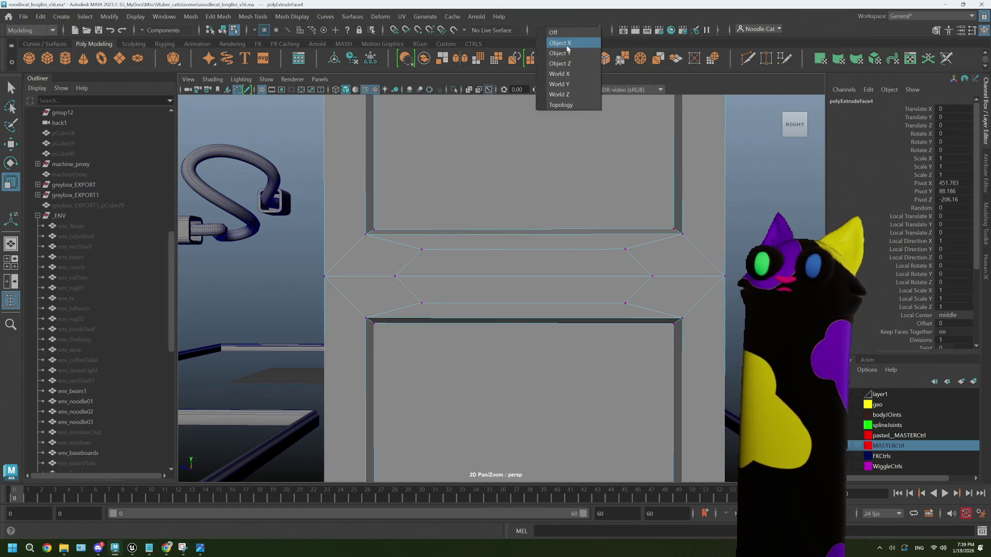
click(567, 48)
click(430, 255)
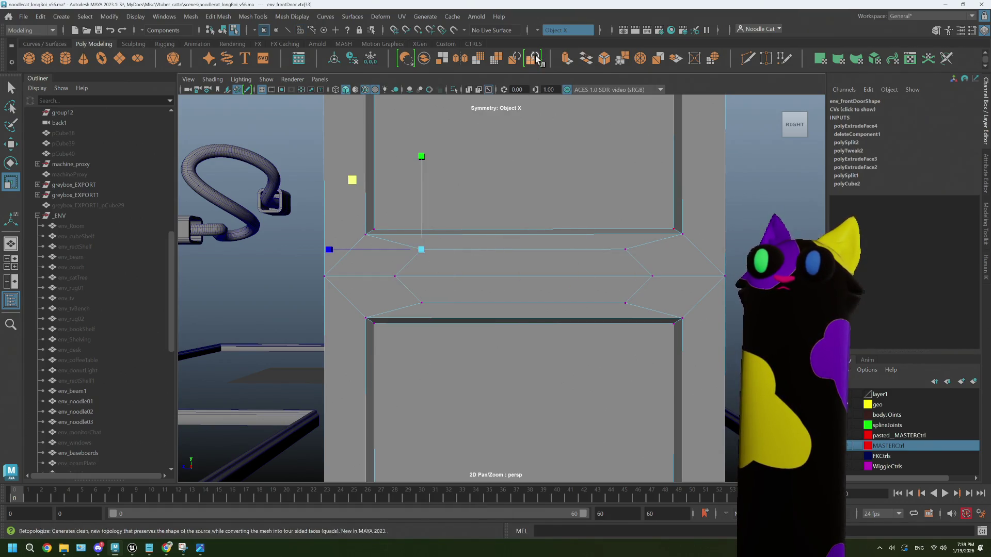
click(568, 30)
click(572, 51)
click(540, 31)
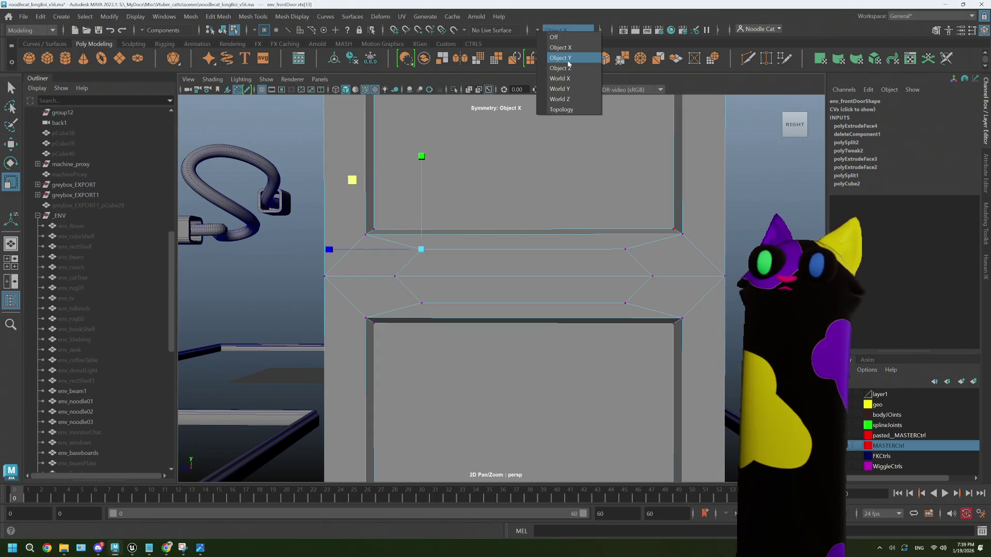
click(563, 58)
click(543, 32)
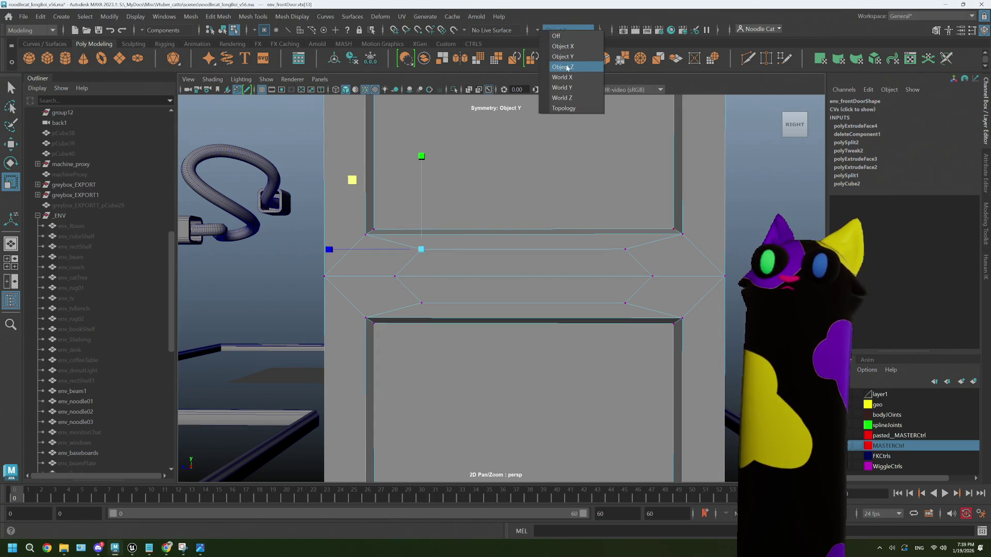
click(565, 64)
- Line up the inset's middle vertices and make the slot face narrower and shorter
click(408, 289)
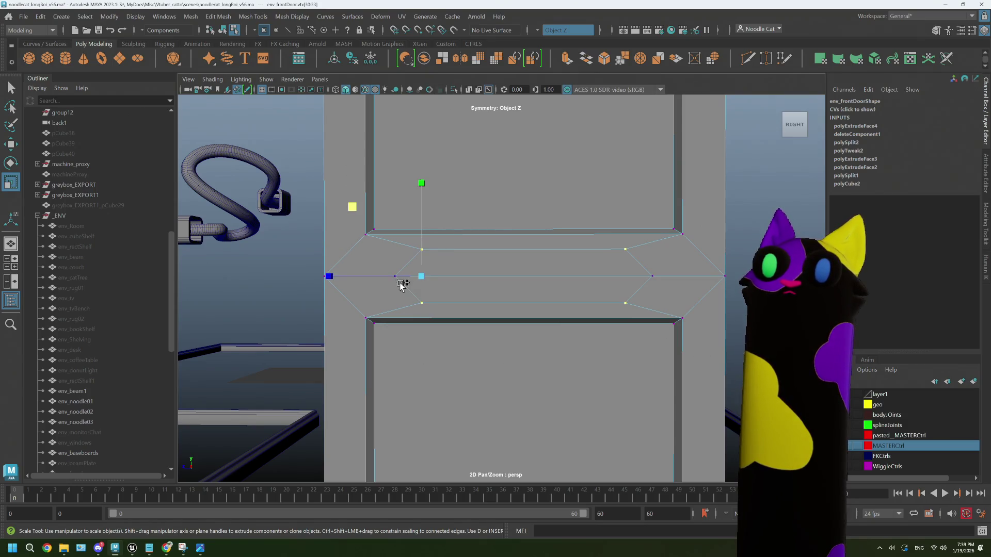
shift+click(394, 275)
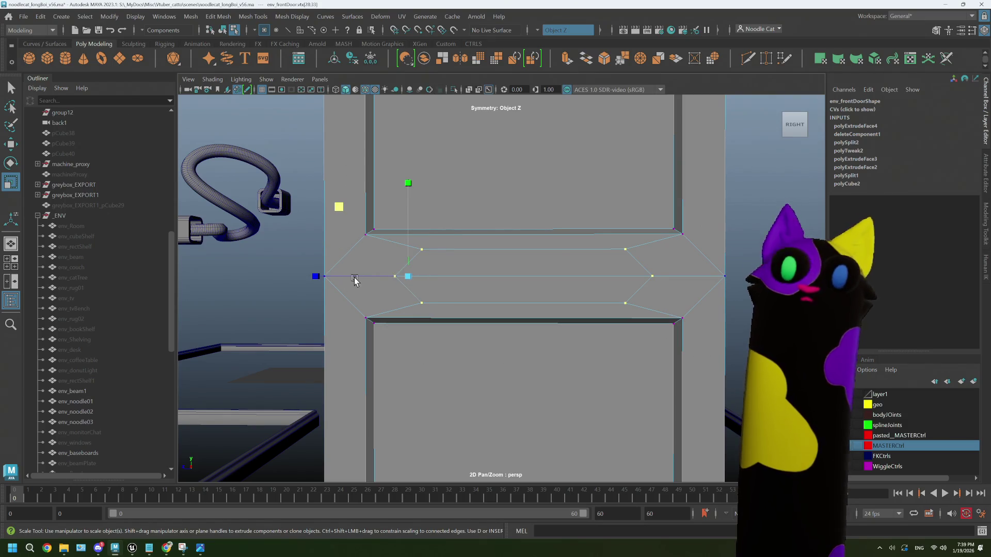
drag(315, 276, 571, 277)
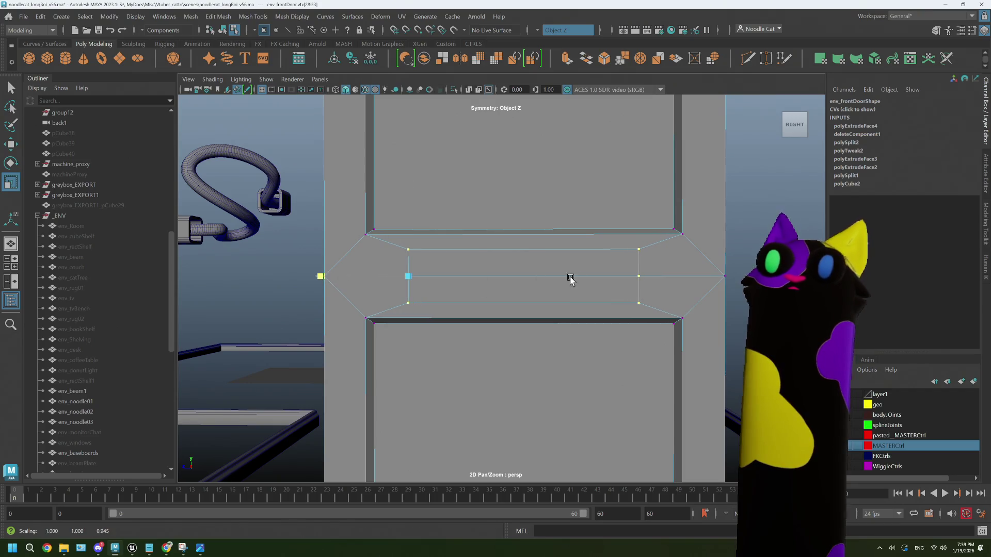
click(525, 274)
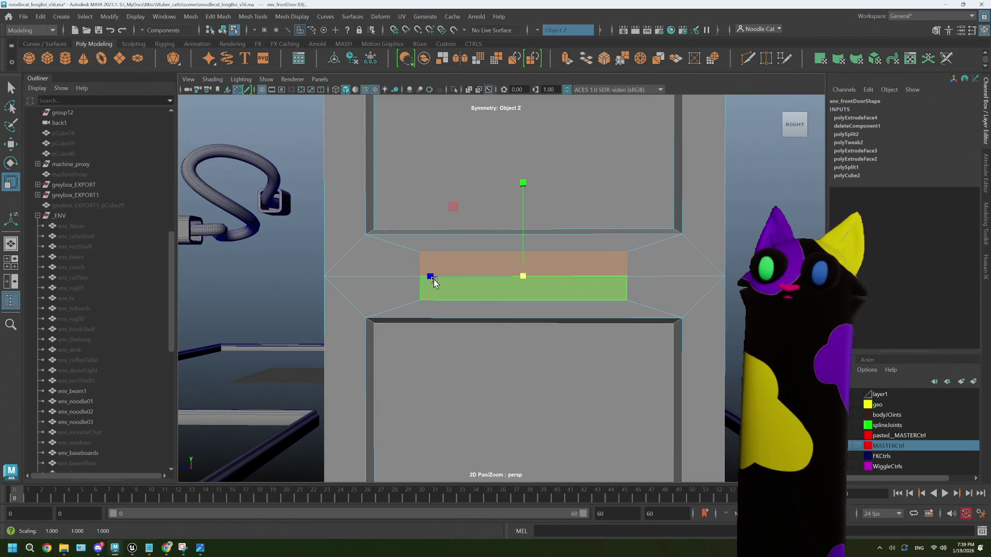
drag(432, 278, 453, 279)
scroll(464, 207, down, 4)
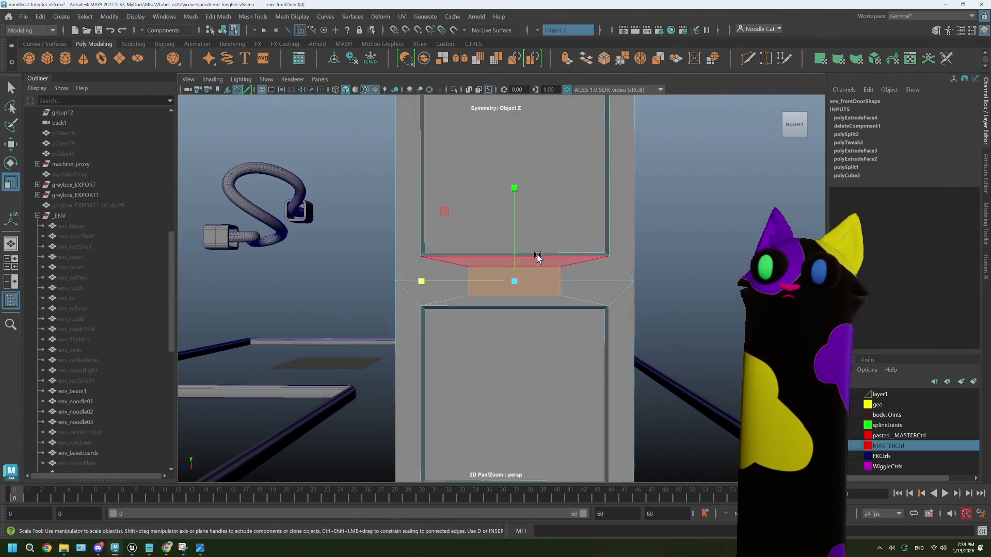
mouse_move(513, 186)
mouse_down()
mouse_move(513, 214)
mouse_move(514, 206)
mouse_up()
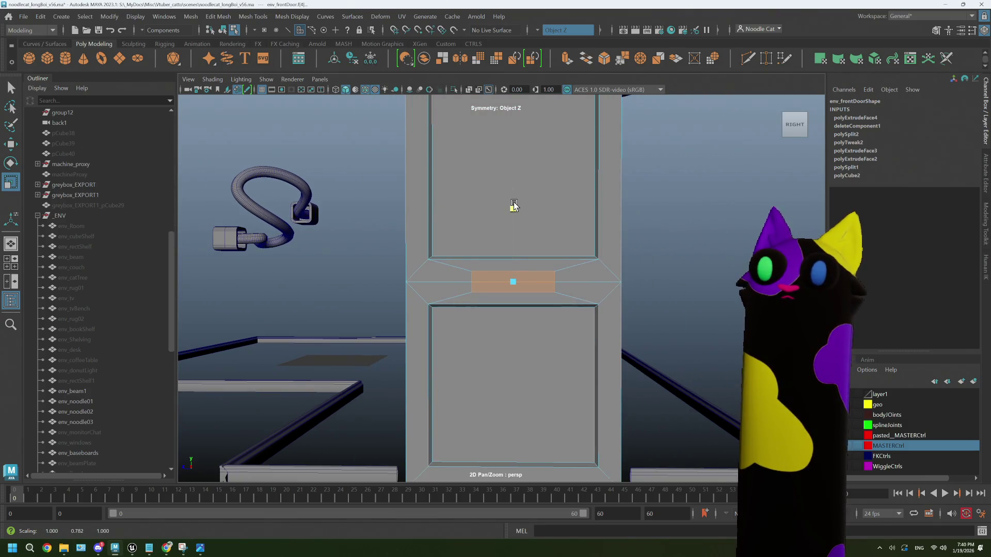
scroll(519, 290, up, 3)
- Inspect the slot's bevel faces from the front, then select the whole door object
mouse_move(508, 306)
alt+mouse_down()
mouse_move(580, 305)
mouse_move(528, 312)
mouse_move(542, 313)
alt+mouse_up()
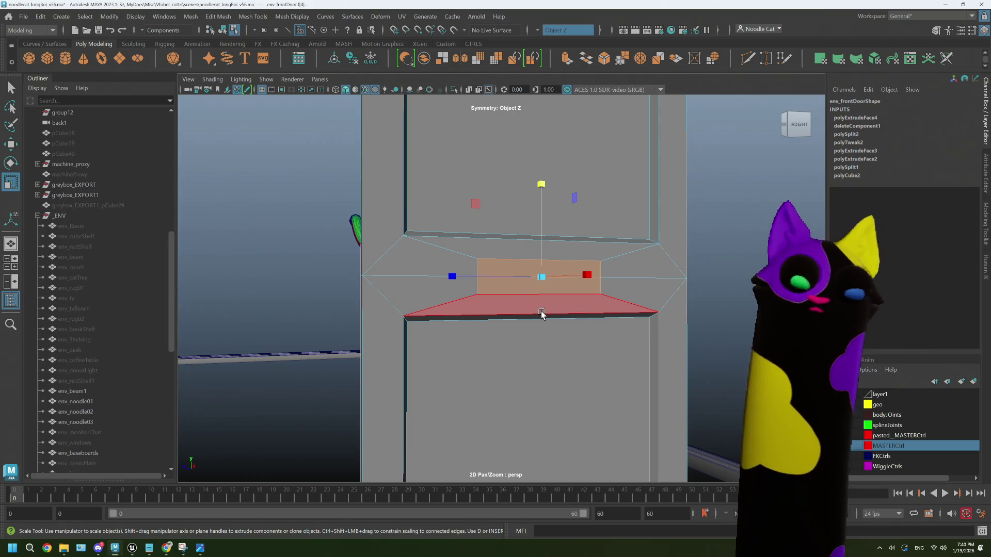
click(541, 313)
mouse_move(541, 314)
alt+mouse_down()
mouse_move(538, 306)
mouse_move(532, 316)
mouse_move(556, 318)
mouse_move(531, 283)
mouse_move(573, 279)
alt+mouse_up()
click(538, 306)
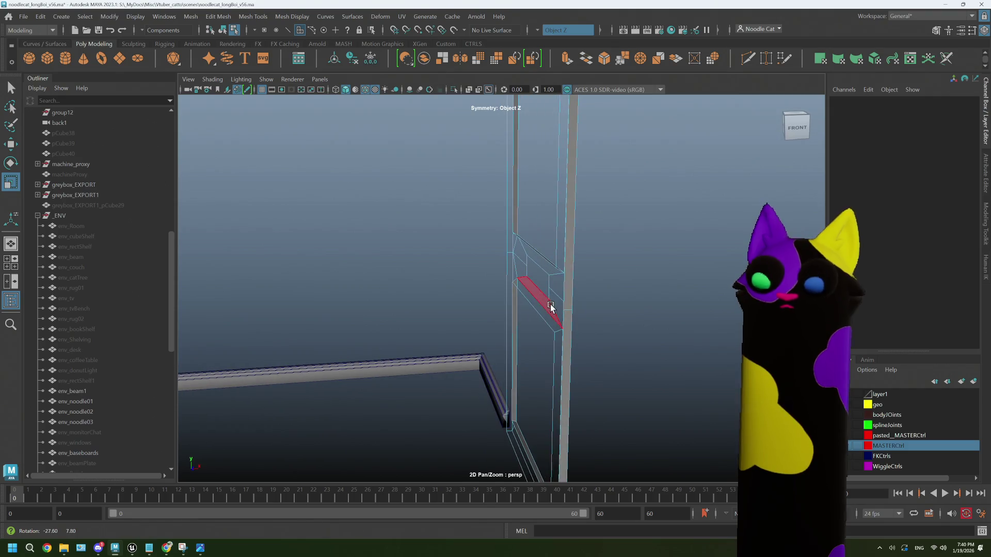
right_drag(609, 269, 652, 240)
mouse_move(653, 241)
alt+mouse_down()
mouse_move(613, 325)
mouse_move(518, 312)
mouse_move(531, 317)
alt+mouse_up()
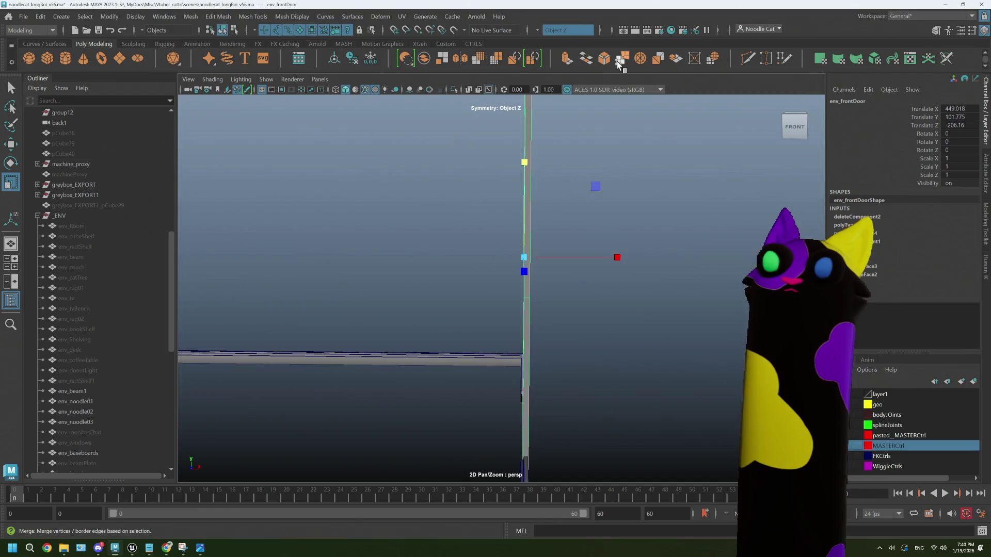
- Mirror the selected door geometry, trying the Z axis and mirroring about the door's centre
click(462, 61)
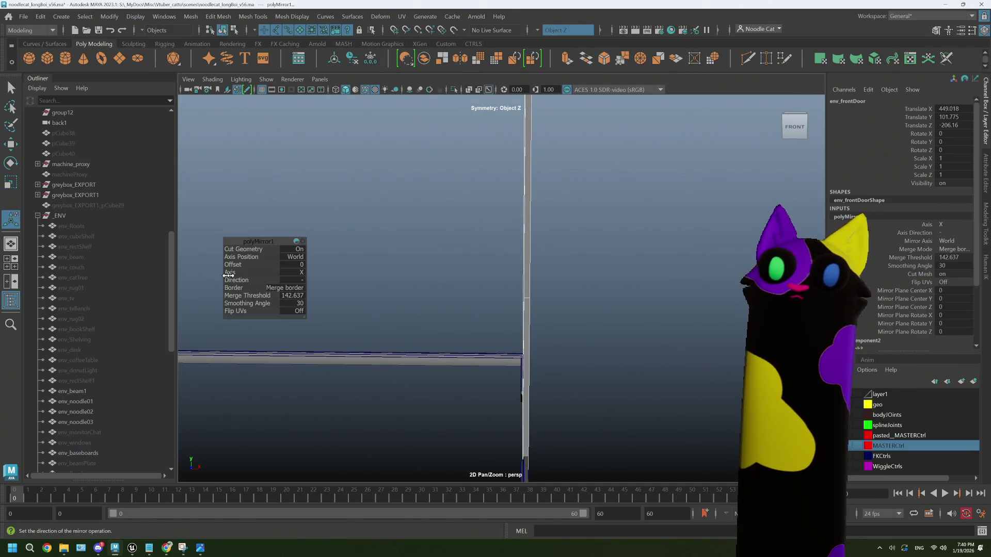
drag(259, 274, 278, 275)
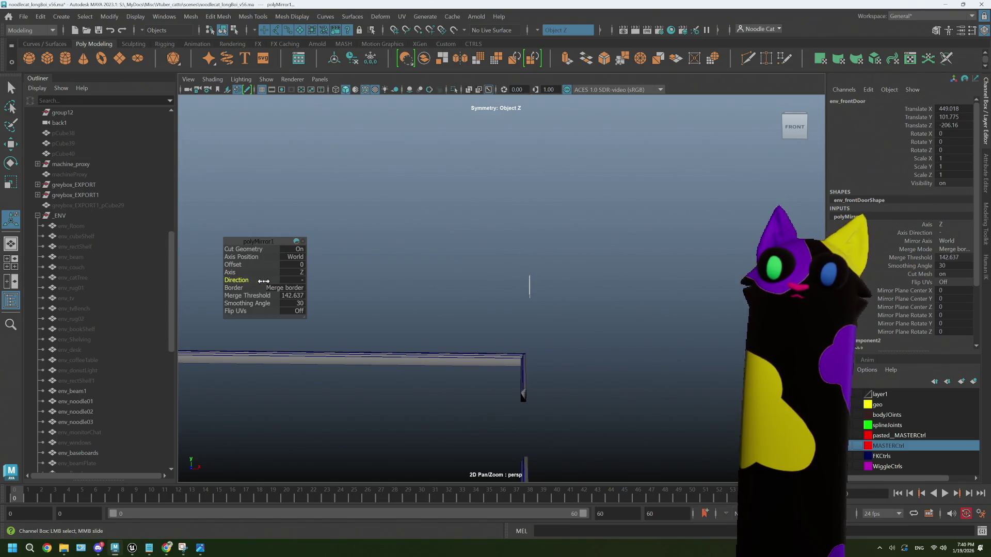
drag(294, 282, 203, 284)
alt+drag(507, 297, 529, 302)
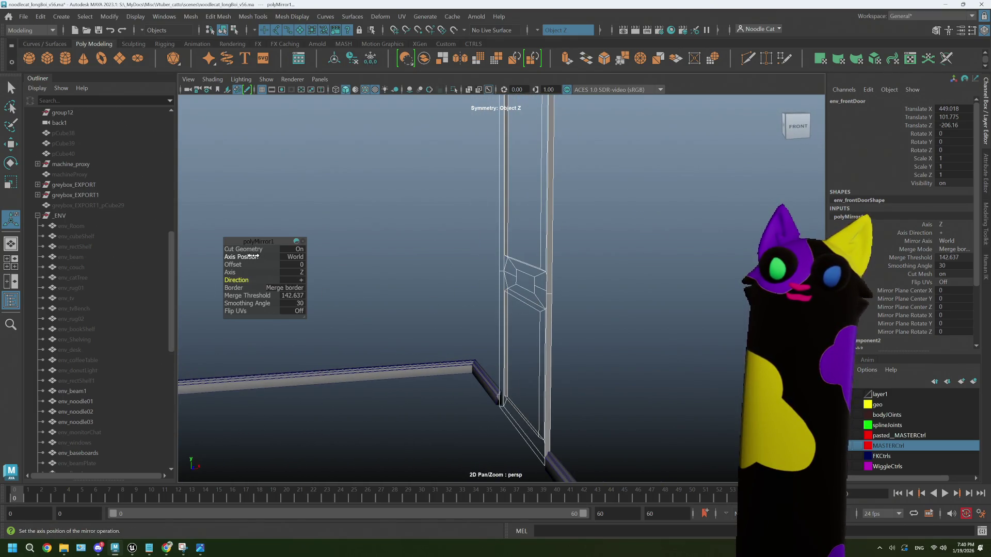
drag(241, 256, 233, 256)
- Set the mirror merge threshold to 0 and the direction to positive
mouse_move(307, 292)
alt+mouse_down()
mouse_move(571, 281)
mouse_move(542, 281)
alt+mouse_up()
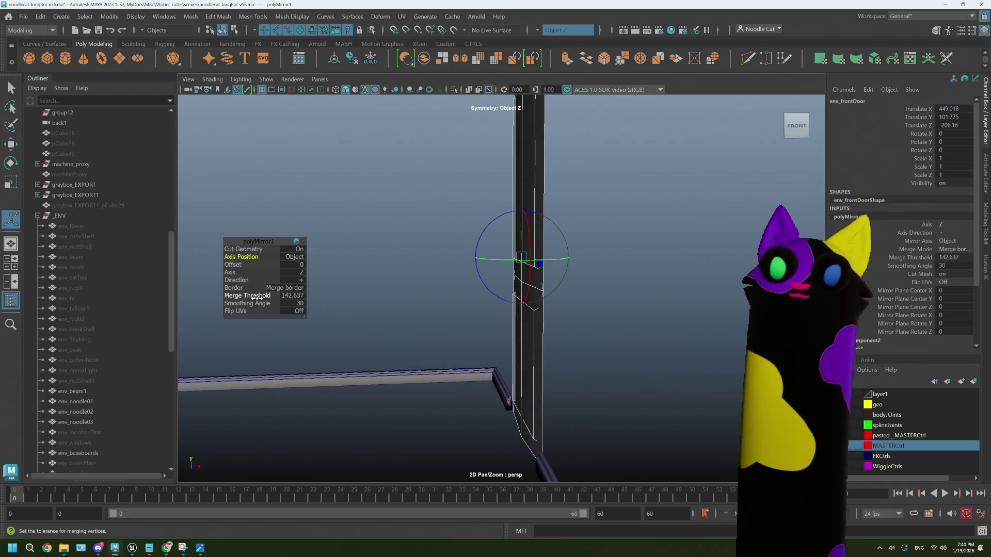
drag(255, 297, 252, 297)
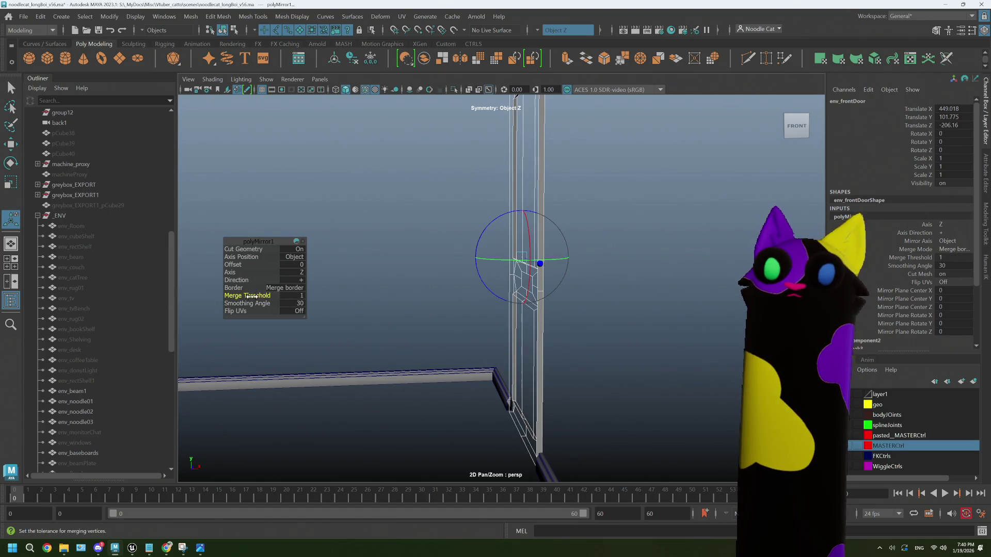
drag(251, 296, 240, 295)
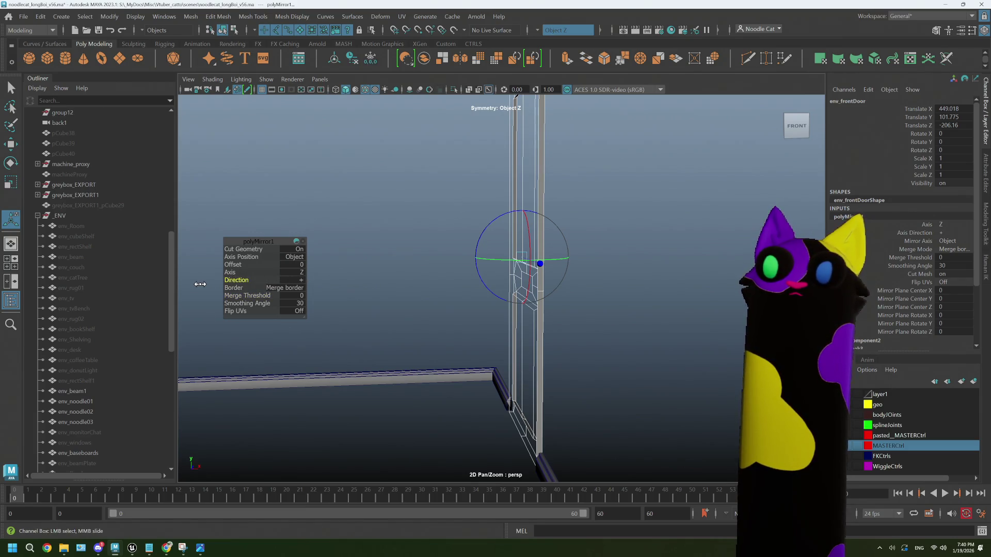
mouse_move(315, 276)
mouse_down()
mouse_move(173, 277)
mouse_move(261, 280)
mouse_up()
- Orbit to an oblique view to check the mirrored door
alt+drag(322, 287, 556, 305)
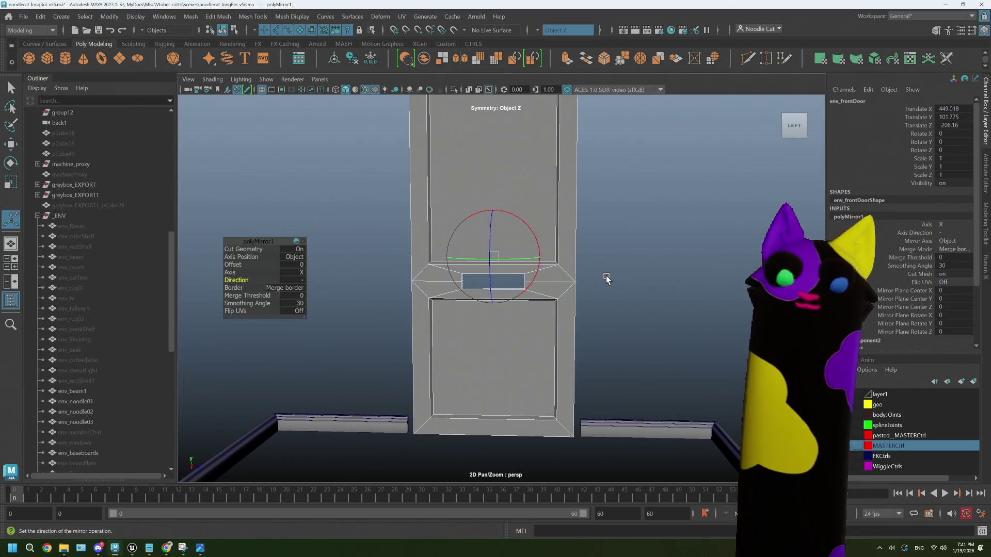
right_drag(606, 276, 661, 235)
mouse_move(628, 261)
alt+mouse_down()
mouse_move(626, 278)
mouse_move(413, 136)
alt+mouse_up()
right_drag(513, 187, 577, 167)
click(540, 29)
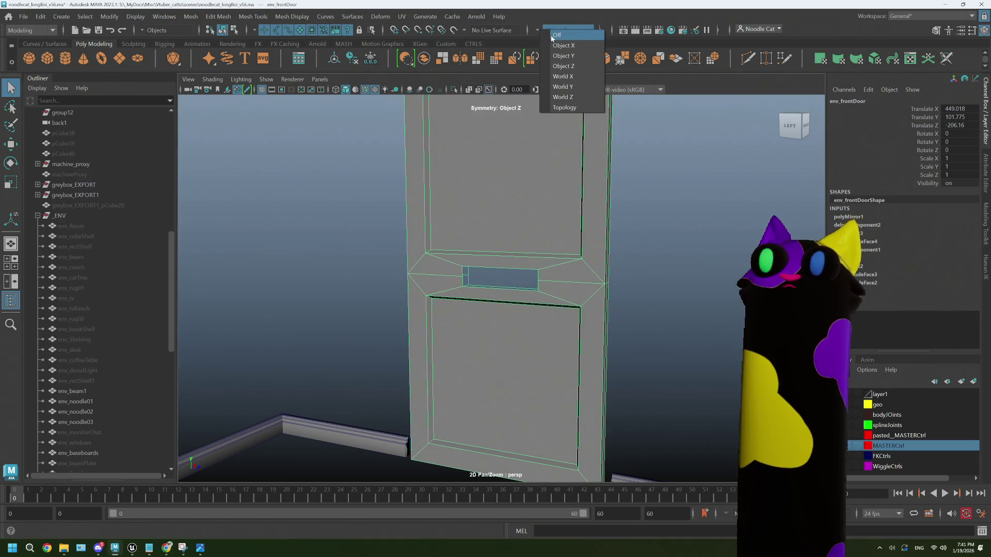
- Turn symmetry off and delete the door's construction history
click(573, 35)
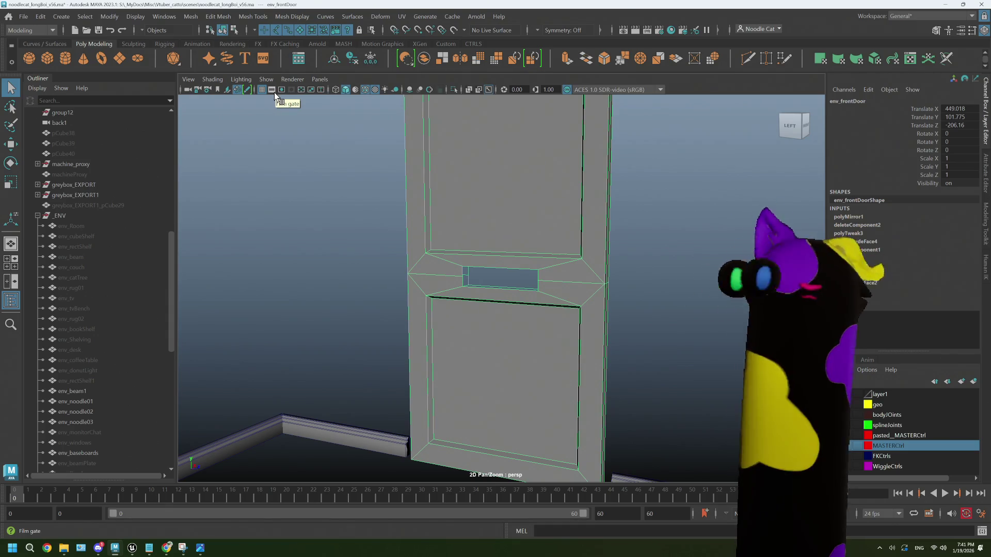
click(43, 20)
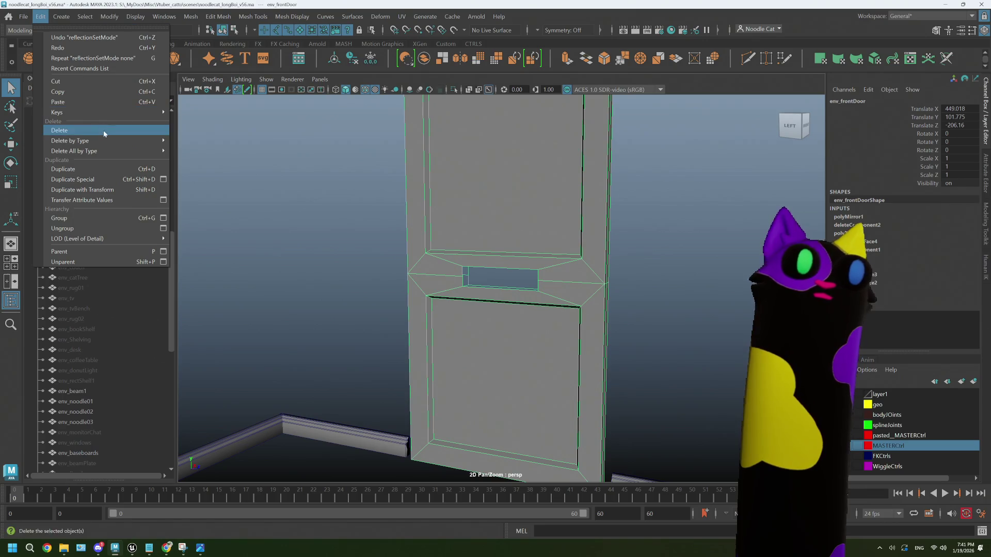
mouse_move(155, 141)
click(196, 141)
- Bridge the mail slot's top and bottom edges to form inner walls
alt+drag(472, 262, 538, 289)
scroll(537, 287, up, 3)
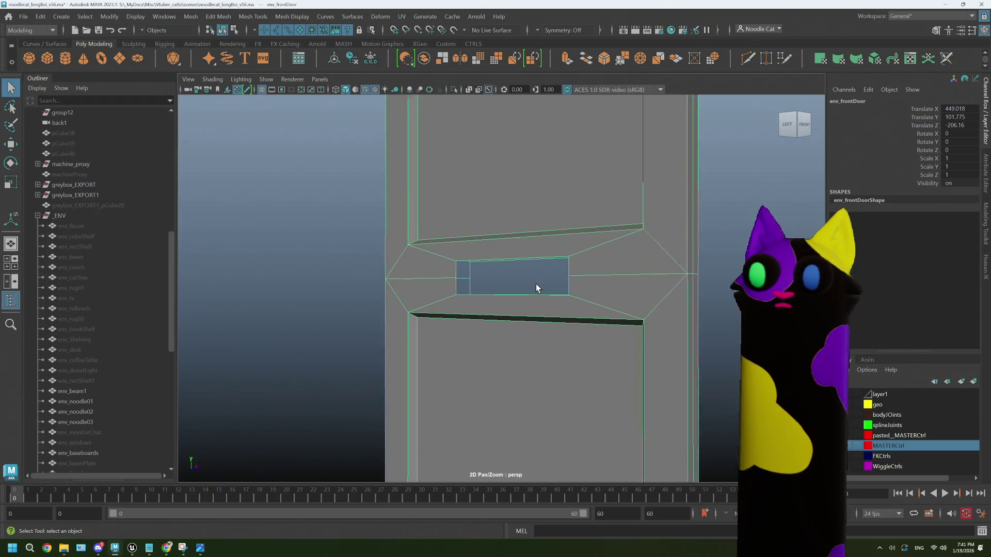
right_drag(523, 258, 521, 243)
click(521, 254)
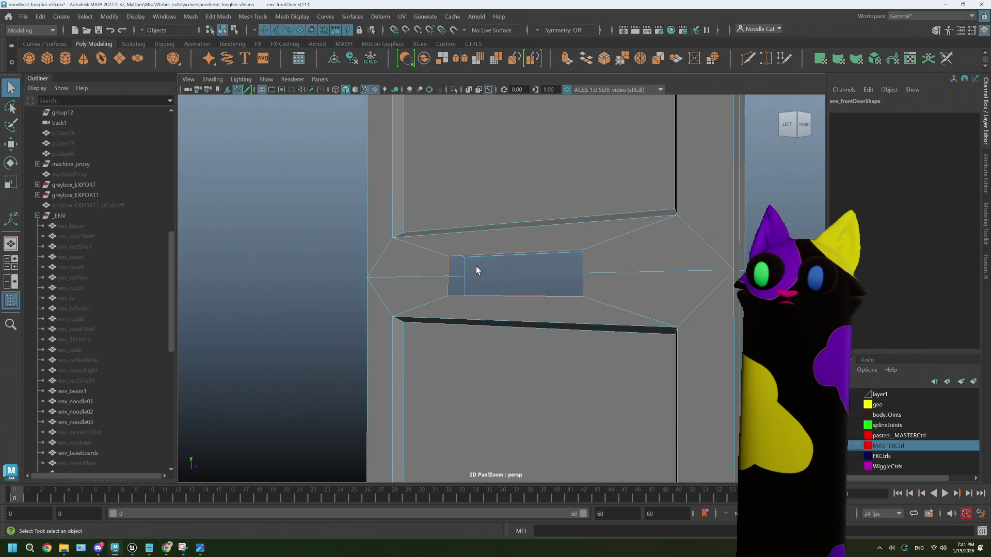
shift+click(479, 234)
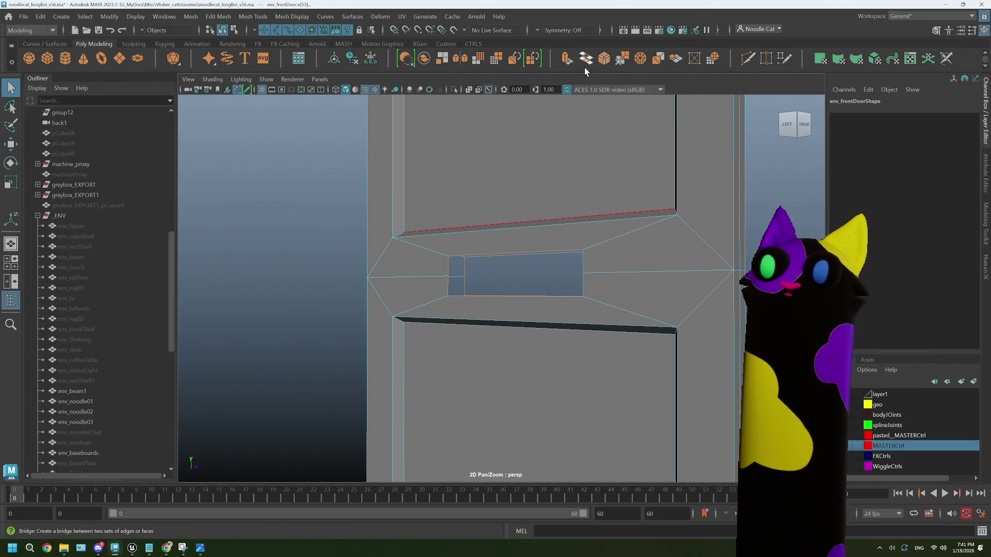
click(586, 59)
- Clear the selection and view the bridged slot from the front
alt+drag(579, 253, 526, 269)
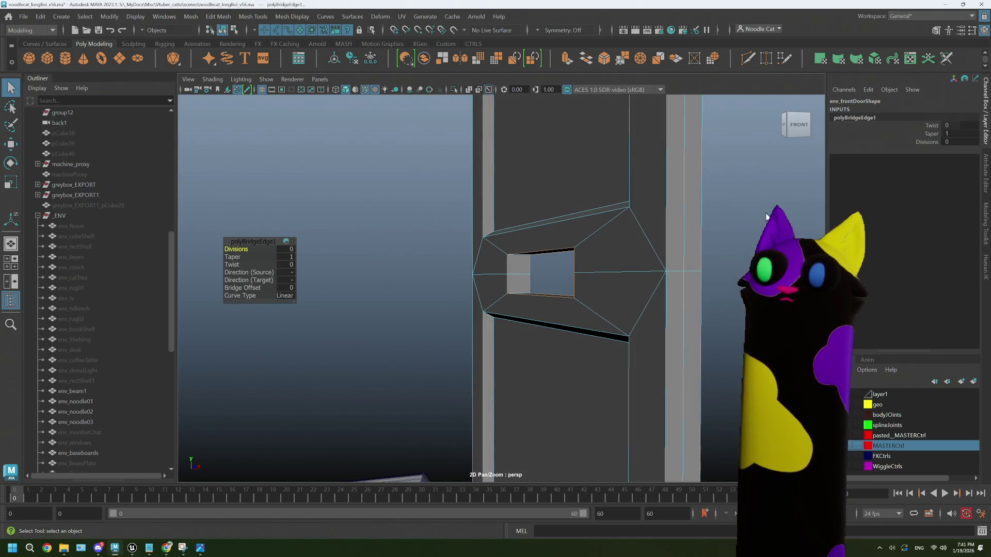
click(733, 240)
scroll(703, 262, down, 5)
mouse_move(678, 284)
alt+mouse_down()
mouse_move(560, 290)
mouse_move(554, 313)
alt+mouse_up()
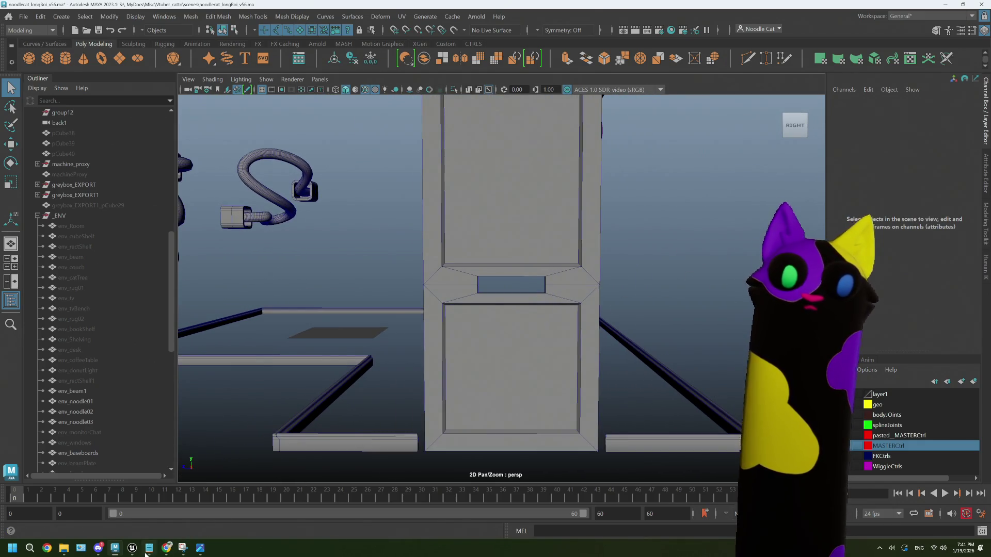
click(166, 548)
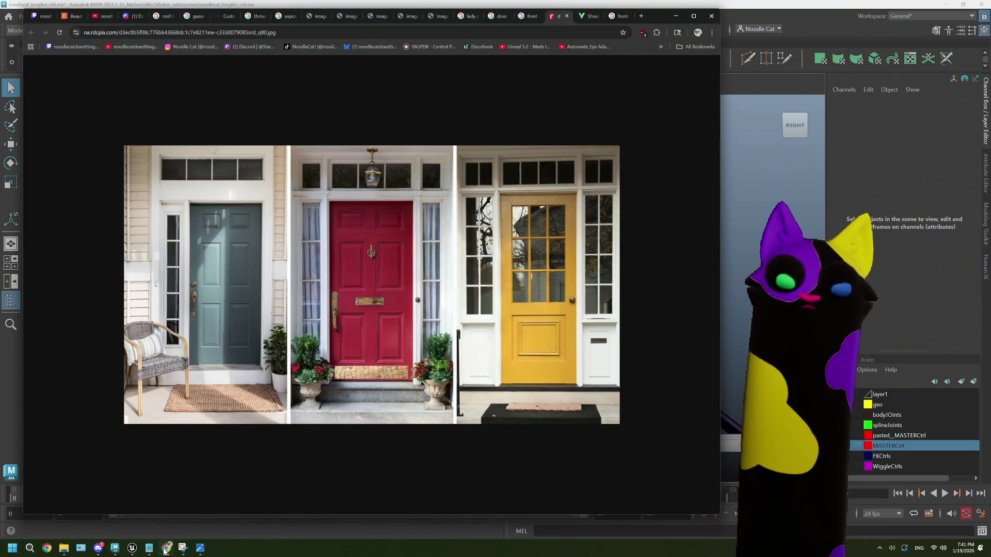
- Search Google Images for 'mail slot dimensions' in a new tab
click(638, 19)
text(mail slo)
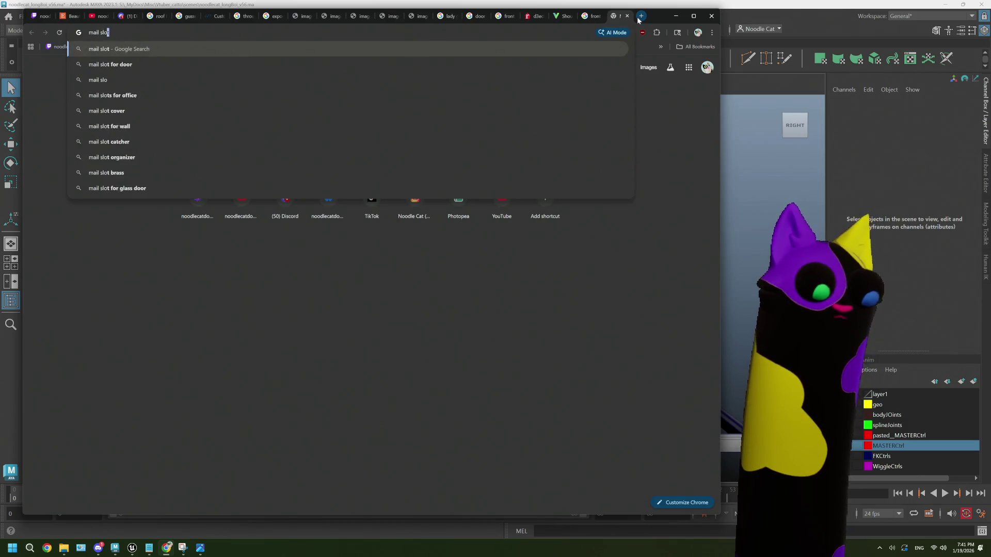
text(t dime)
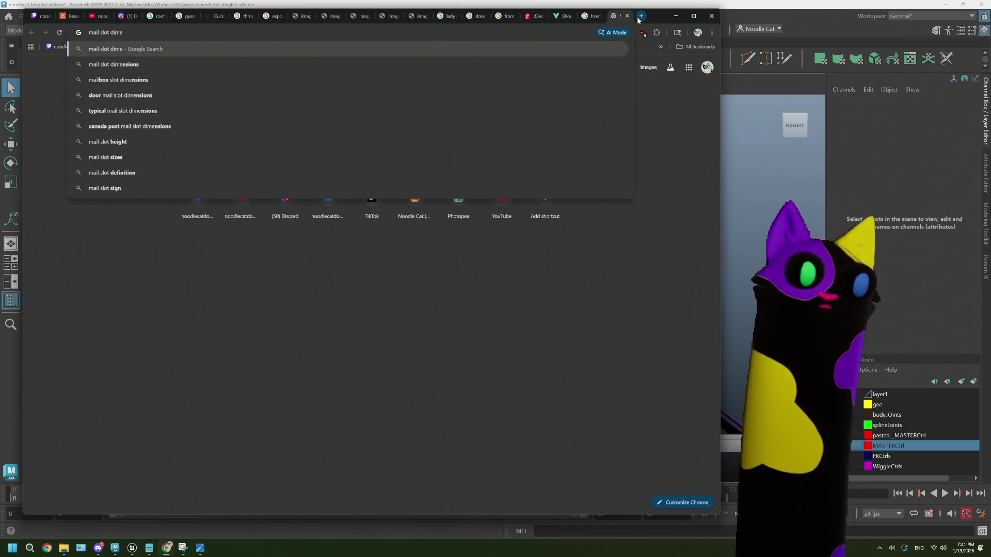
key(Down)
key(Return)
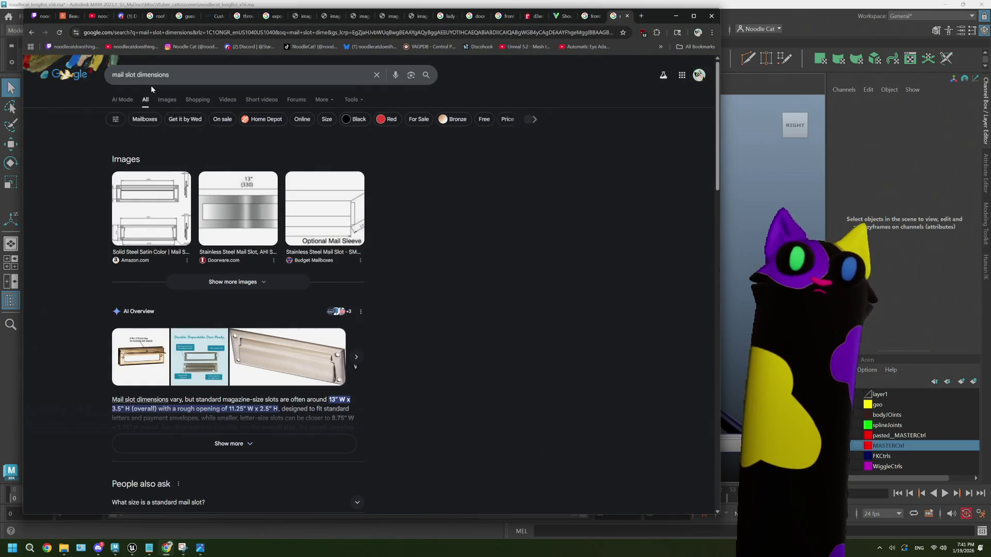
click(167, 99)
- Compare Home Depot, Hamilton, SIG750, dimension-chart and RELIABILT slot drawings, then return to Maya
click(93, 180)
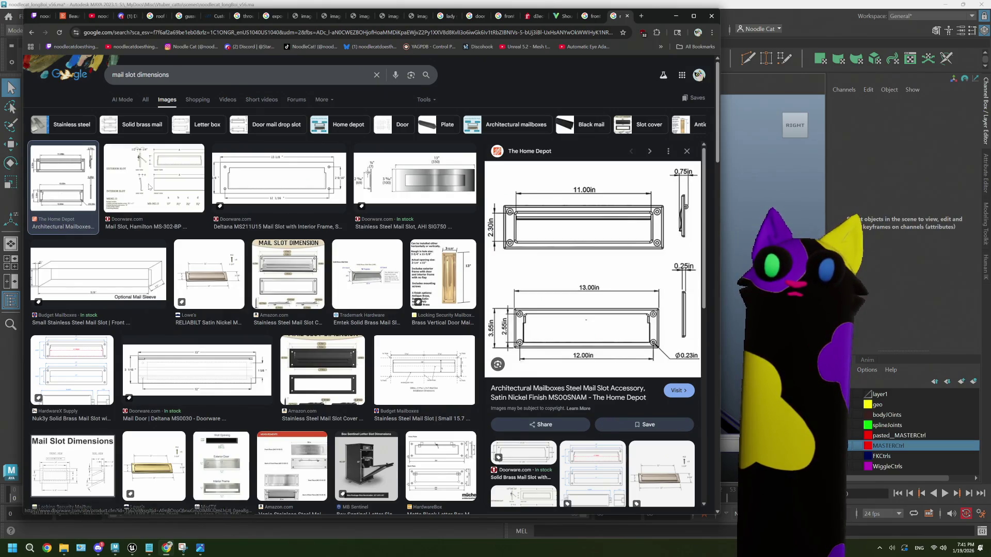
click(148, 187)
click(458, 165)
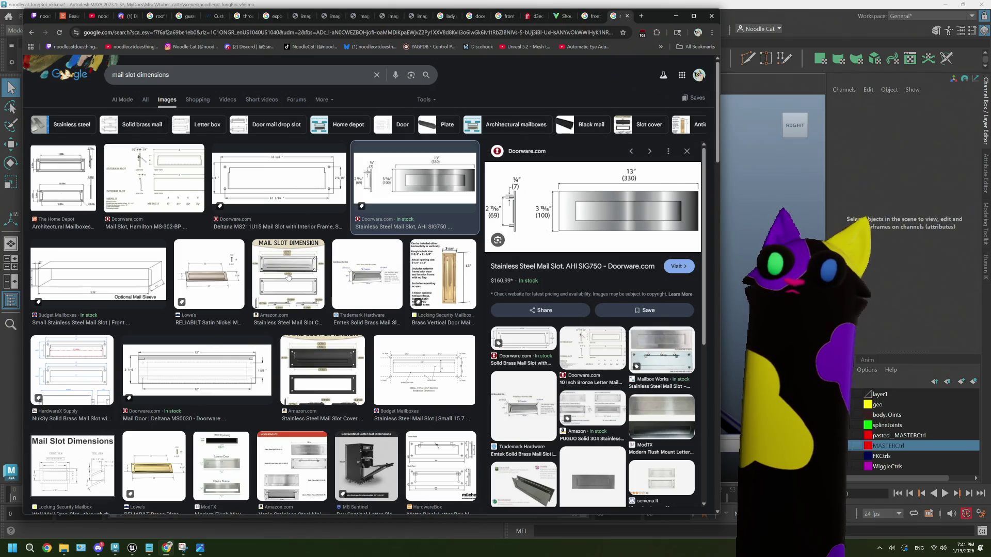
scroll(289, 278, down, 1)
scroll(289, 276, up, 1)
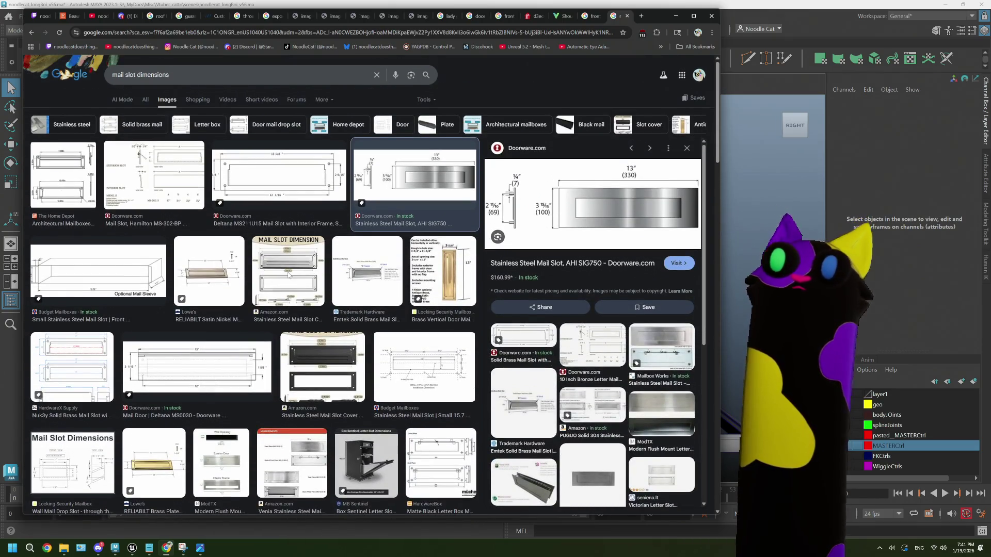
click(289, 275)
click(221, 274)
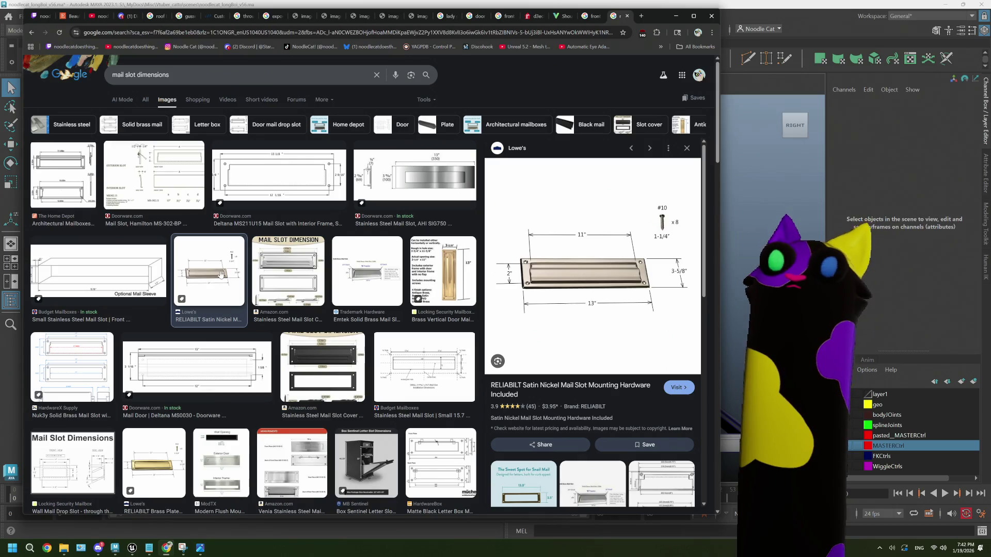
click(448, 195)
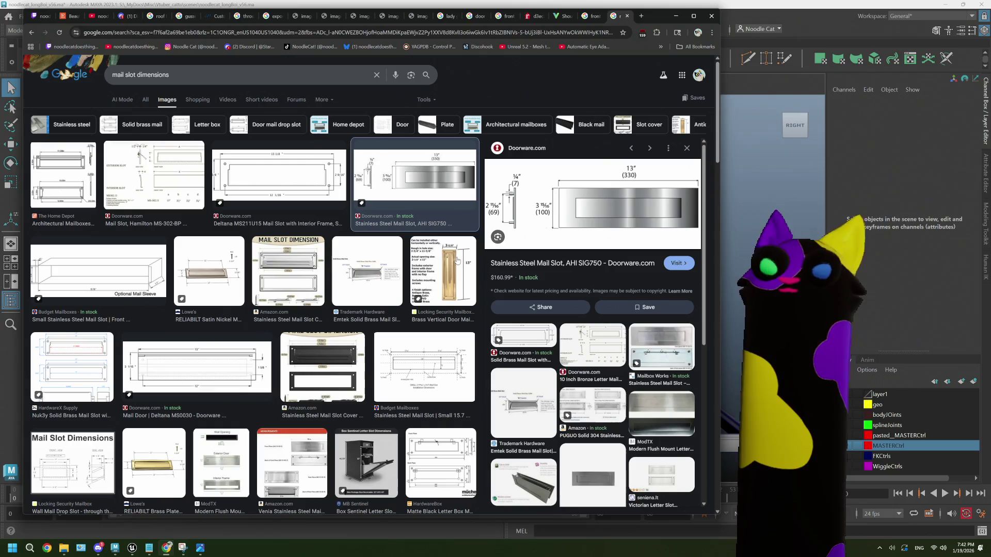
click(771, 16)
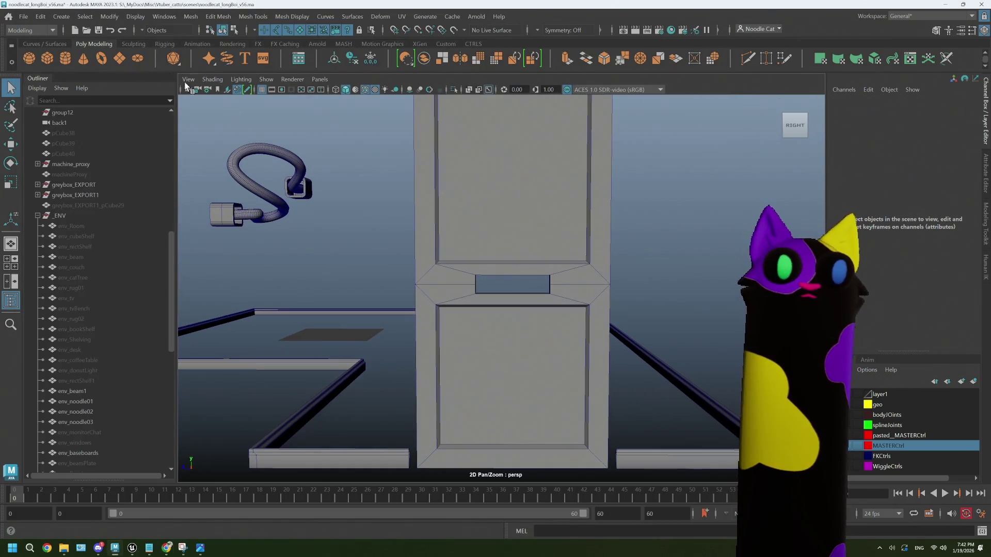
- Create a polygon cube and set its depth to 33
click(48, 56)
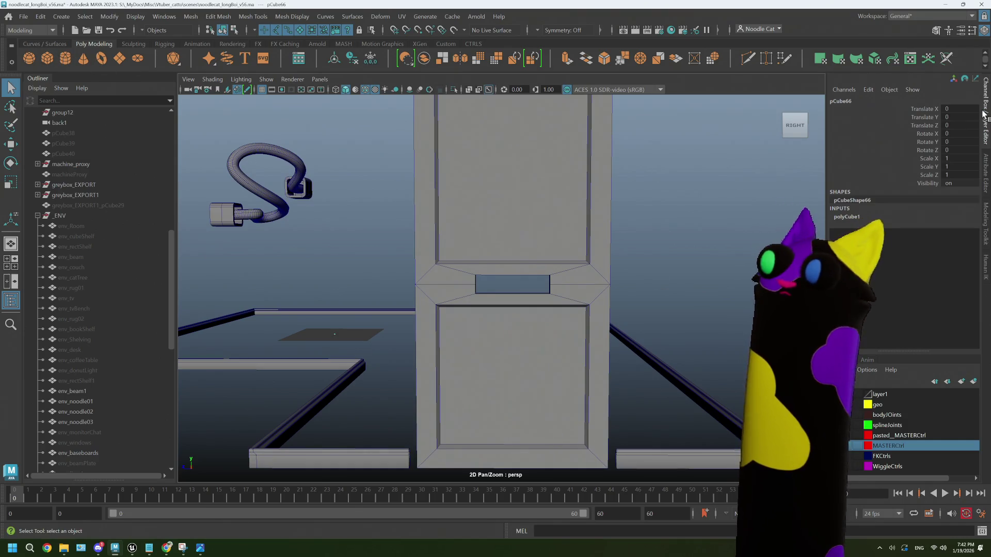
click(986, 171)
click(801, 101)
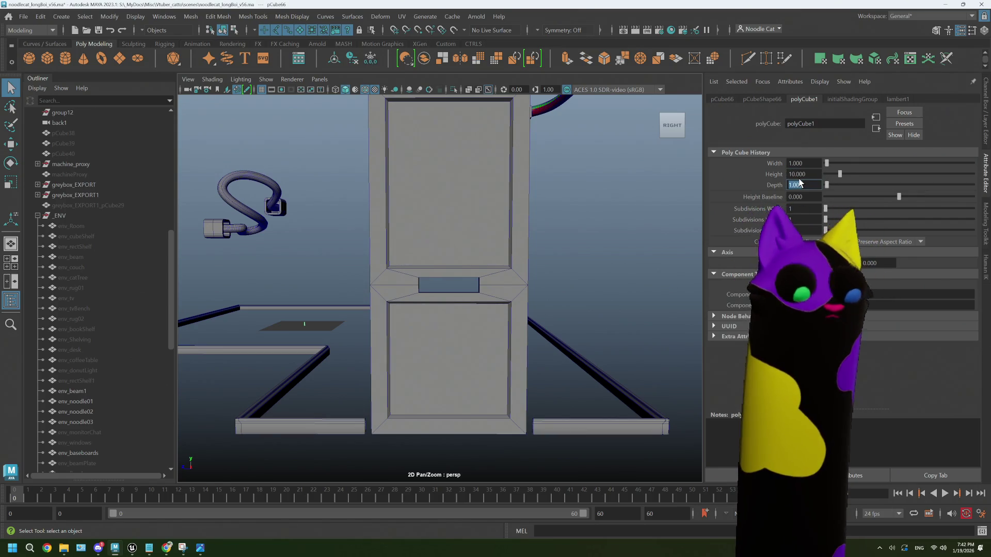
text(33)
key(Return)
- Move the cube down along Y toward the door's slot, checking the reference images
right_click(315, 322)
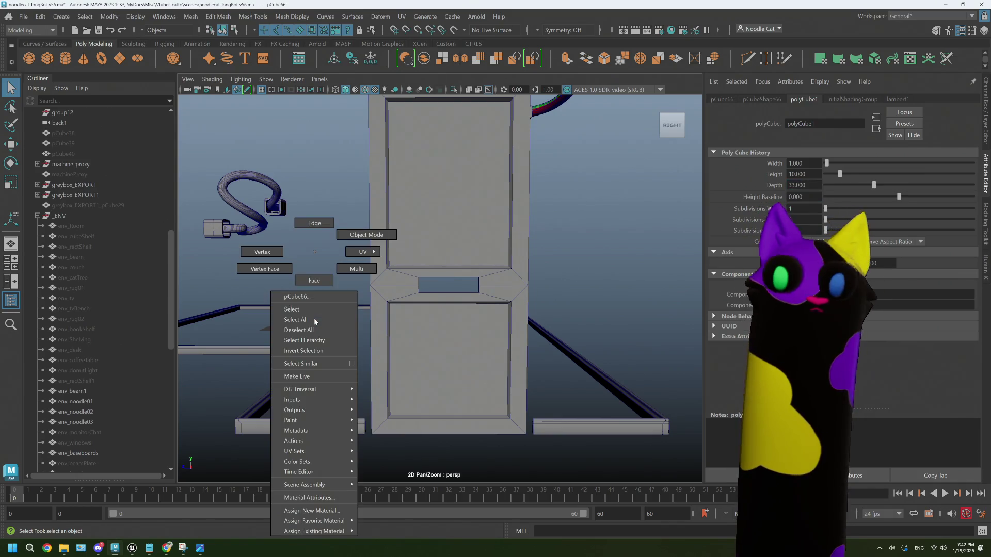
click(361, 235)
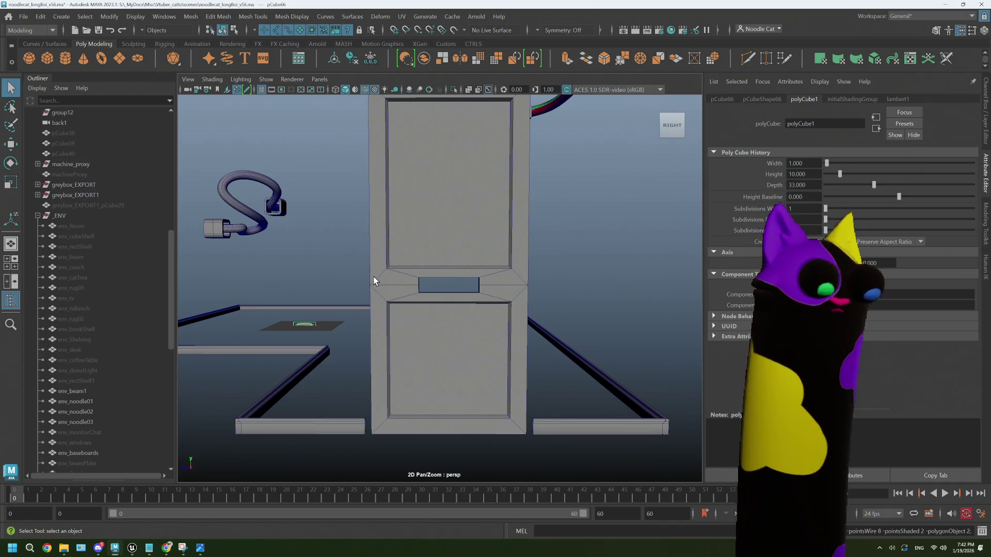
key(w)
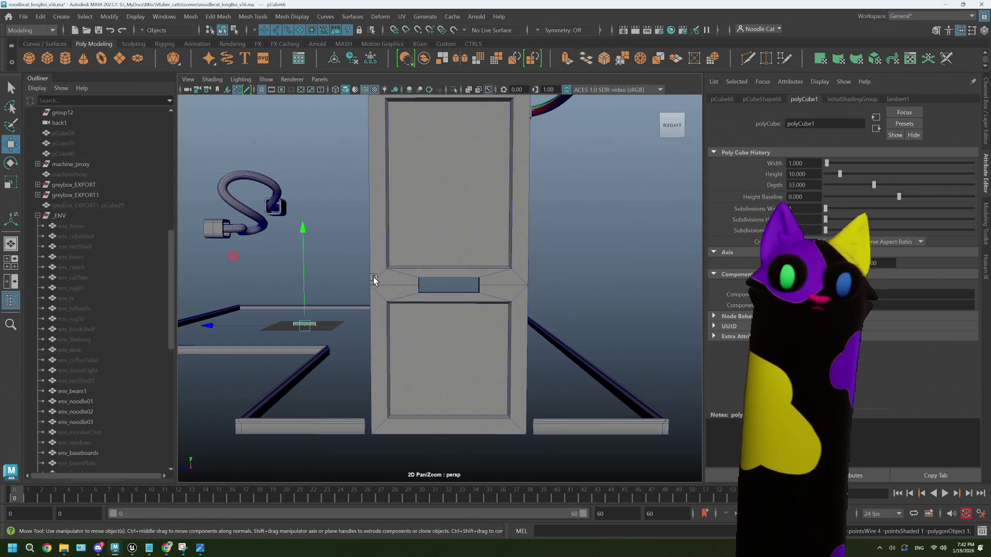
mouse_move(276, 328)
alt+mouse_down()
mouse_move(472, 354)
mouse_move(589, 281)
mouse_move(663, 287)
mouse_move(326, 324)
alt+mouse_up()
drag(415, 283, 426, 339)
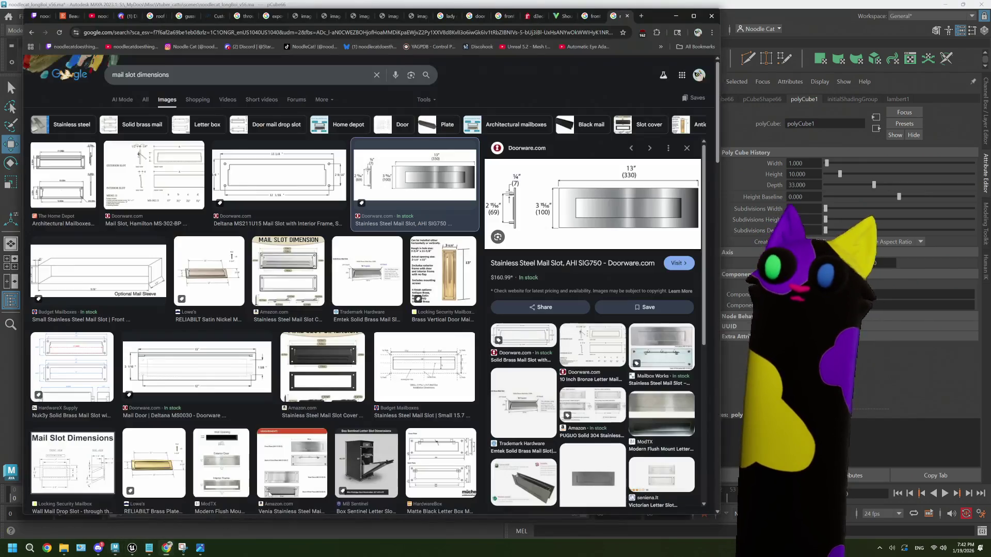
key(alt+Tab)
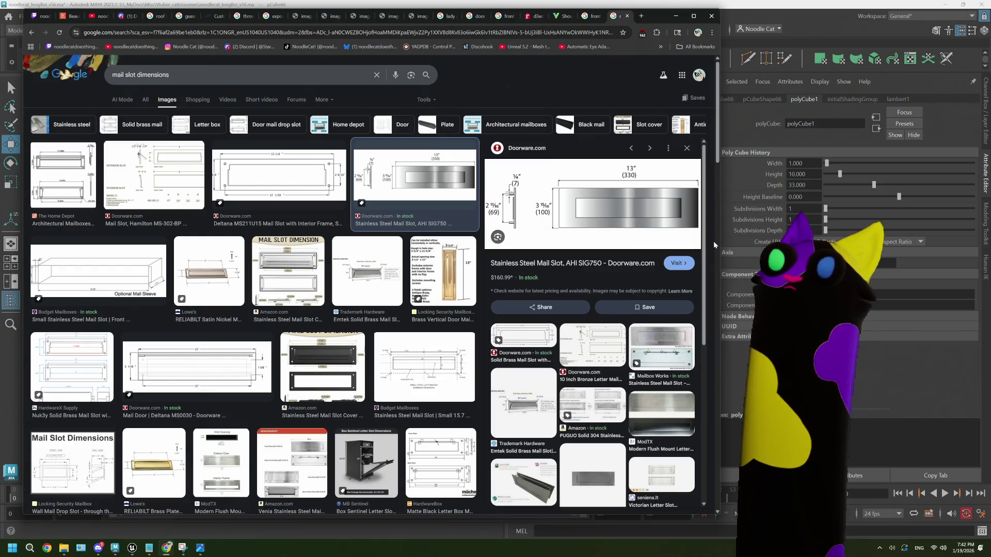
key(alt+Tab)
- Frame the slot piece and position it along X and slightly upward
mouse_move(490, 309)
alt+mouse_down()
mouse_move(462, 354)
mouse_move(514, 352)
alt+mouse_up()
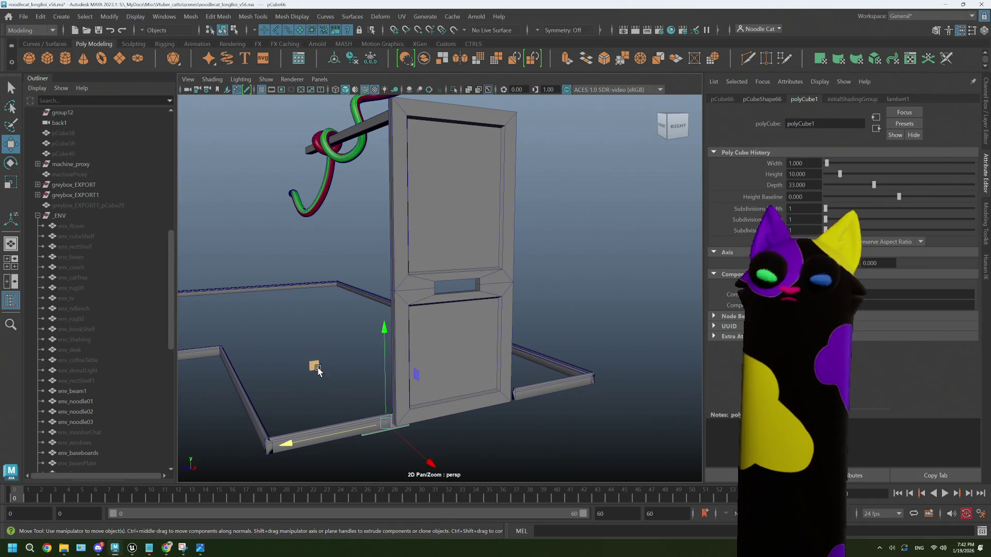
click(390, 242)
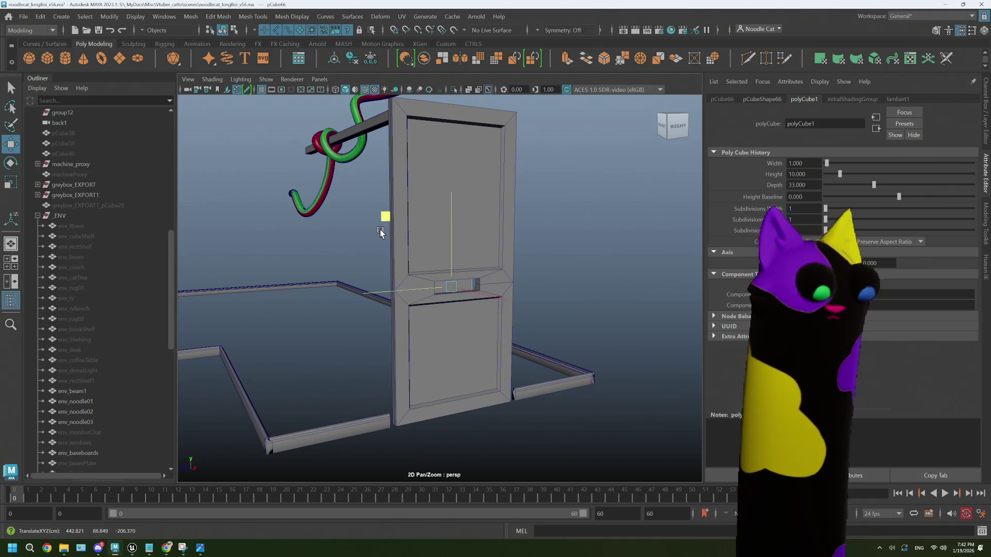
key(f)
drag(495, 302, 527, 328)
scroll(528, 328, down, 3)
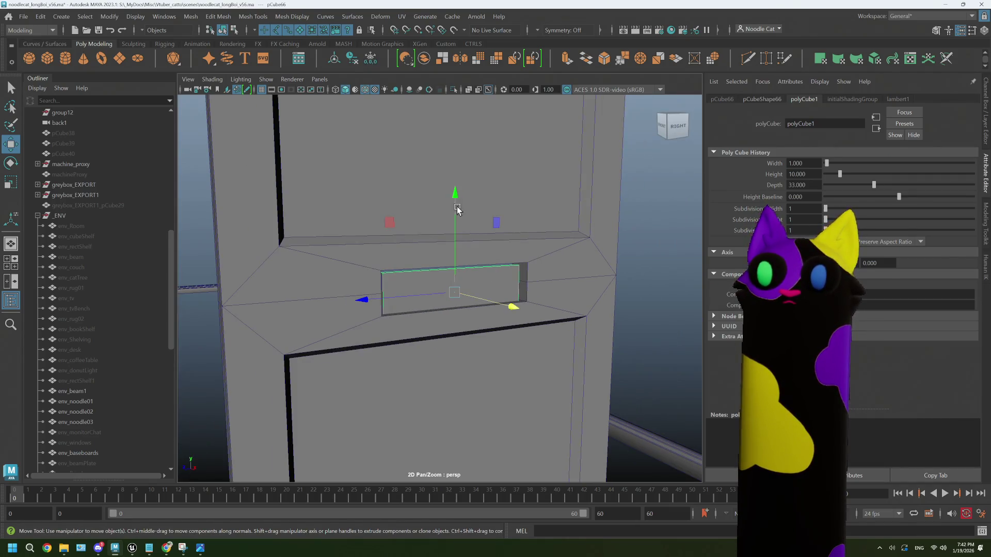
mouse_move(460, 210)
mouse_down()
mouse_move(455, 195)
mouse_move(458, 219)
mouse_move(490, 258)
mouse_move(464, 247)
mouse_move(525, 303)
mouse_move(553, 305)
mouse_up()
scroll(554, 305, down, 3)
- Maximize the side view and frame the selected slot
key(space)
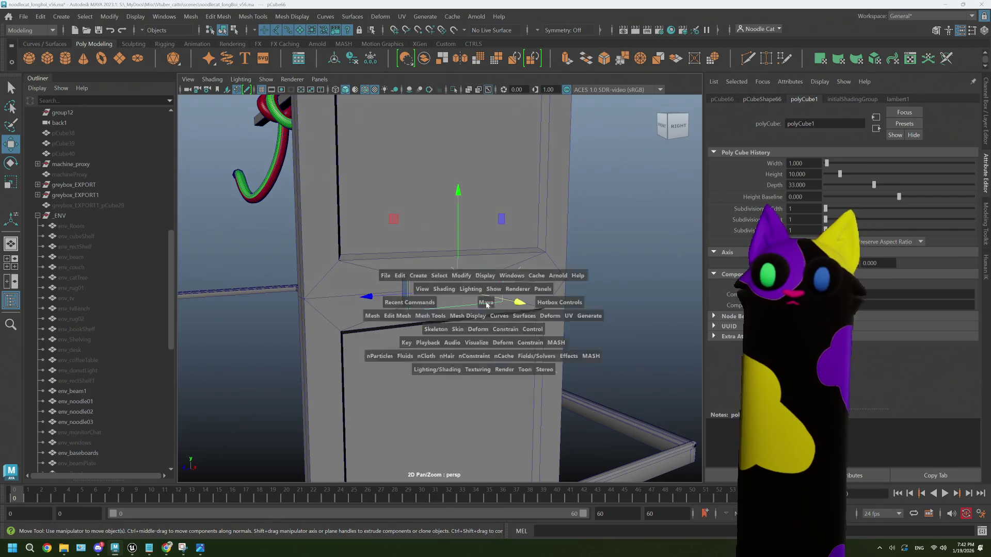
key(space)
scroll(486, 408, down, 5)
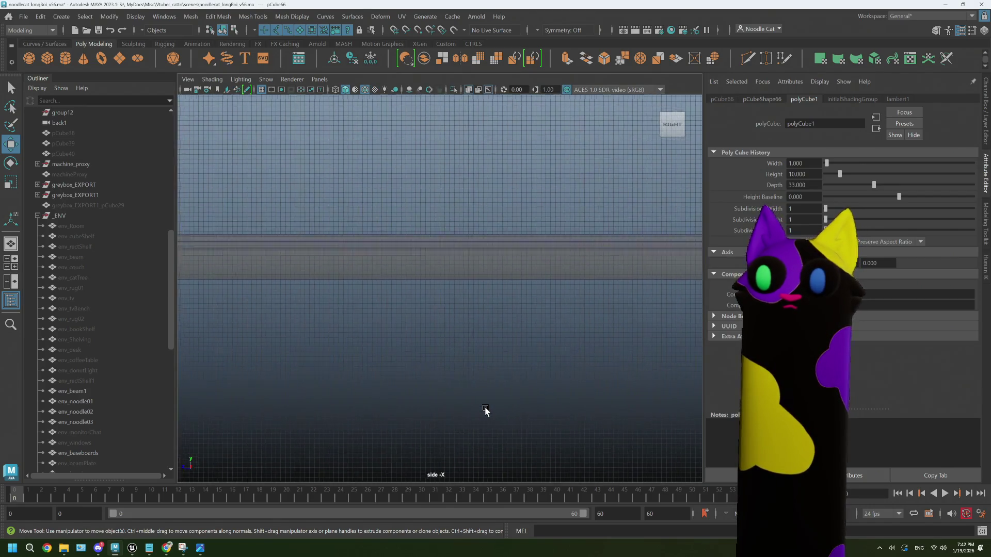
key(f)
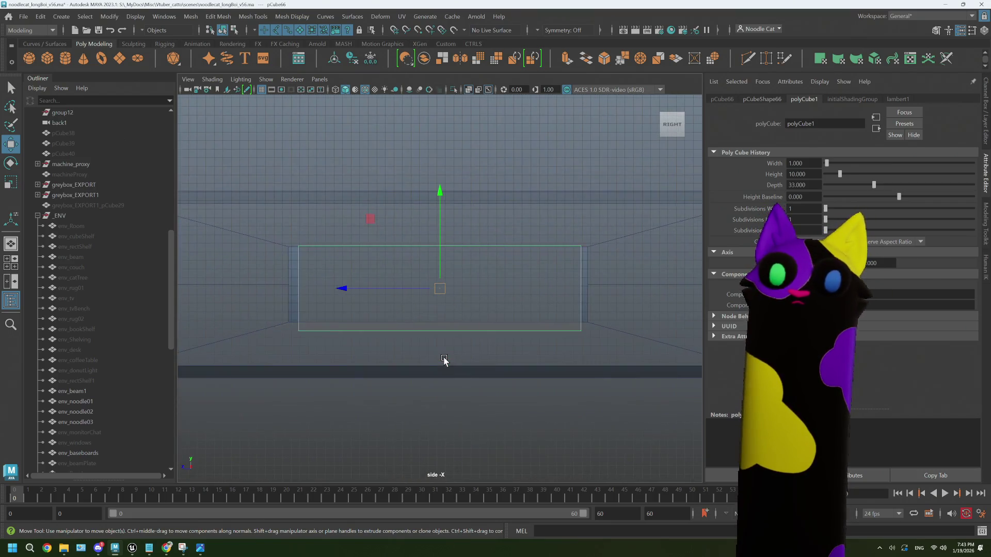
click(556, 340)
- Scale the door's slot vertices to X 0.961 and Y 1.113
mouse_move(558, 250)
right_down()
mouse_move(511, 266)
mouse_move(508, 253)
right_up()
drag(342, 303, 586, 338)
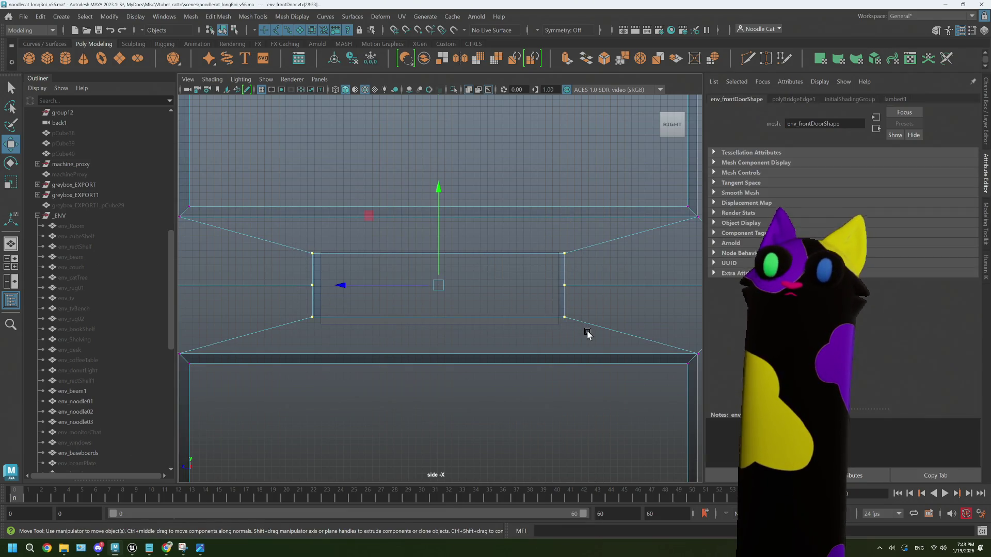
key(r)
drag(346, 285, 348, 285)
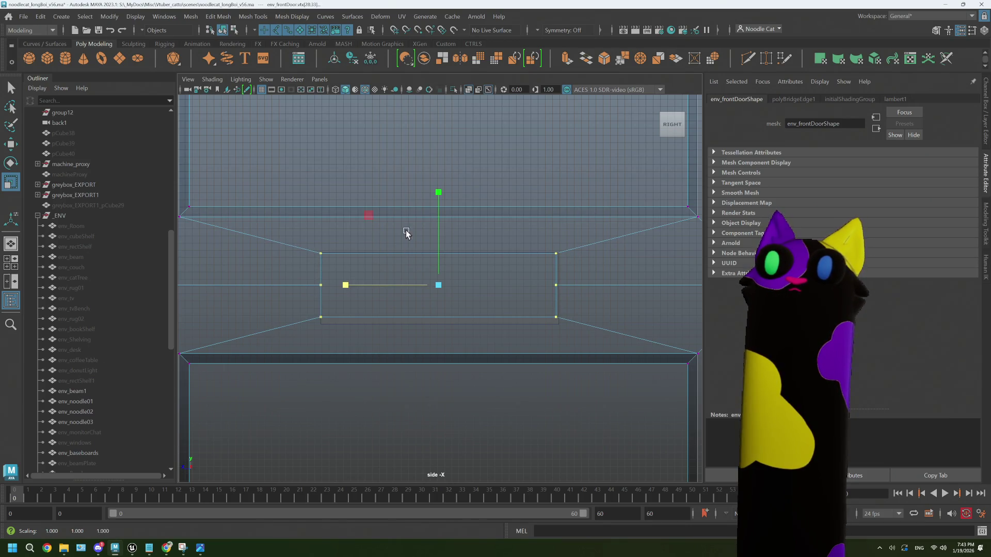
drag(440, 192, 440, 189)
key(space)
key(space)
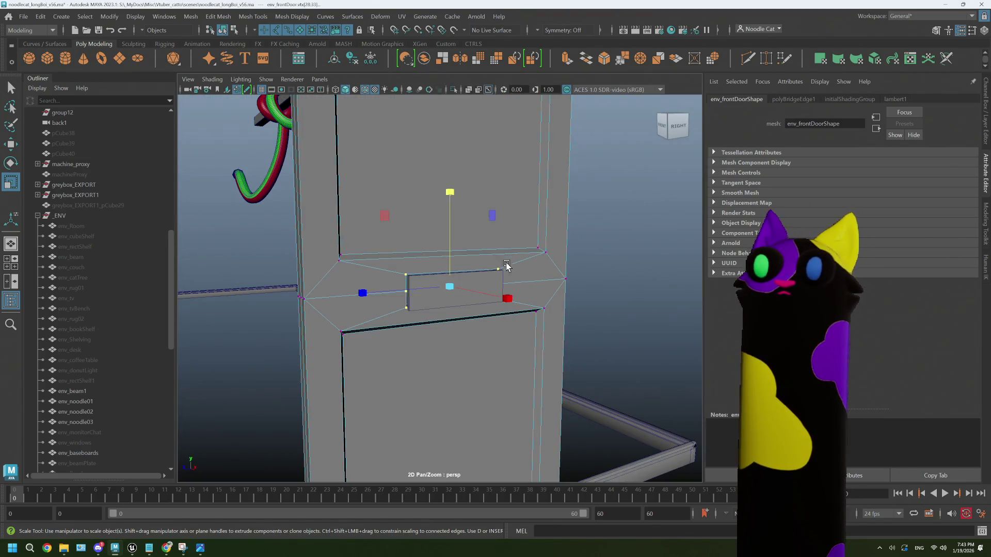
- Select the slot cube pCube66 and nudge it slightly upward in Y
right_drag(498, 271, 538, 244)
click(463, 299)
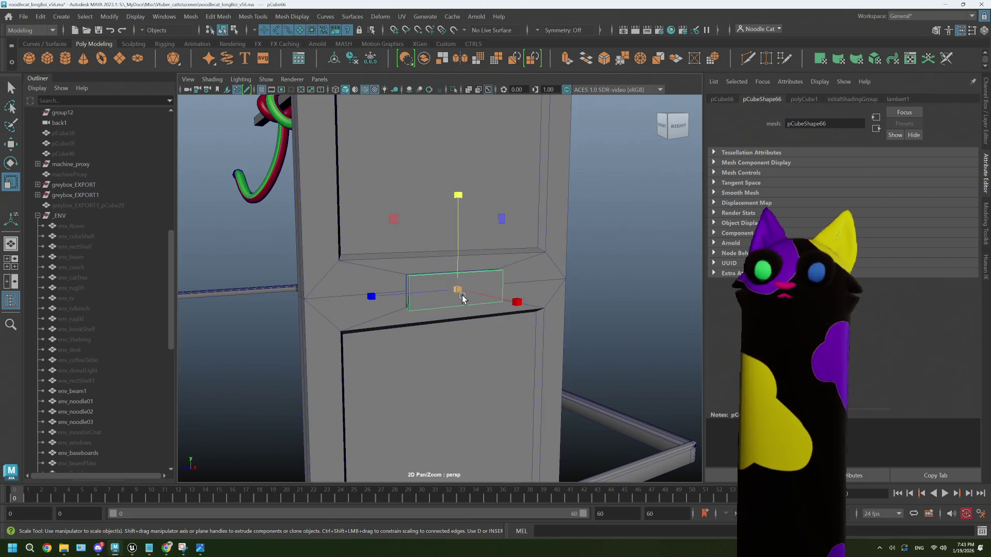
mouse_move(434, 324)
alt+mouse_down()
mouse_move(544, 287)
mouse_move(565, 291)
alt+mouse_up()
key(w)
click(565, 289)
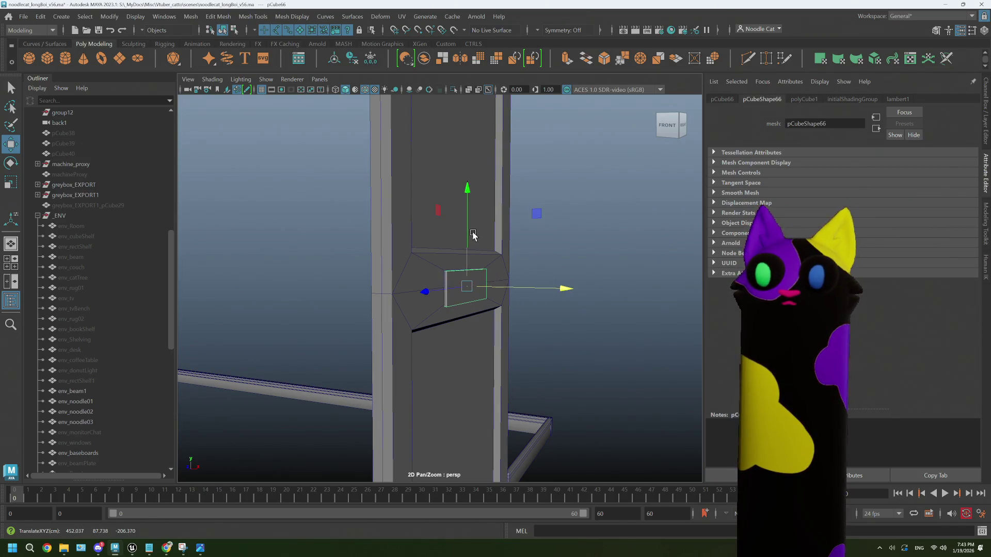
mouse_move(468, 230)
mouse_down()
mouse_move(486, 294)
mouse_move(516, 286)
mouse_move(487, 288)
mouse_up()
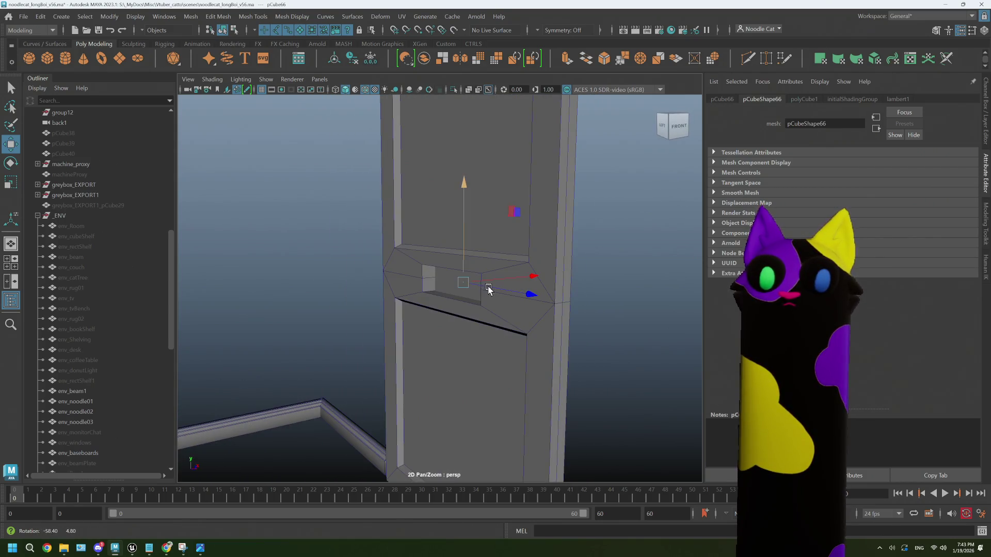
click(167, 550)
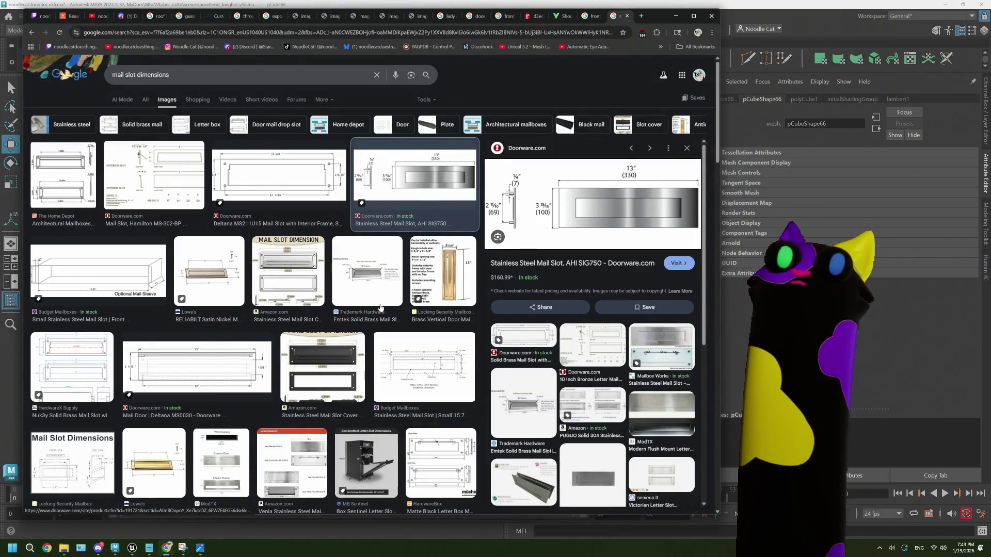
- Preview the Emtek, dimension-chart and National Mailboxes brass slot images, then return to Maya
click(523, 402)
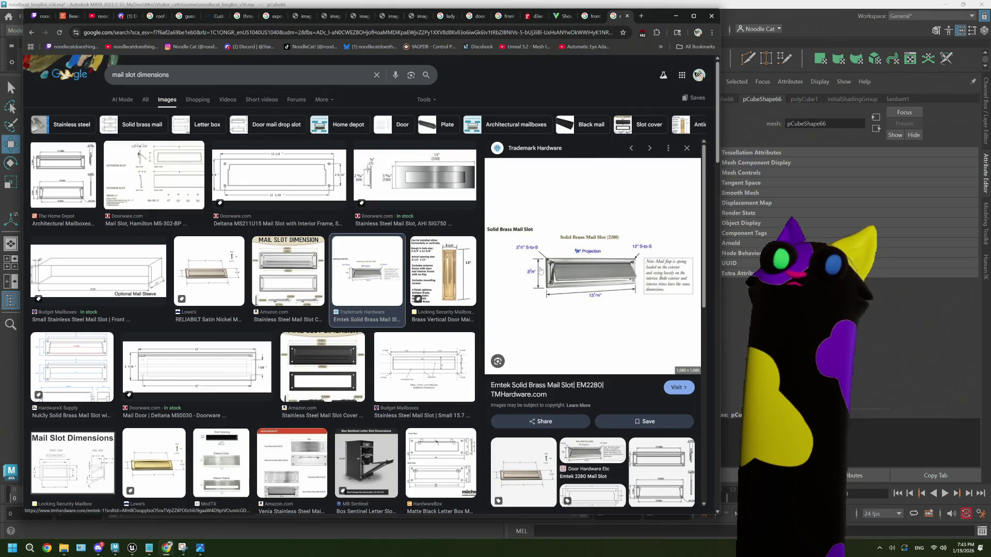
click(311, 353)
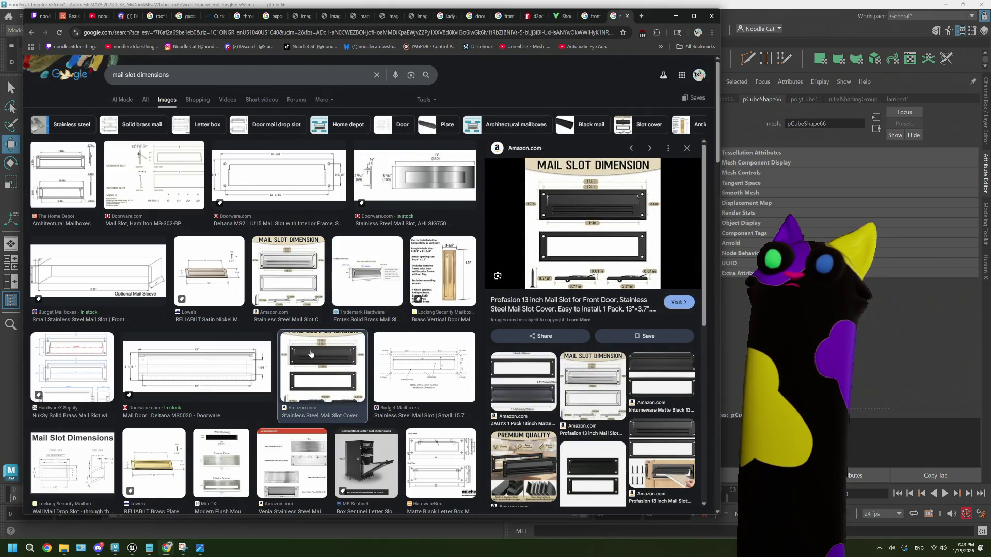
scroll(310, 354, down, 1)
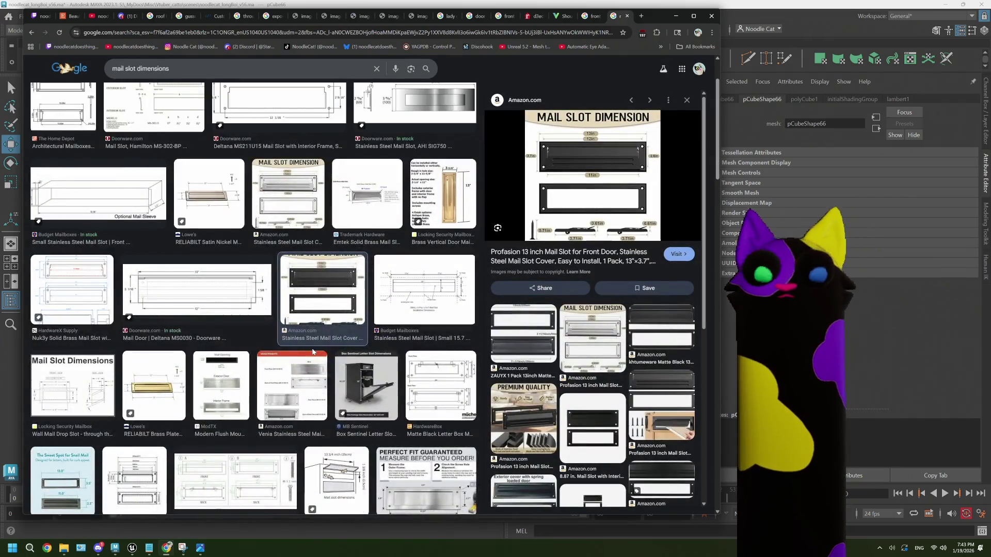
scroll(312, 352, down, 2)
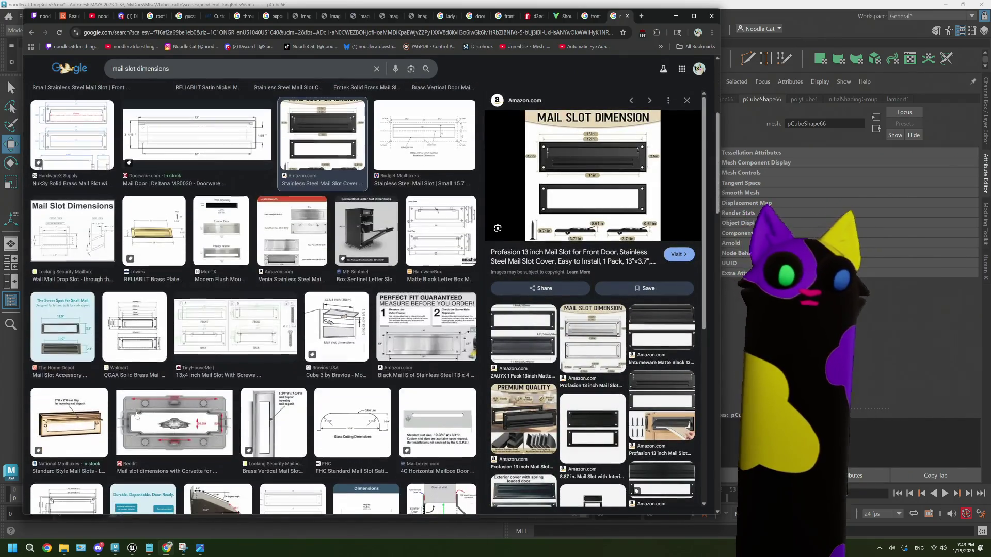
click(69, 421)
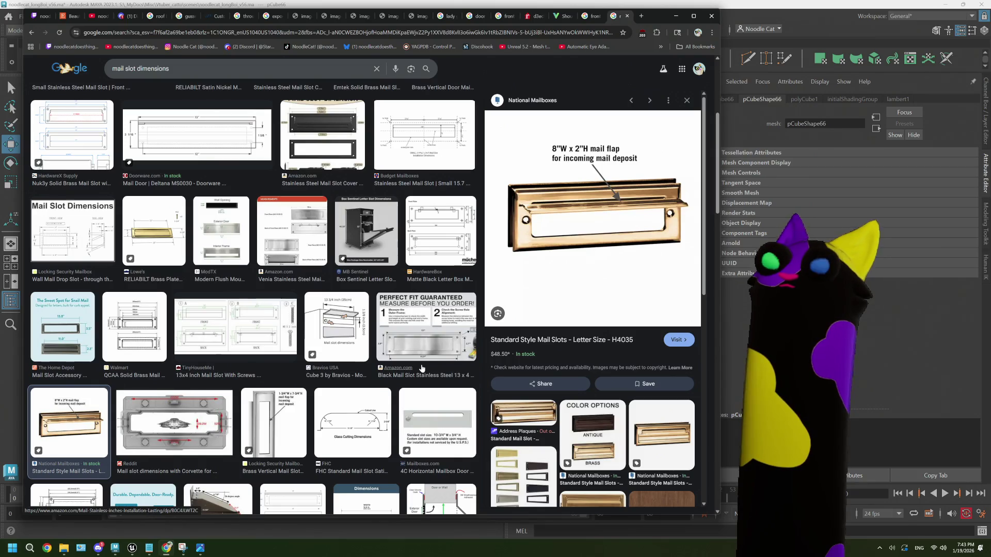
click(751, 11)
- Scale the slot cube narrower in X and reposition it
mouse_move(550, 279)
alt+mouse_down()
mouse_move(511, 298)
mouse_move(598, 294)
mouse_move(562, 292)
mouse_move(527, 310)
alt+mouse_up()
key(r)
key(w)
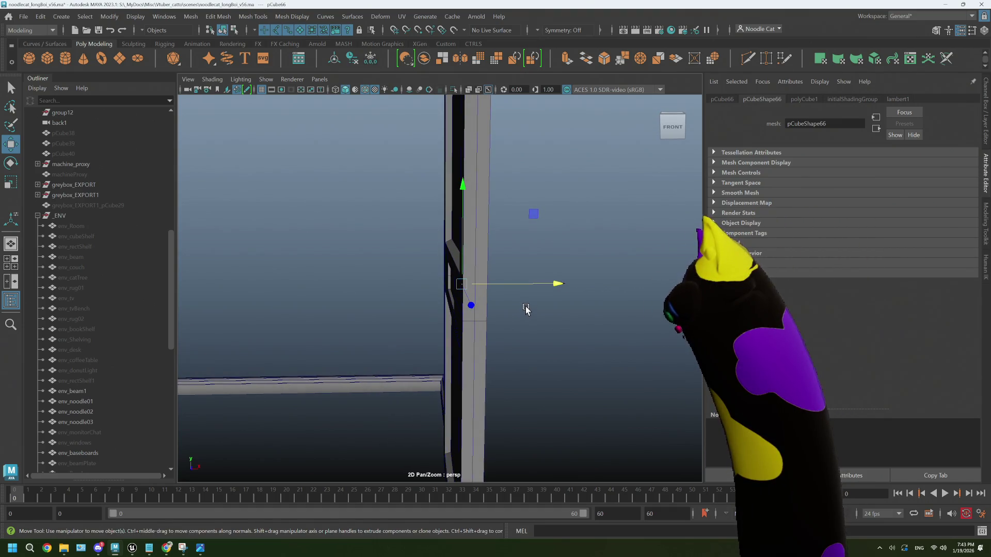
key(r)
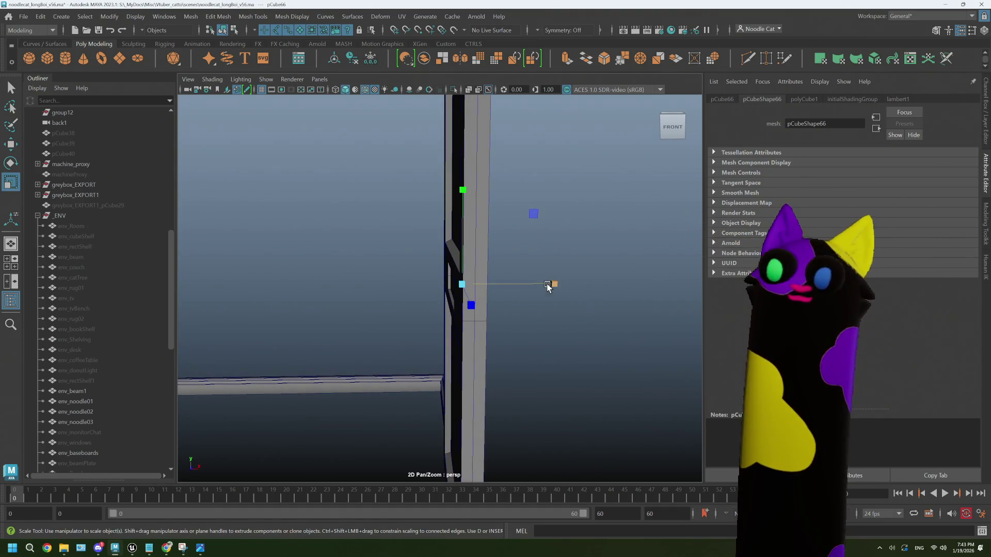
mouse_move(558, 285)
mouse_down()
mouse_move(535, 287)
mouse_move(560, 287)
mouse_move(509, 316)
mouse_move(559, 315)
mouse_move(505, 320)
mouse_move(459, 314)
mouse_move(471, 293)
mouse_up()
scroll(524, 307, up, 4)
key(w)
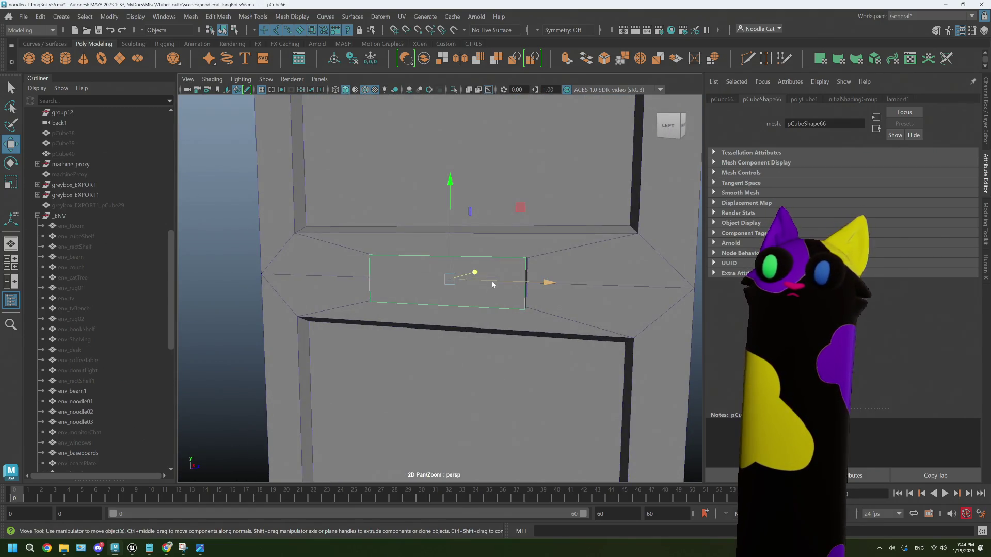
- Extrude slot faces f[4:5] with an offset of 2.7
right_drag(493, 284, 434, 284)
mouse_move(433, 283)
alt+mouse_down()
mouse_move(540, 288)
mouse_move(514, 285)
alt+mouse_up()
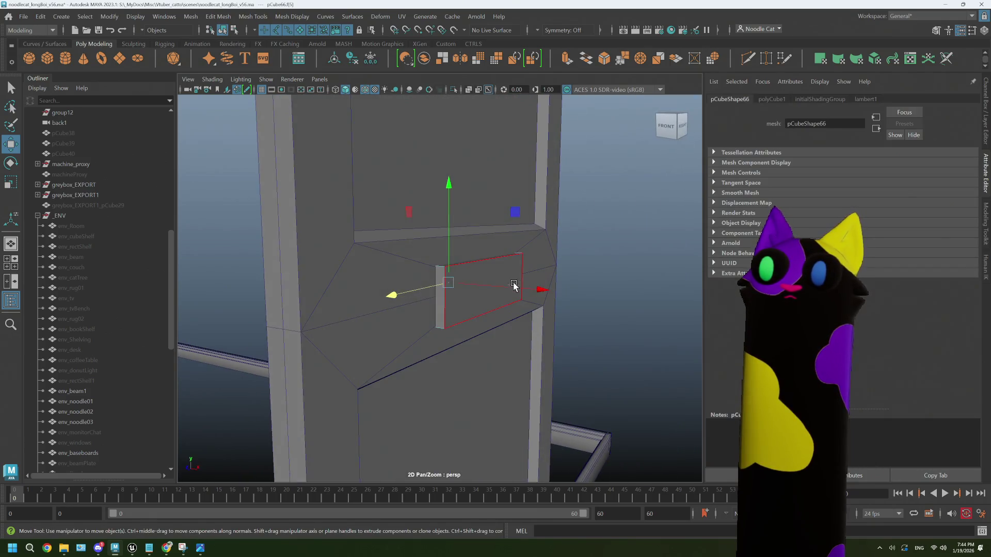
shift+click(512, 284)
key(ctrl+e)
drag(212, 265, 220, 265)
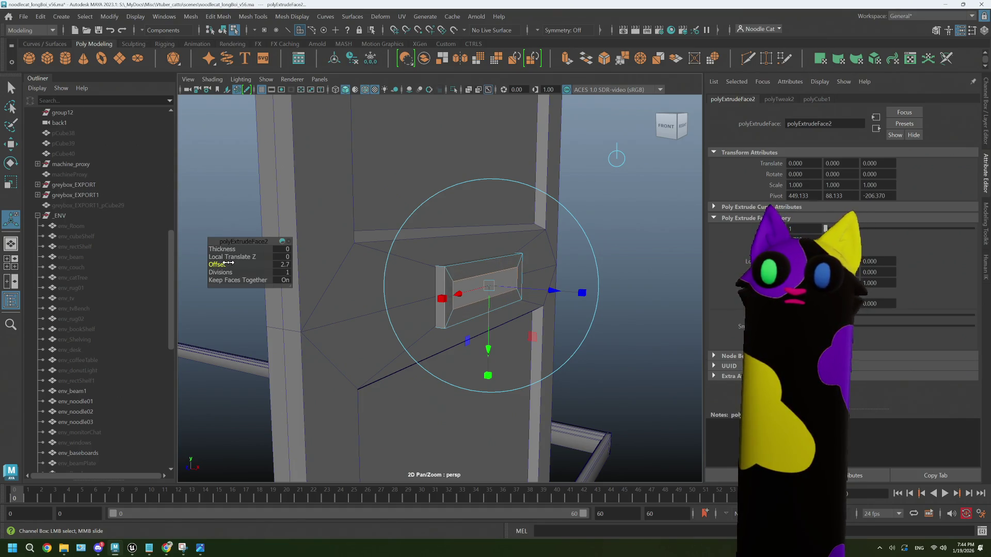
click(167, 548)
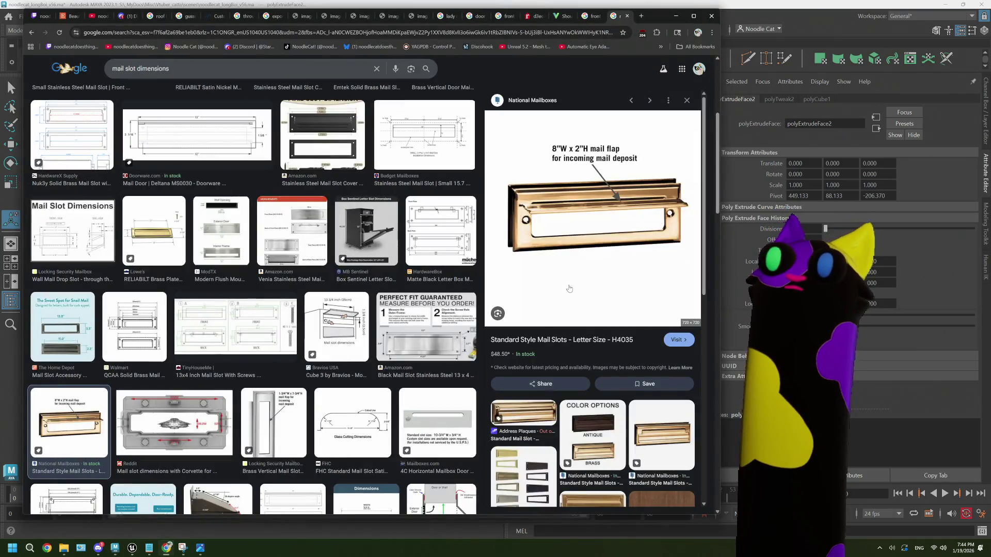
scroll(404, 300, up, 5)
click(407, 176)
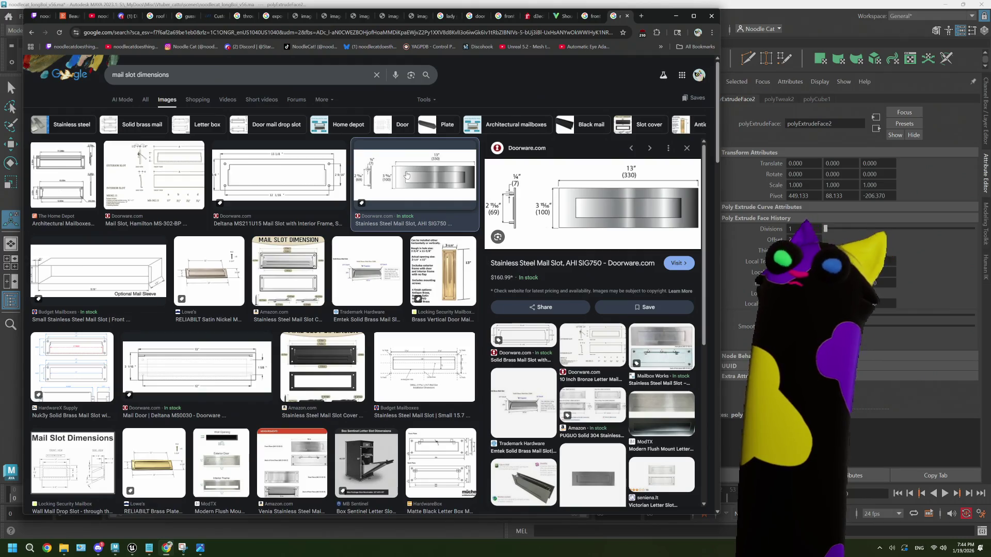
click(759, 15)
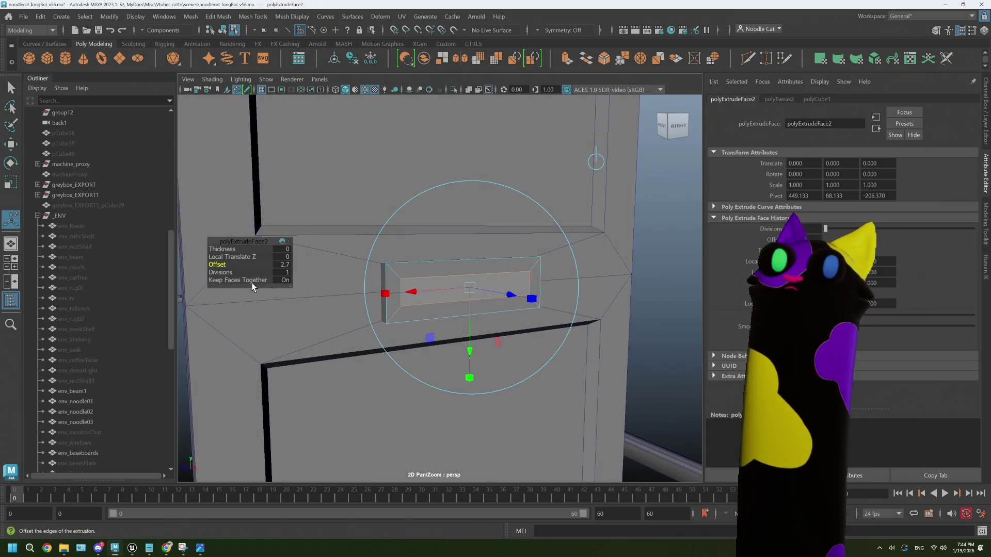
- Lower the slot extrusion offset from 2.7 to 1.9 and switch to edge selection
middle_drag(229, 264, 222, 264)
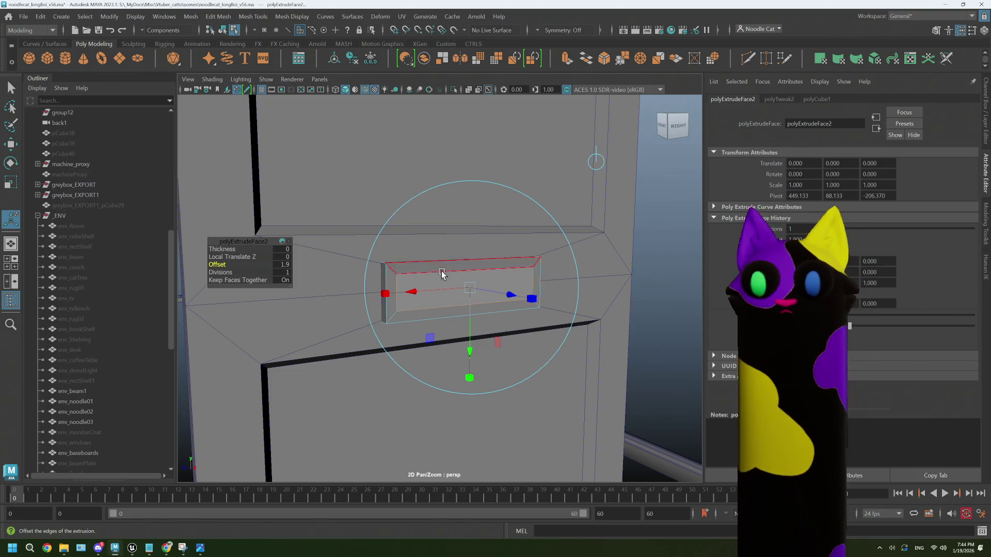
click(356, 270)
right_drag(504, 252, 505, 281)
right_drag(507, 227, 507, 227)
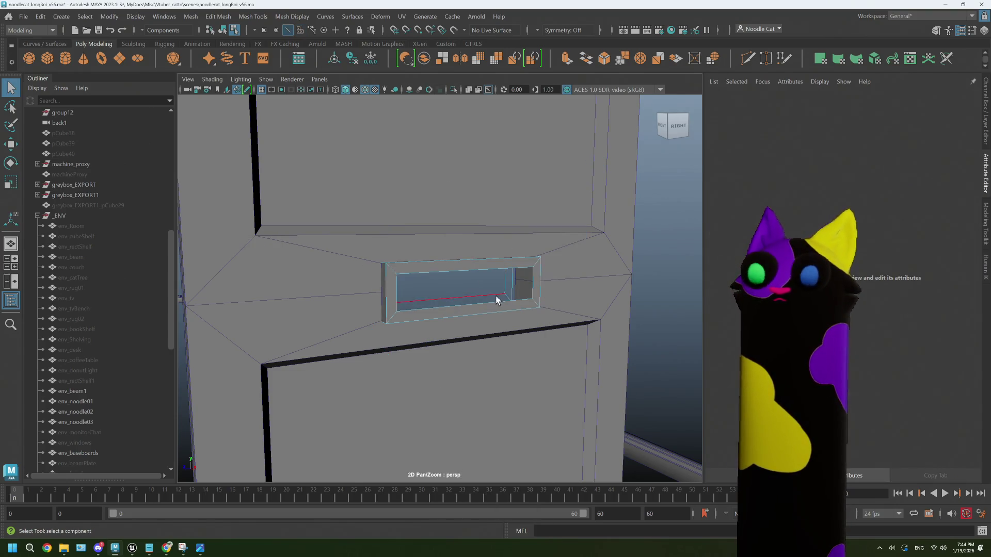
mouse_move(496, 295)
alt+mouse_down()
mouse_move(527, 293)
mouse_move(461, 305)
alt+mouse_up()
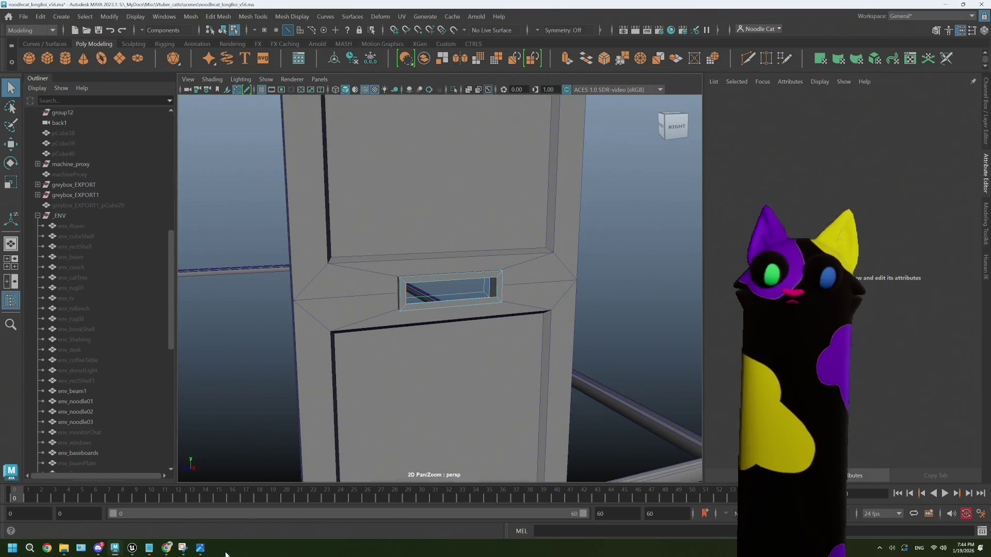
click(167, 550)
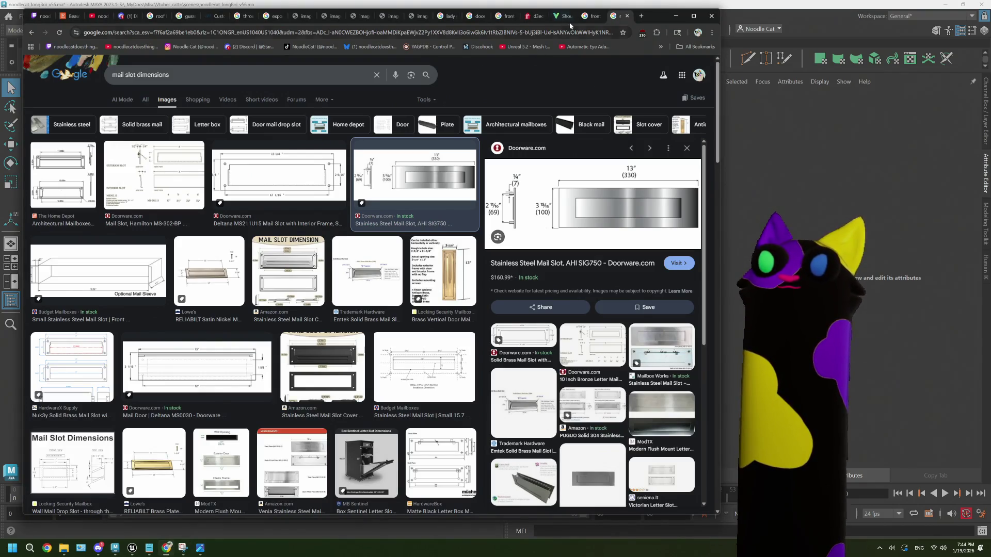
- View the three-doors photo, then preview the Hamilton MS-302-BP and Kilian Hardware 10" x 3" slots
click(529, 19)
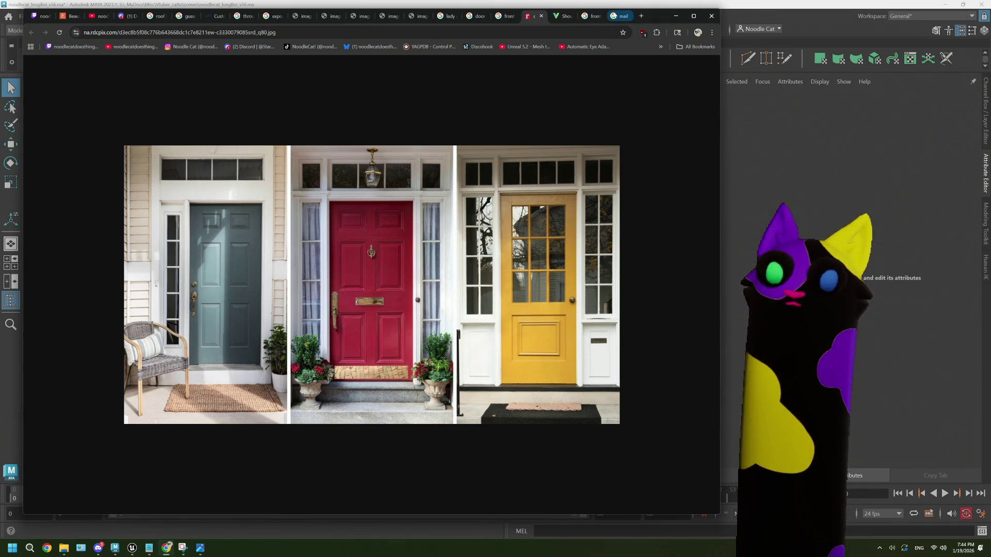
click(618, 16)
scroll(418, 321, down, 2)
scroll(418, 322, up, 2)
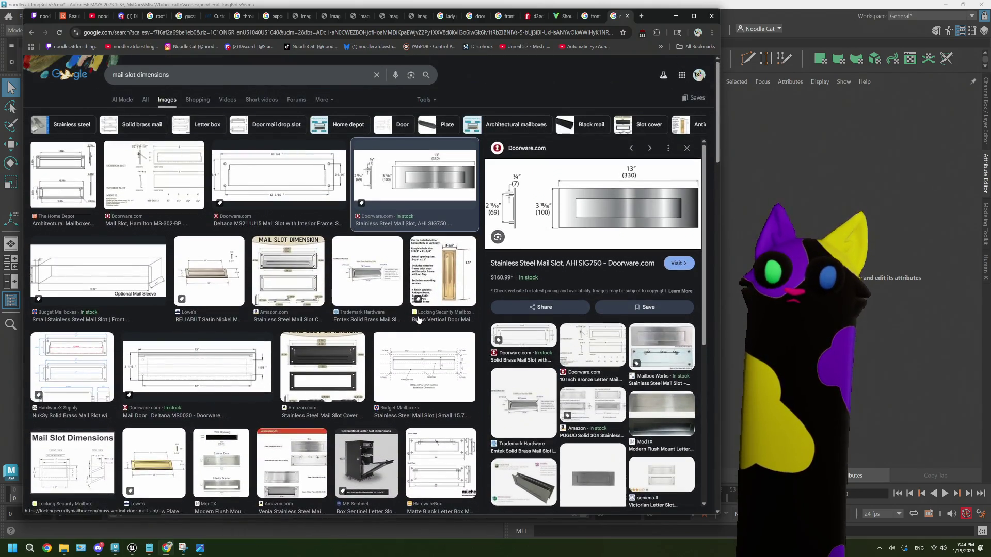
click(151, 165)
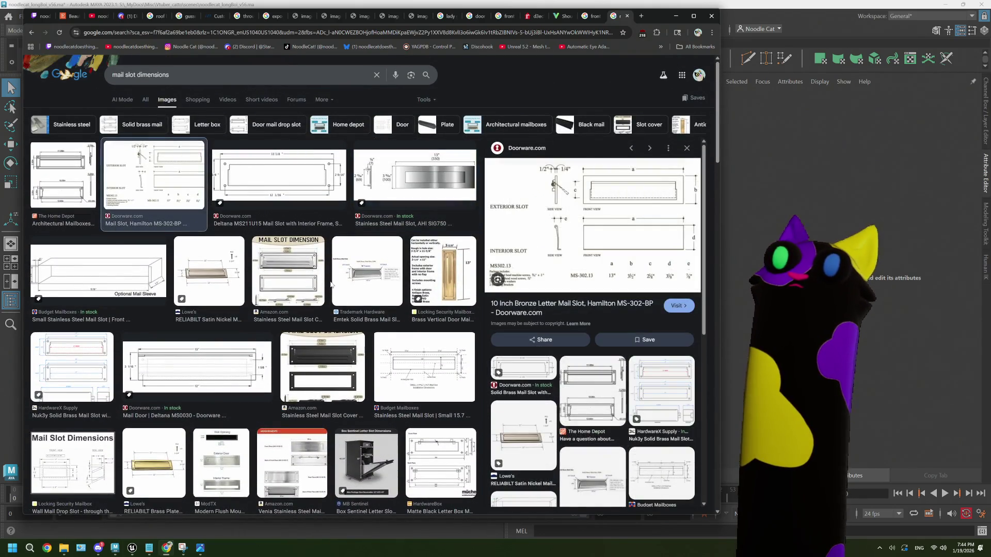
scroll(331, 284, down, 6)
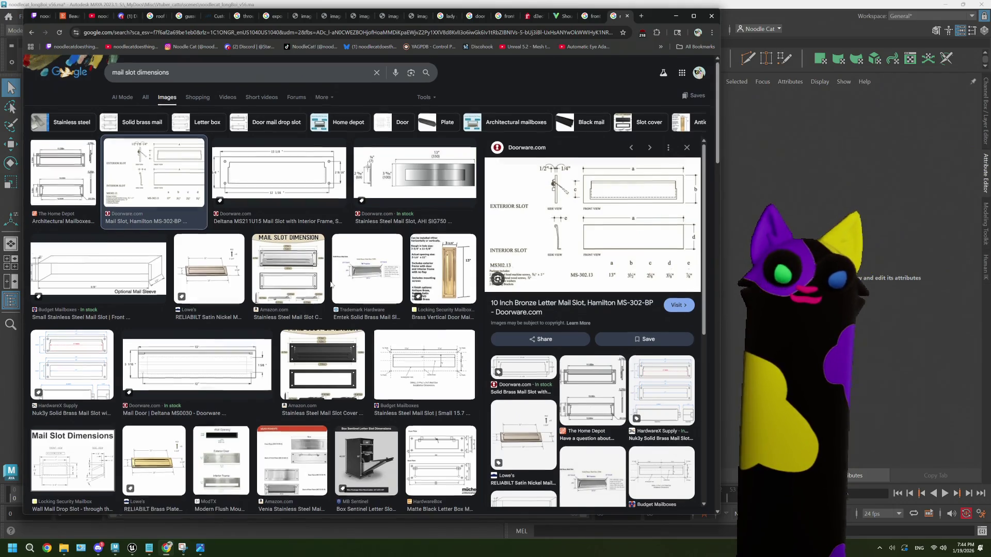
scroll(331, 284, down, 1)
scroll(331, 283, down, 10)
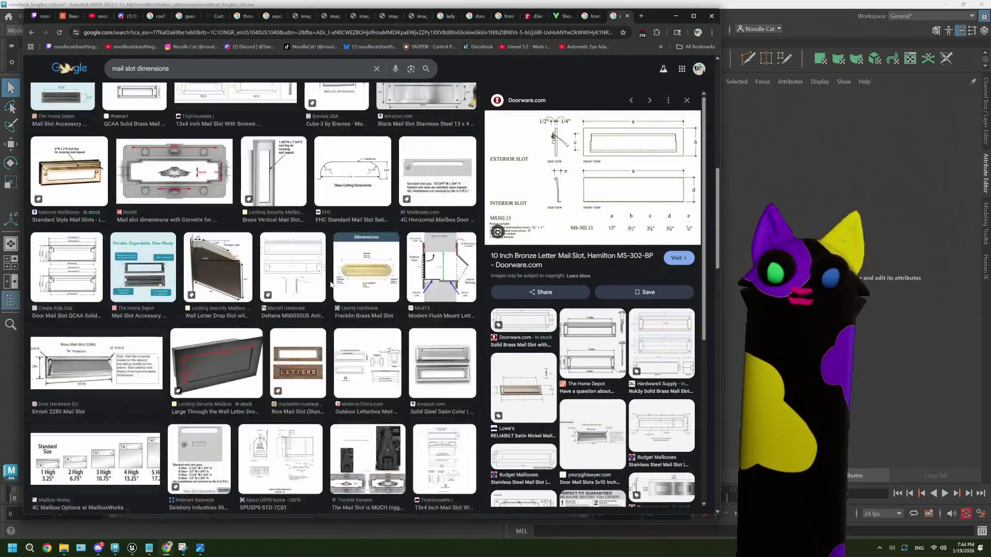
scroll(331, 284, up, 15)
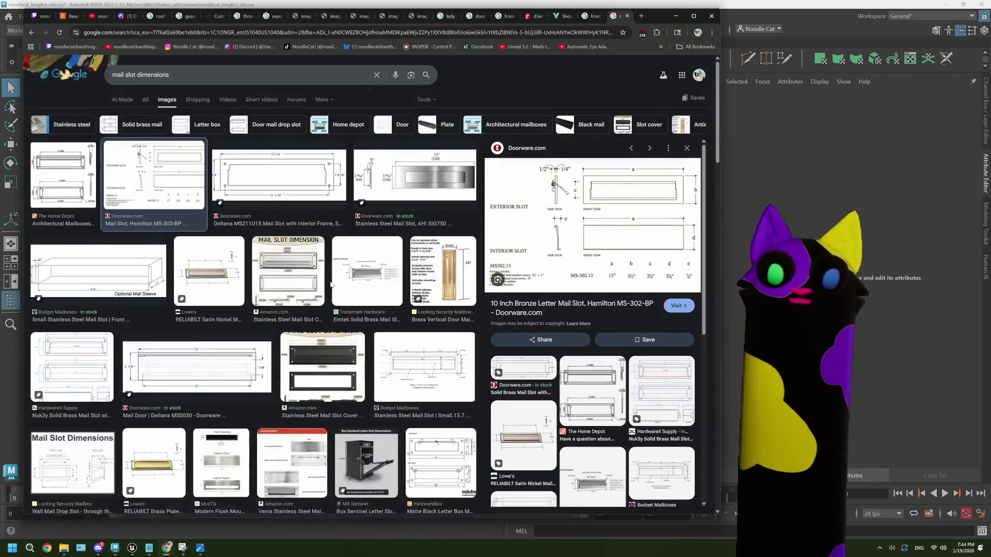
scroll(331, 284, down, 17)
scroll(331, 283, down, 1)
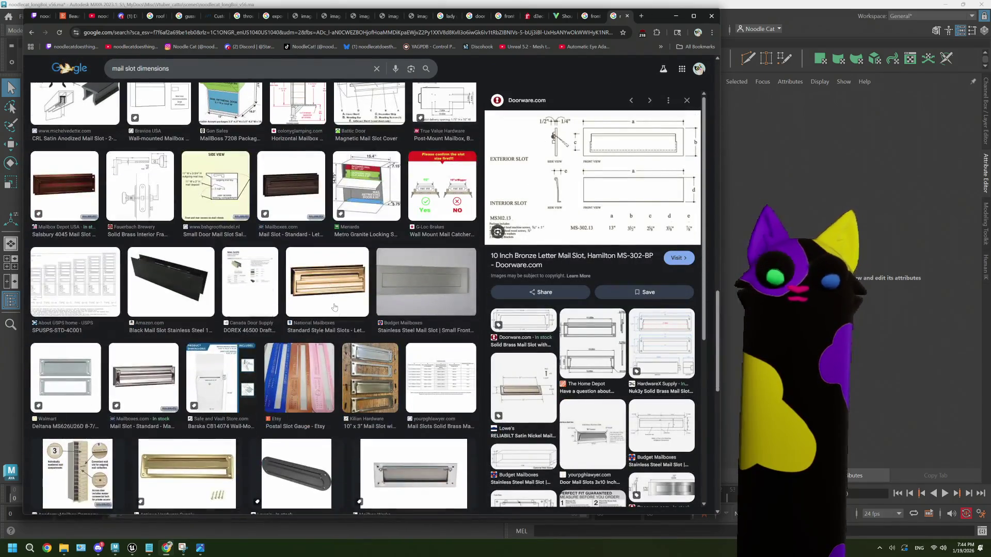
click(376, 377)
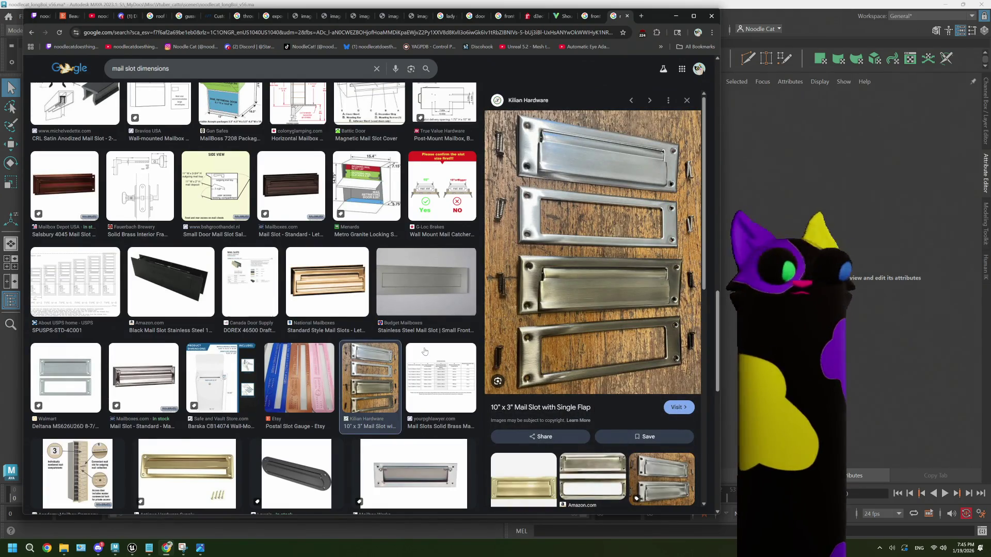
- Change the image search from 'mail slot dimensions' to 'mail slot'
scroll(343, 356, down, 2)
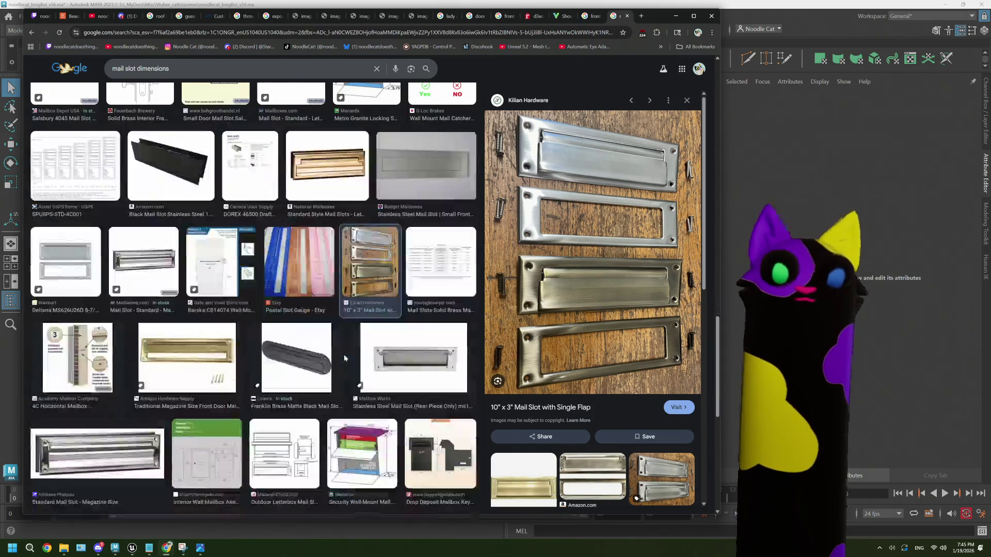
scroll(344, 354, down, 4)
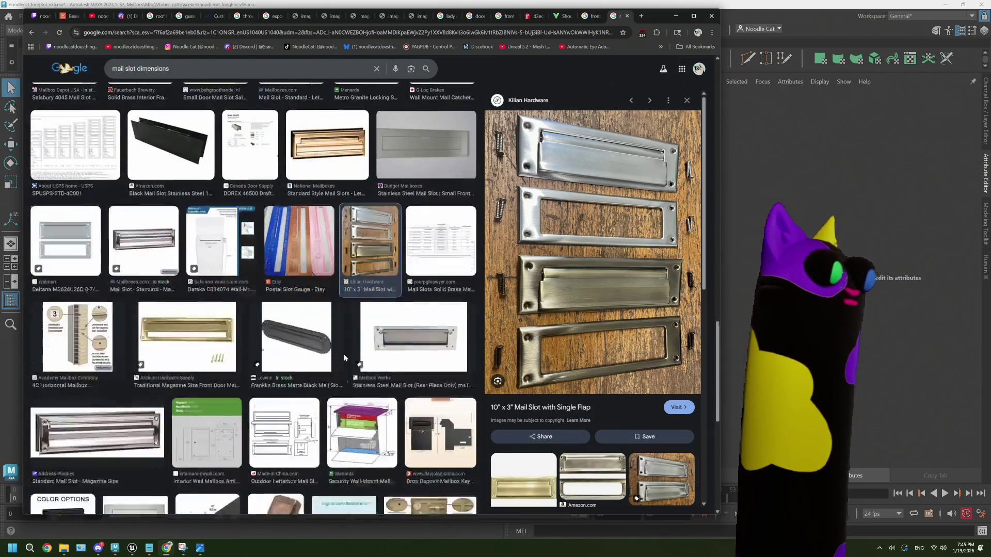
scroll(344, 358, down, 1)
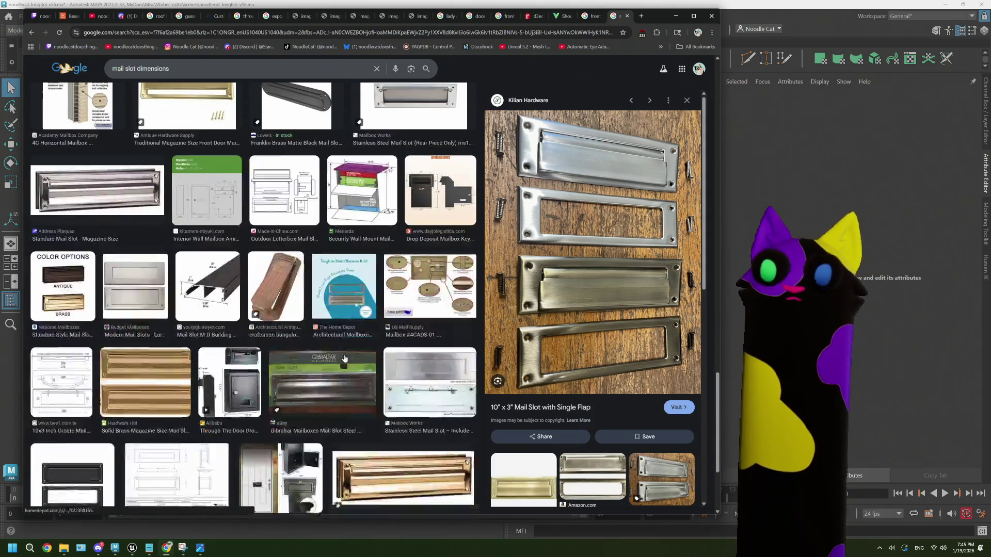
scroll(344, 357, down, 7)
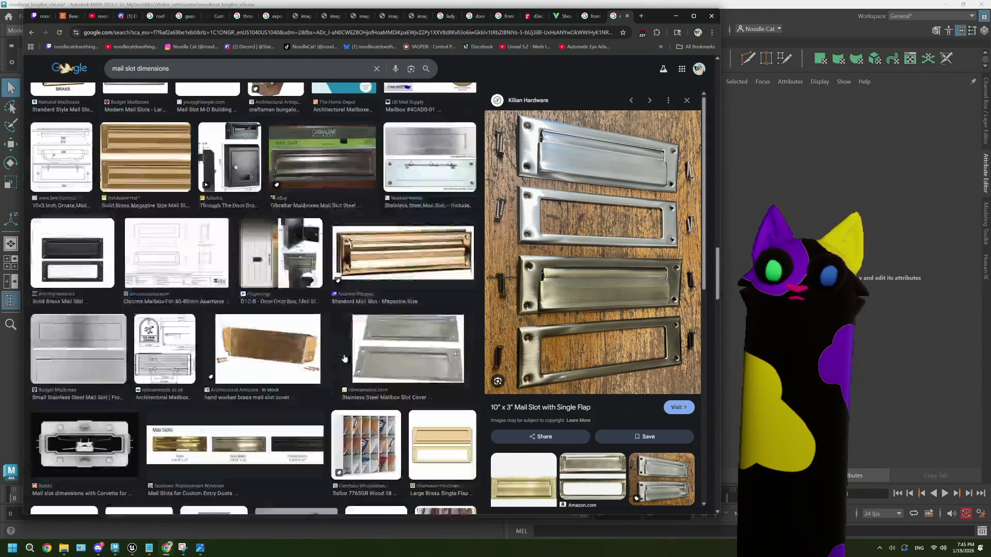
scroll(345, 357, down, 2)
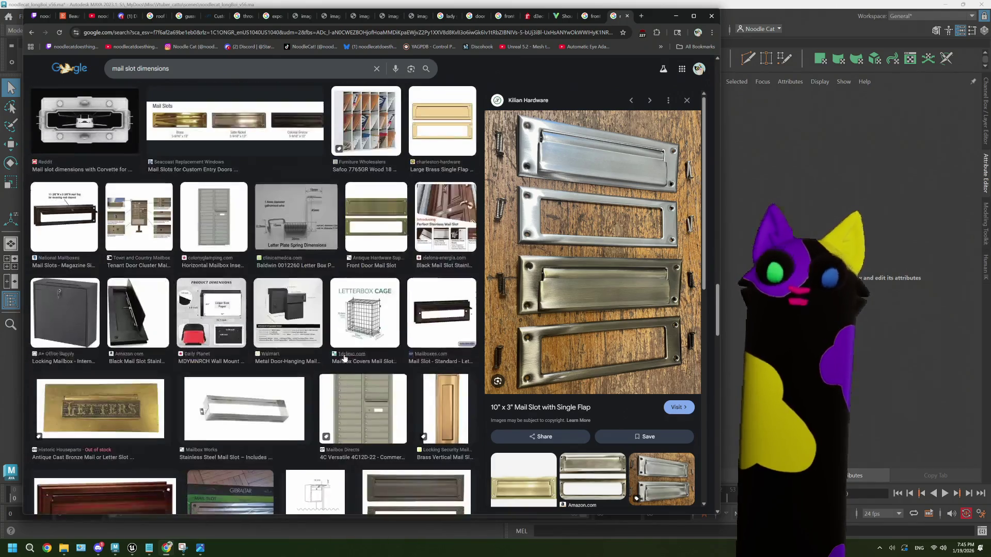
scroll(344, 358, up, 10)
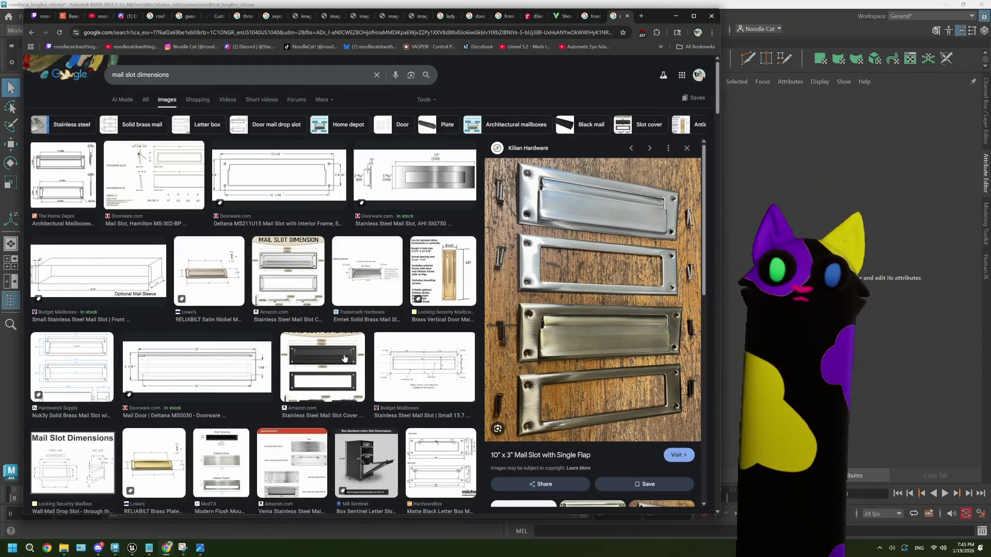
double_click(158, 75)
key(BackSpace)
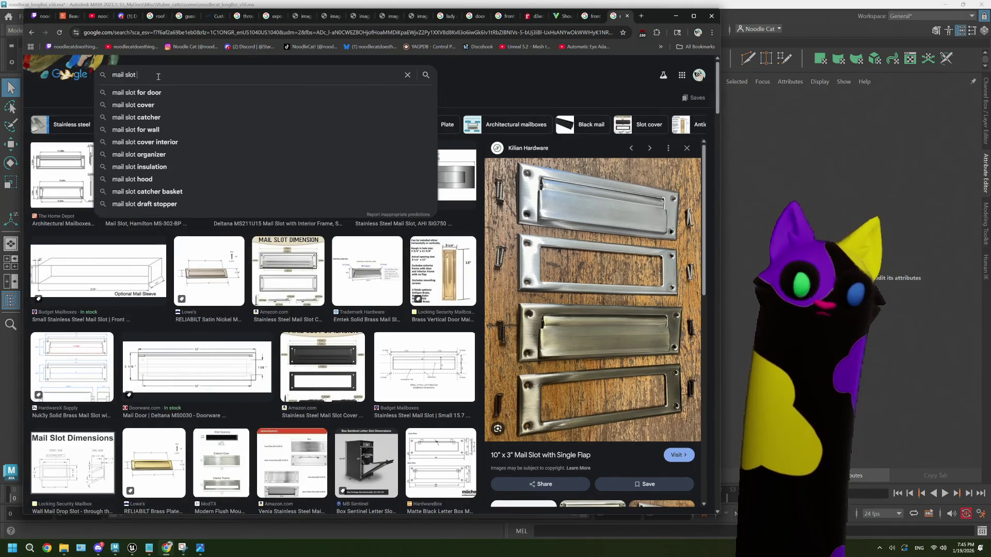
key(Return)
- Preview the Lowe's RELIABILT, green-door brass, National Mailboxes and SMA Road Safety slot photos
click(132, 178)
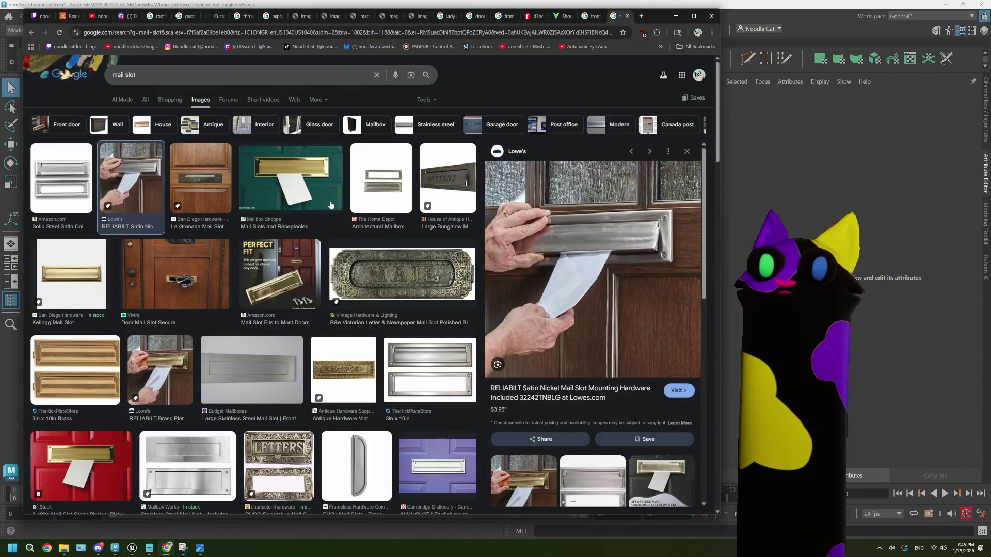
click(292, 187)
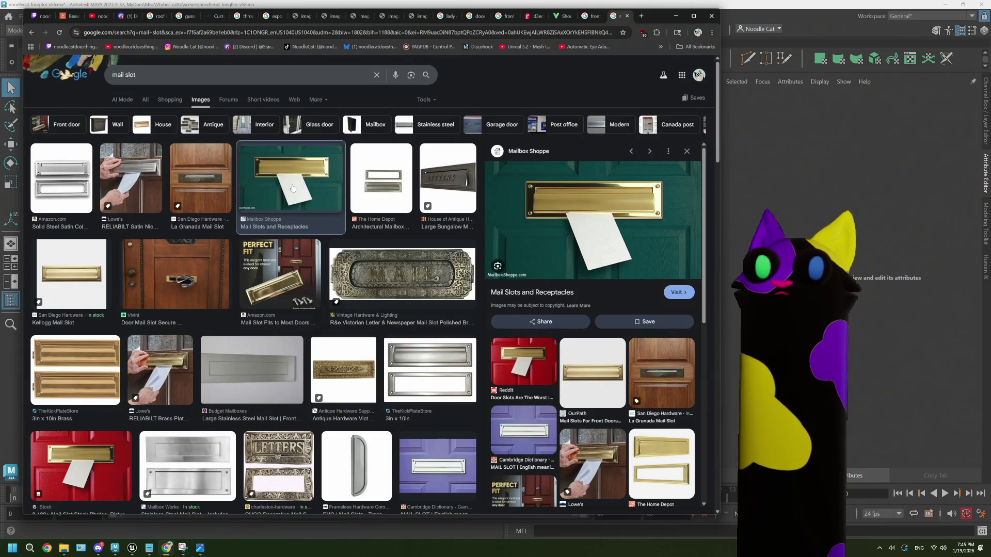
click(132, 186)
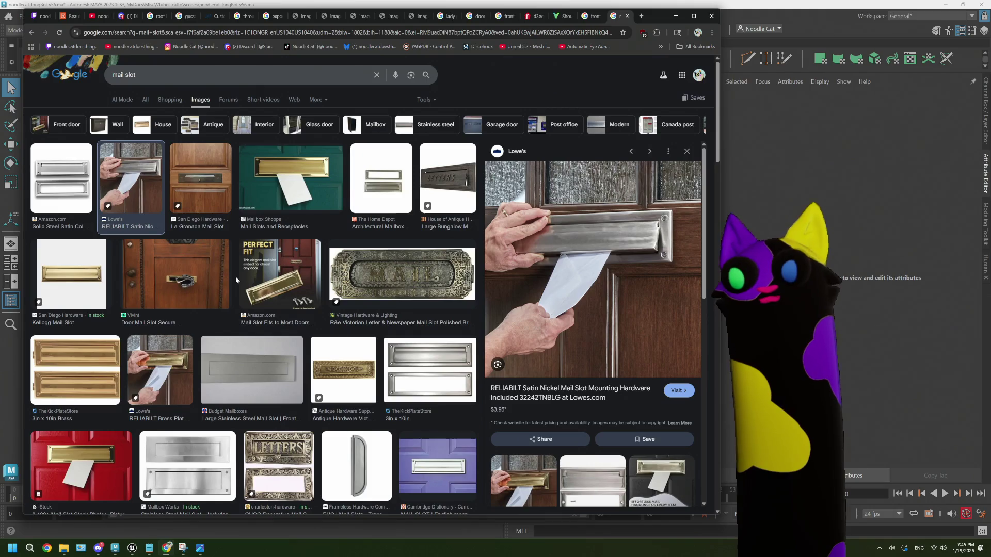
scroll(236, 279, down, 3)
scroll(235, 280, down, 4)
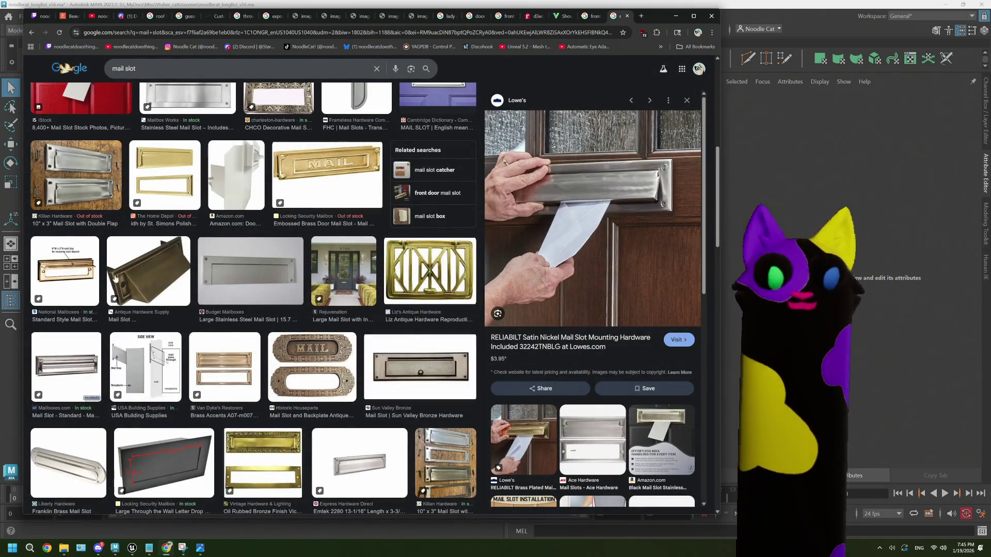
click(65, 271)
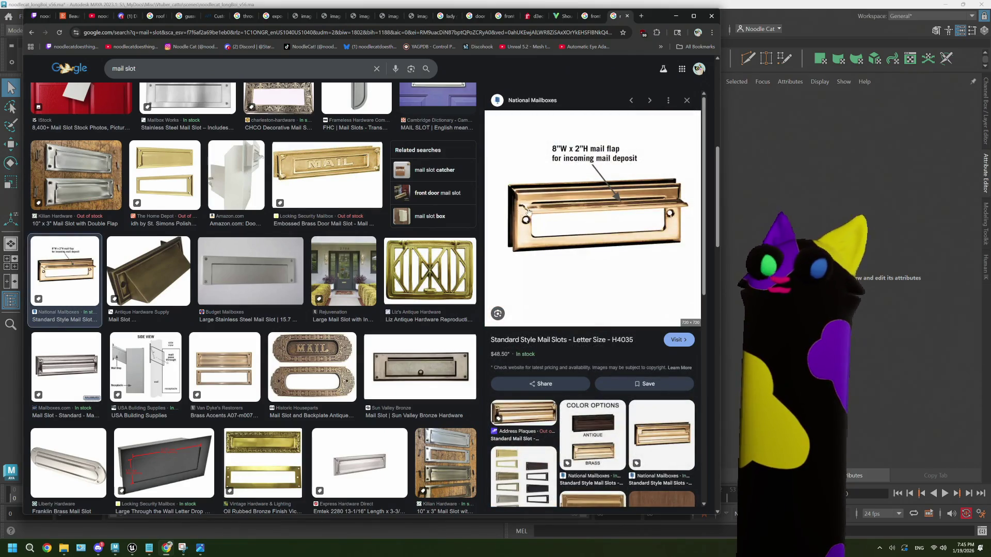
scroll(272, 277, down, 7)
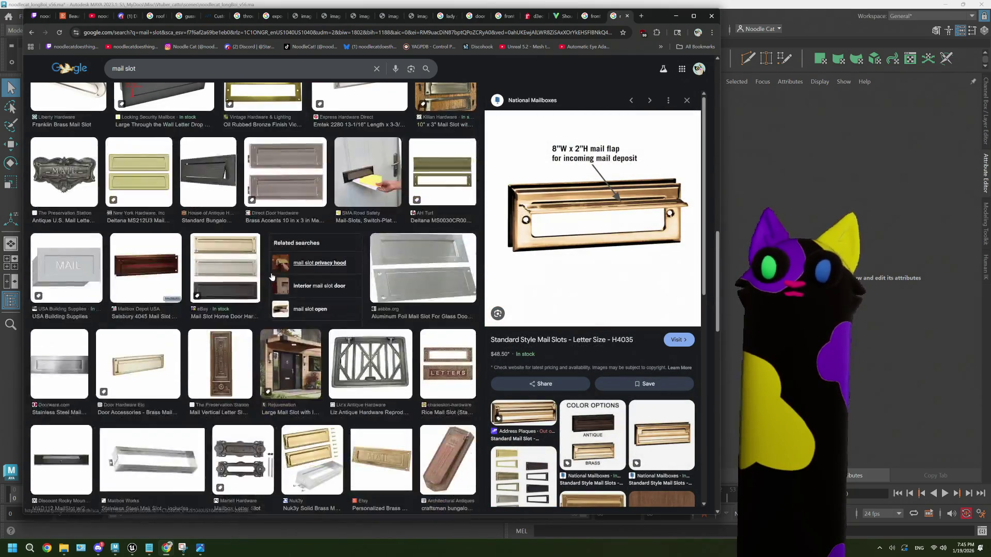
click(358, 193)
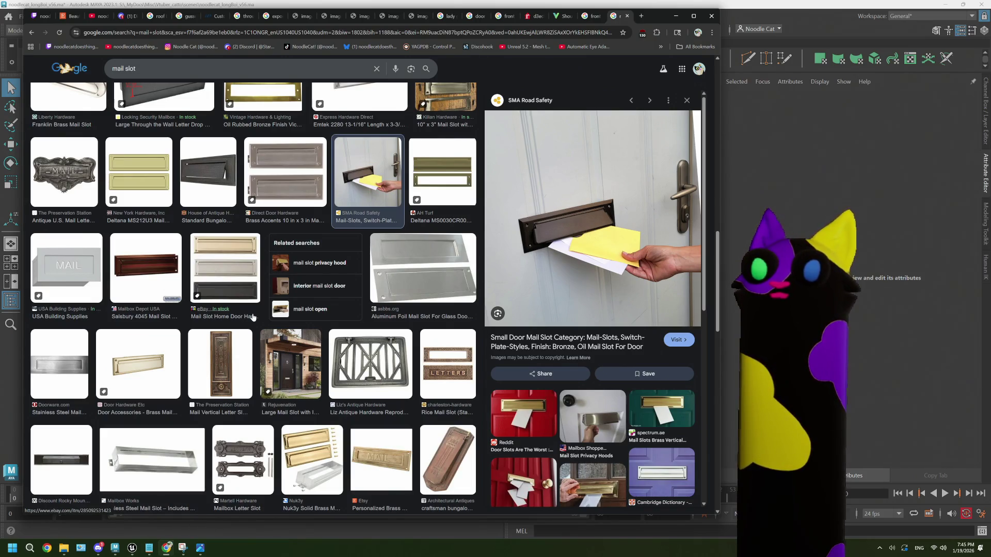
- Preview the RELIABILT brass plated slot and the iStock brass slot on a red door
scroll(253, 316, down, 5)
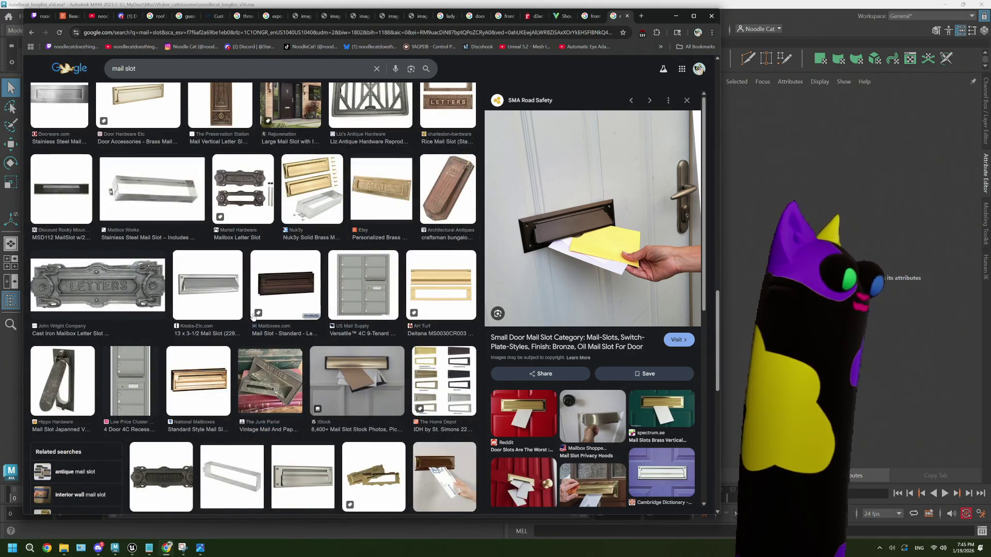
scroll(253, 316, down, 10)
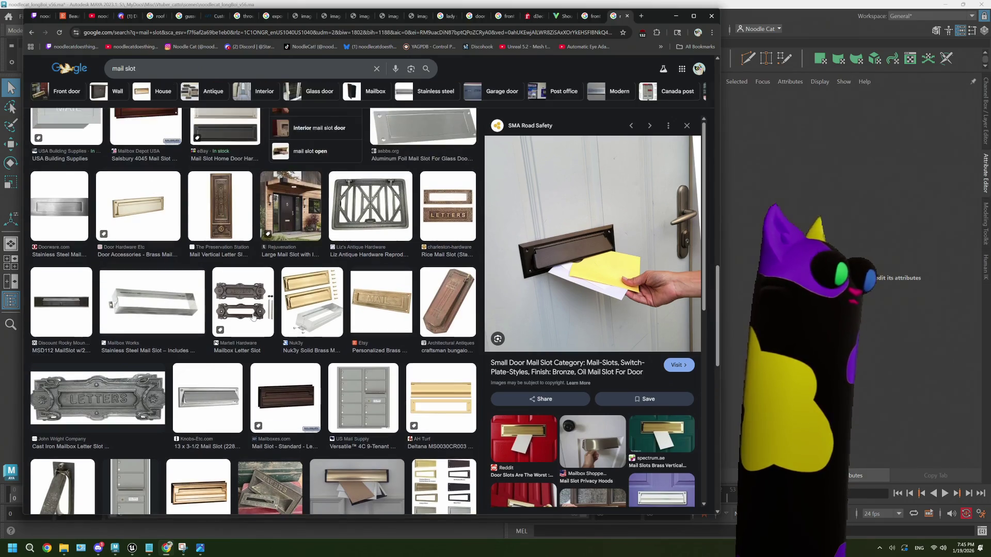
scroll(253, 316, up, 2)
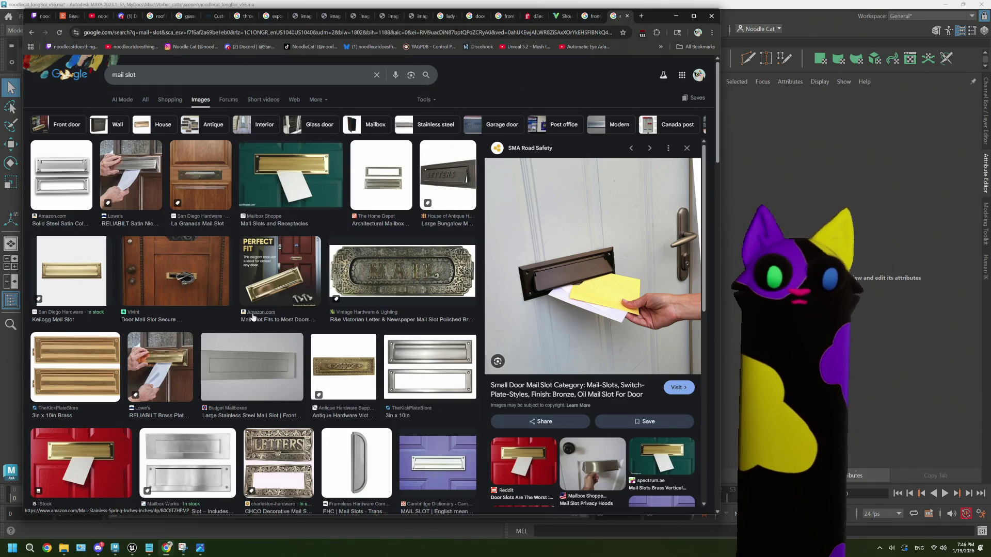
click(174, 370)
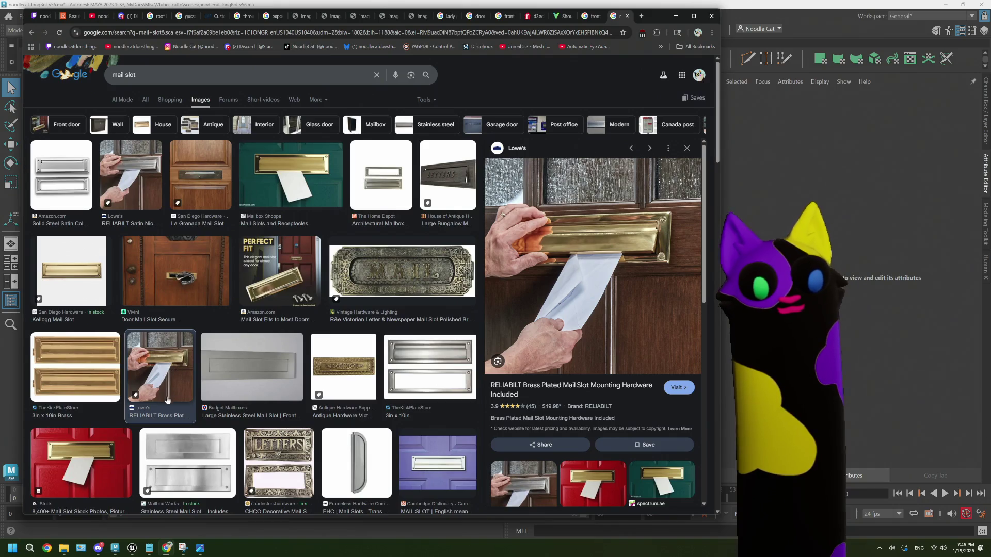
click(110, 453)
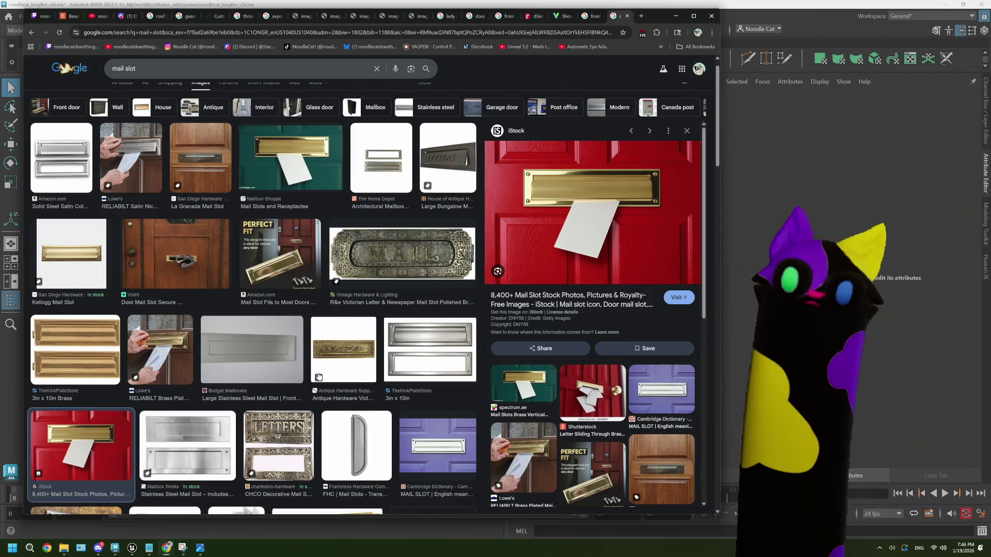
scroll(319, 376, up, 1)
click(169, 79)
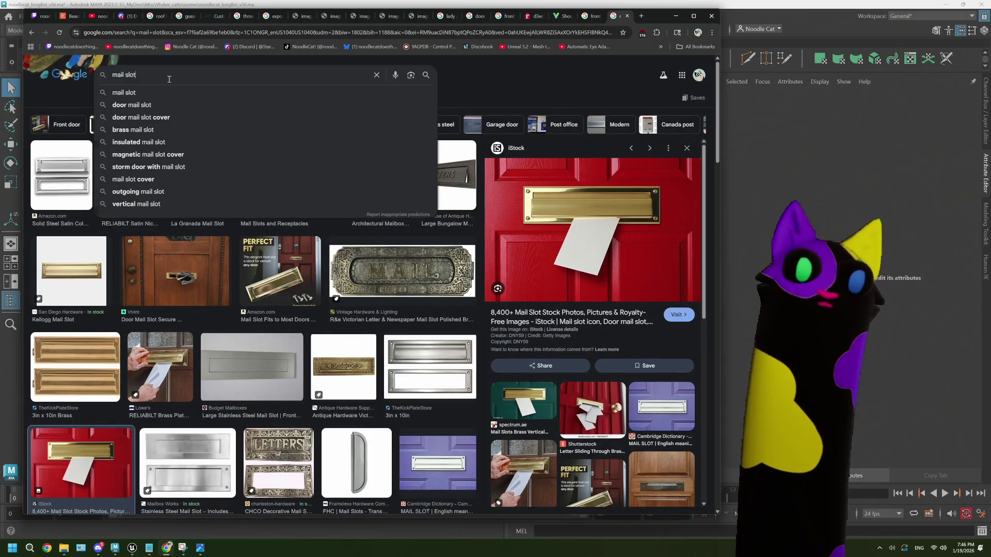
- Search 'mail slot from inside' and preview the Facebook, Shutterstock and Avista Utilities slot photos
text( from in)
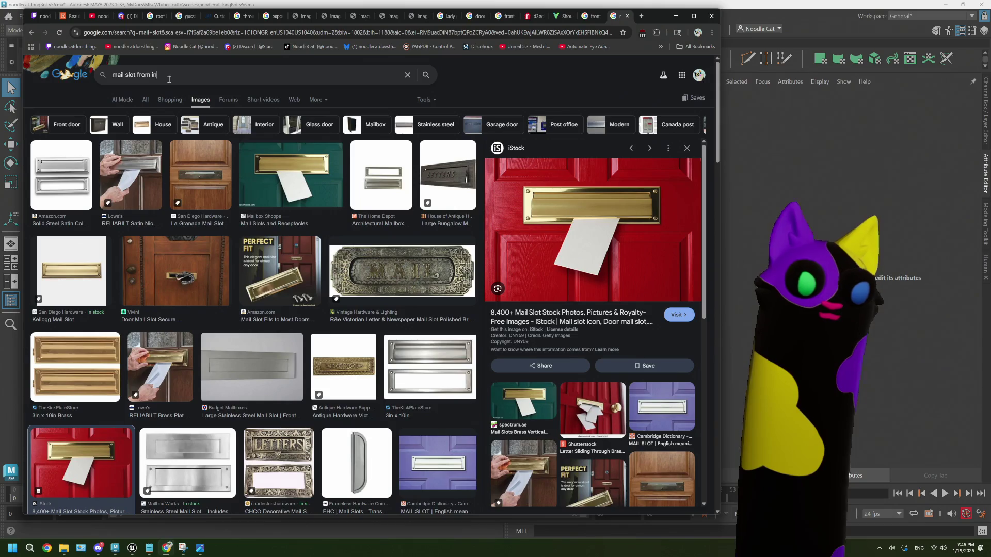
text(side)
key(Return)
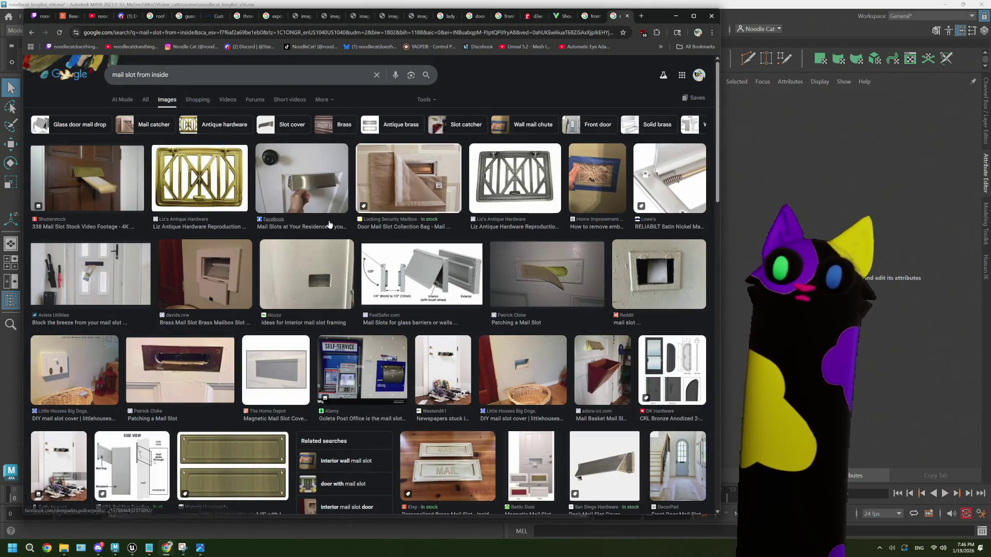
click(307, 201)
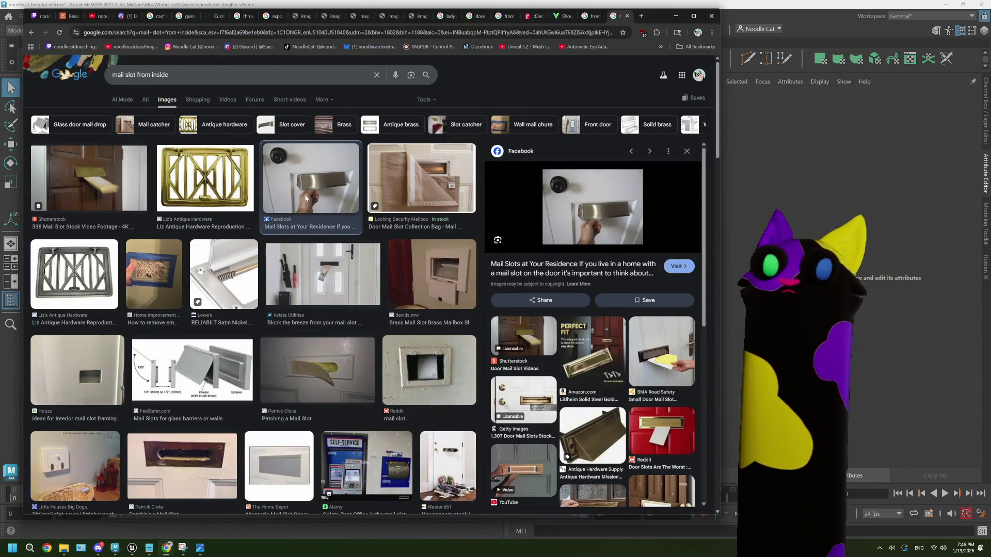
click(99, 185)
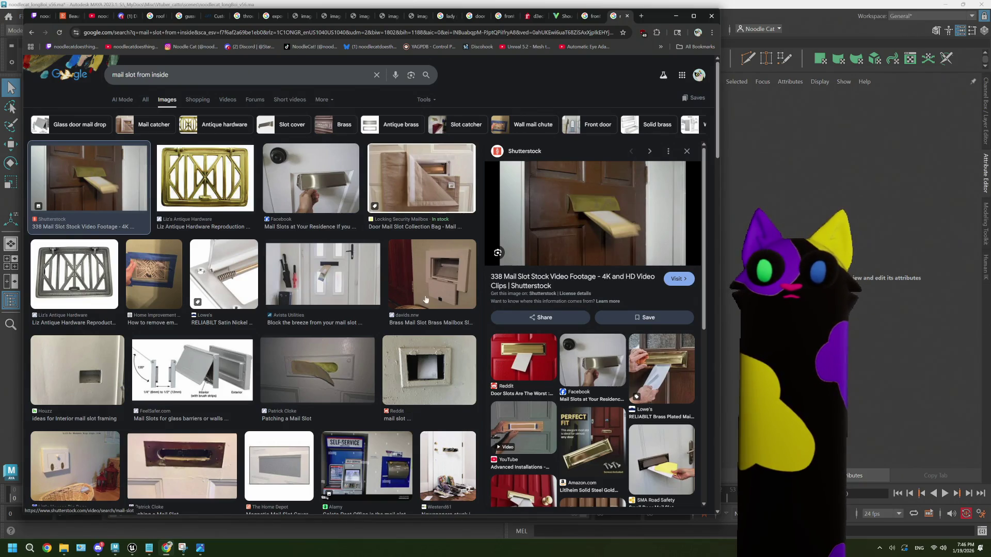
click(331, 276)
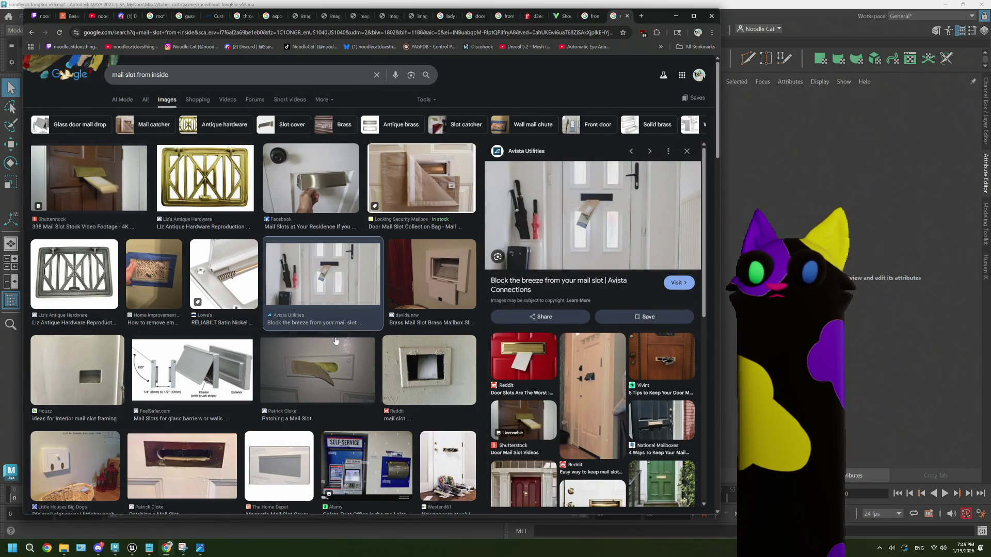
scroll(336, 341, down, 2)
scroll(237, 329, down, 3)
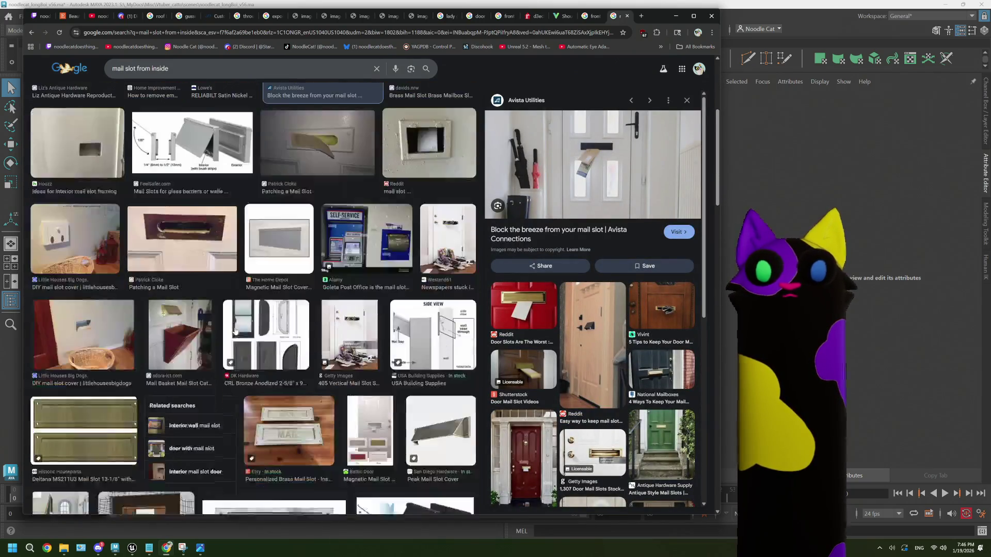
- Preview the Patching a Mail Slot, Peak Mail Slot Cover and Mail Slot Privacy Hoods images, then return to Maya
click(202, 225)
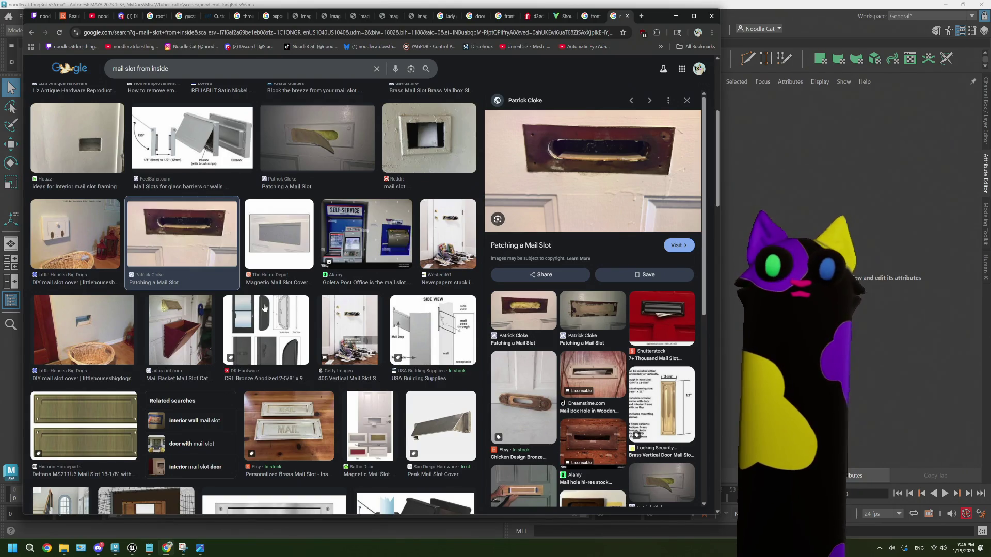
scroll(264, 307, down, 2)
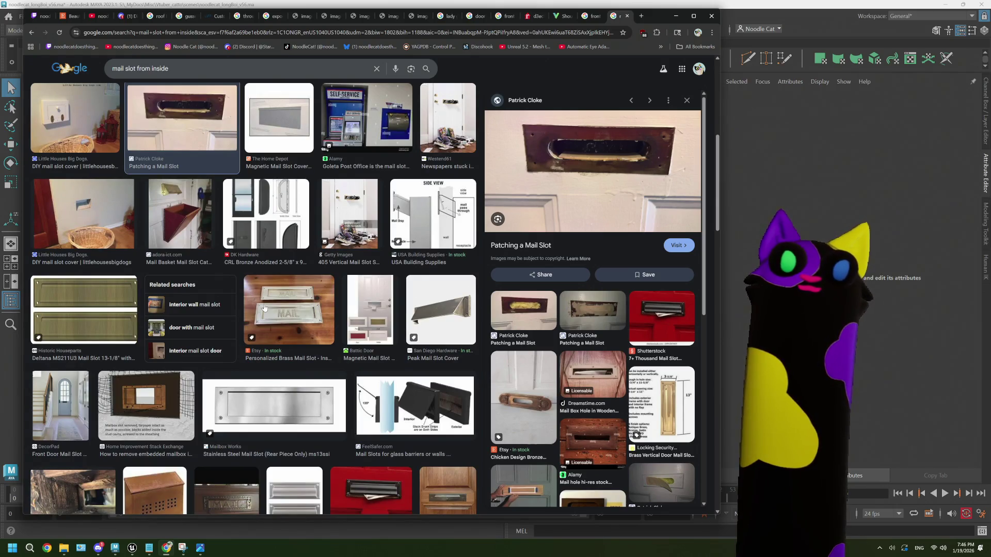
click(441, 310)
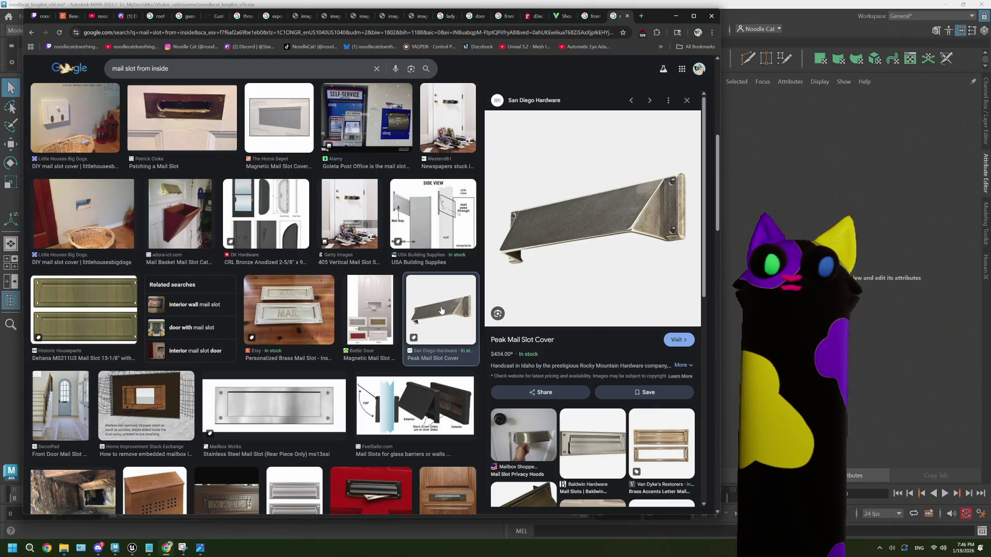
scroll(441, 311, down, 2)
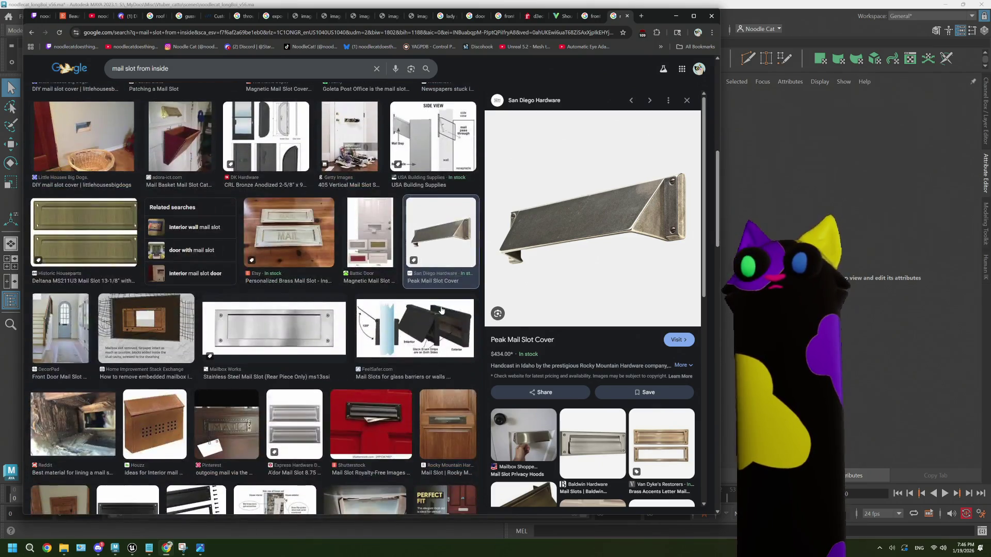
click(514, 438)
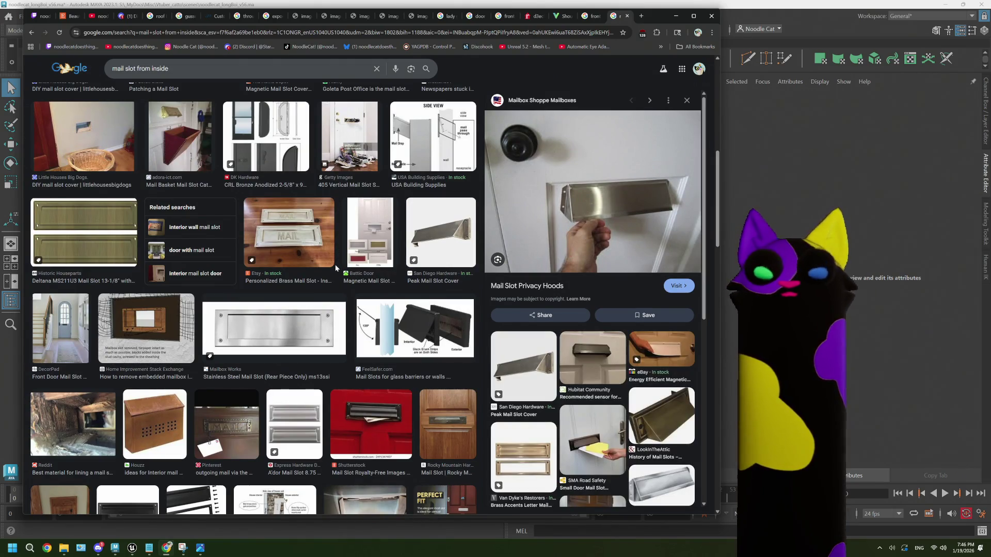
key(alt+Tab)
mouse_move(489, 308)
alt+mouse_down()
mouse_move(422, 319)
mouse_move(489, 316)
mouse_move(451, 323)
mouse_move(447, 308)
alt+mouse_up()
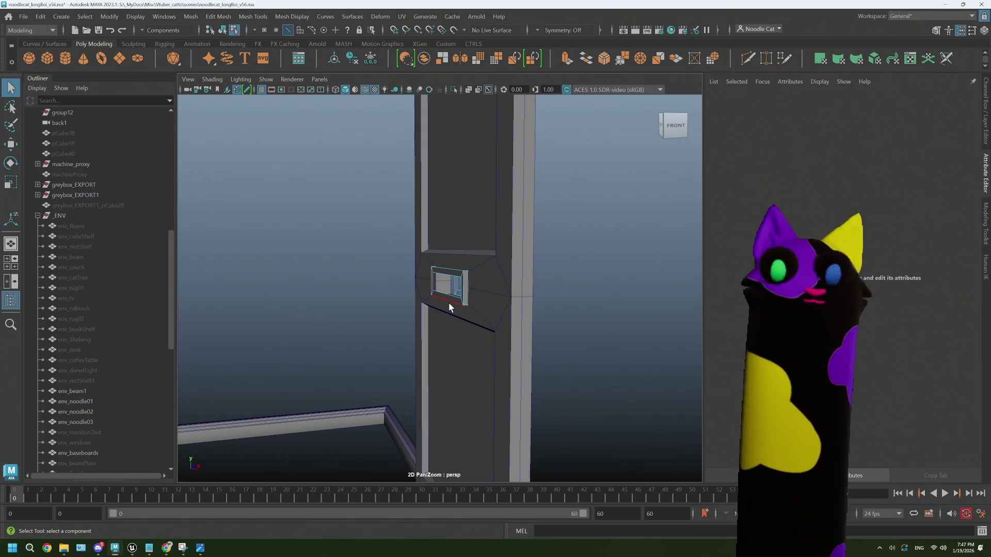
- Select the mail slot's inner faces, shift them, and delete them to open the hole
scroll(448, 302, up, 3)
mouse_move(448, 302)
alt+mouse_down()
mouse_move(480, 300)
mouse_move(418, 308)
mouse_move(448, 303)
alt+mouse_up()
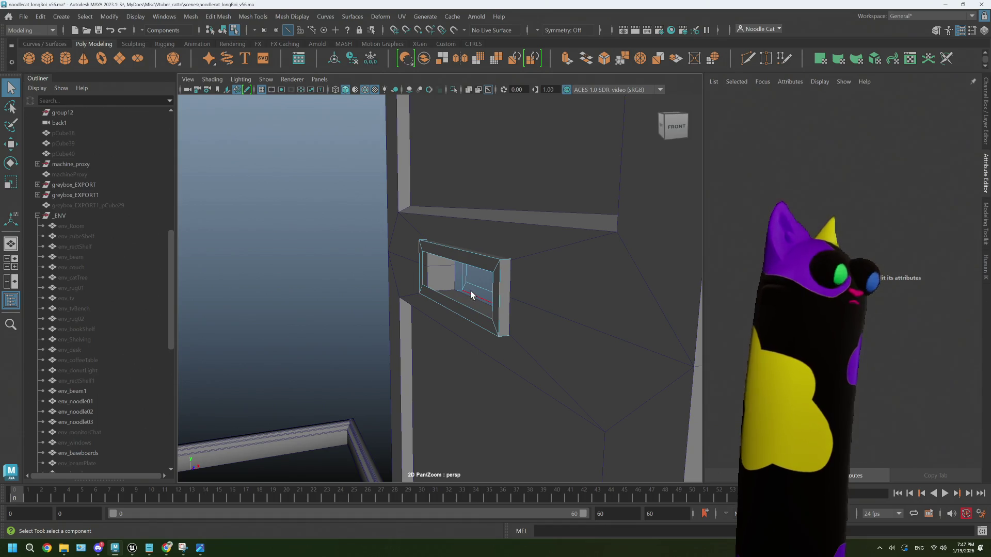
right_drag(470, 296, 448, 287)
key(f)
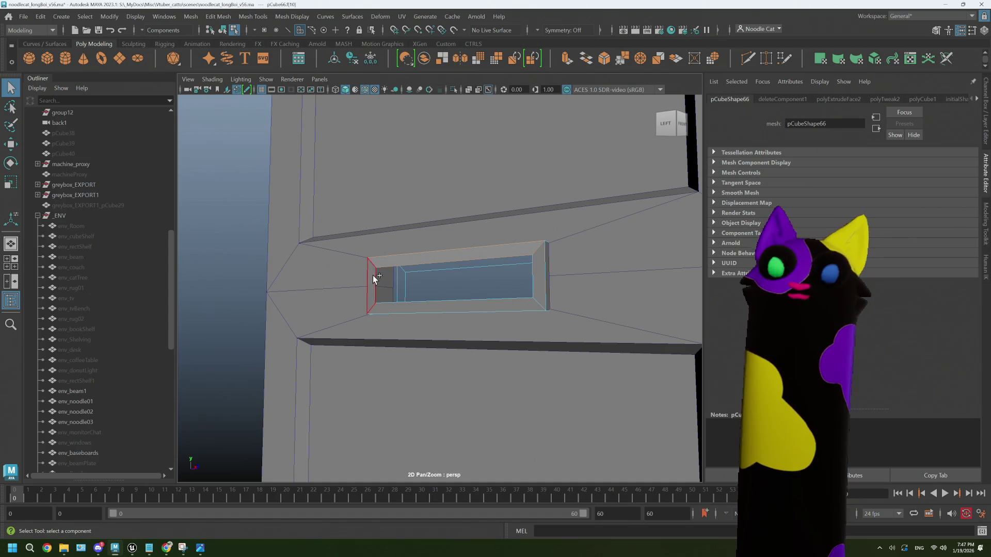
click(402, 289)
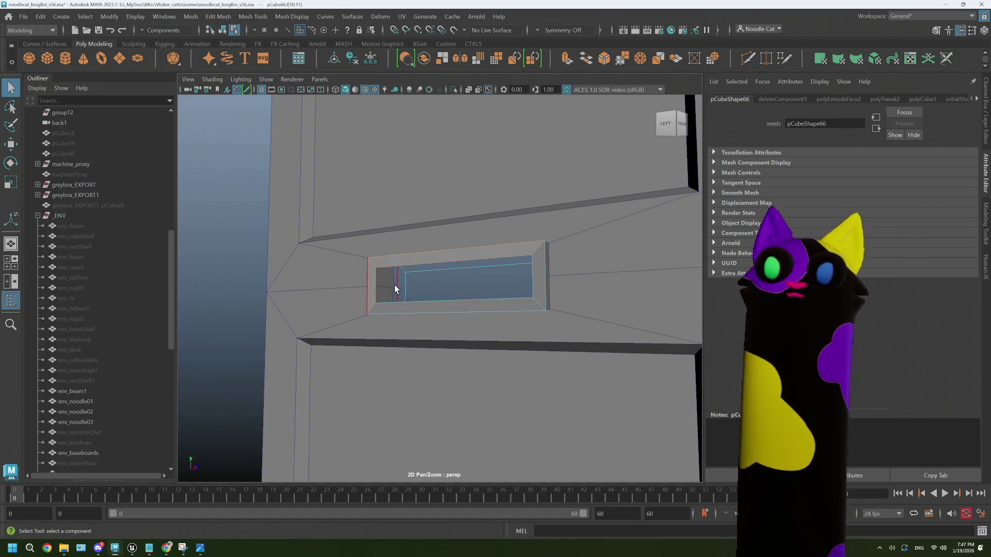
shift+click(405, 304)
shift+click(537, 271)
key(w)
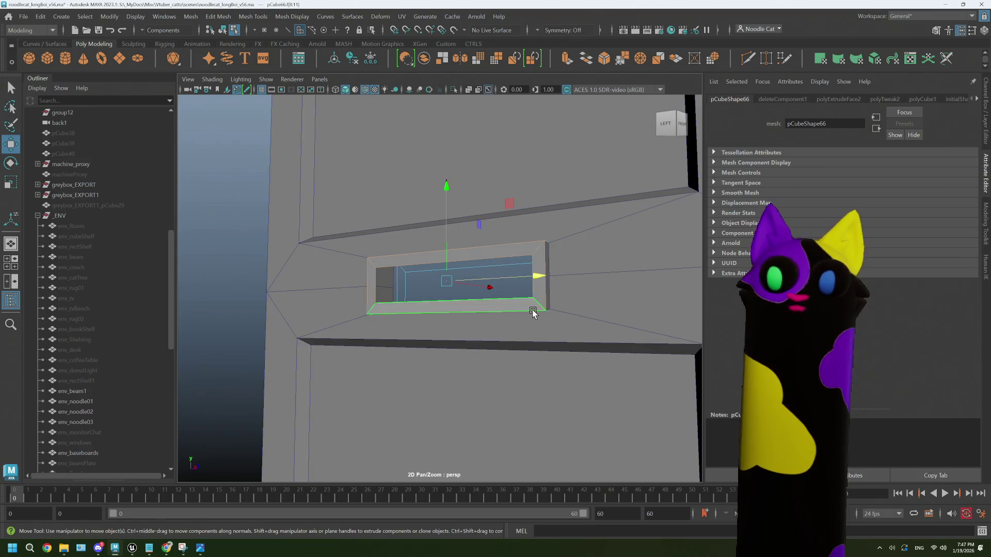
mouse_move(534, 312)
alt+mouse_down()
mouse_move(544, 268)
mouse_move(557, 277)
alt+mouse_up()
key(Delete)
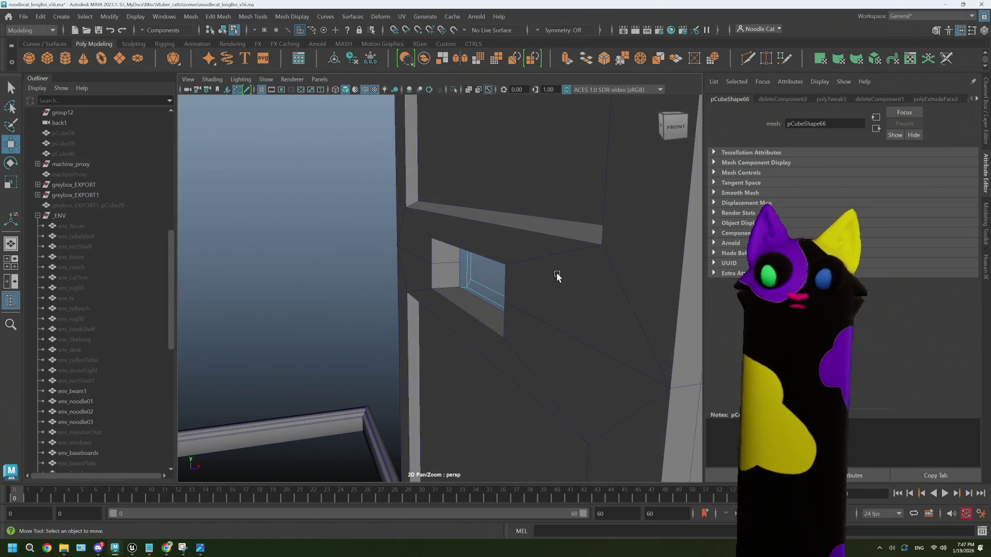
- Select the slot opening's edges and Bridge them to close the gap along the top
mouse_move(535, 320)
alt+mouse_down()
mouse_move(551, 323)
mouse_move(401, 268)
mouse_move(532, 289)
mouse_move(449, 293)
mouse_move(494, 323)
mouse_move(516, 299)
mouse_move(418, 327)
mouse_move(467, 325)
mouse_move(542, 287)
alt+mouse_up()
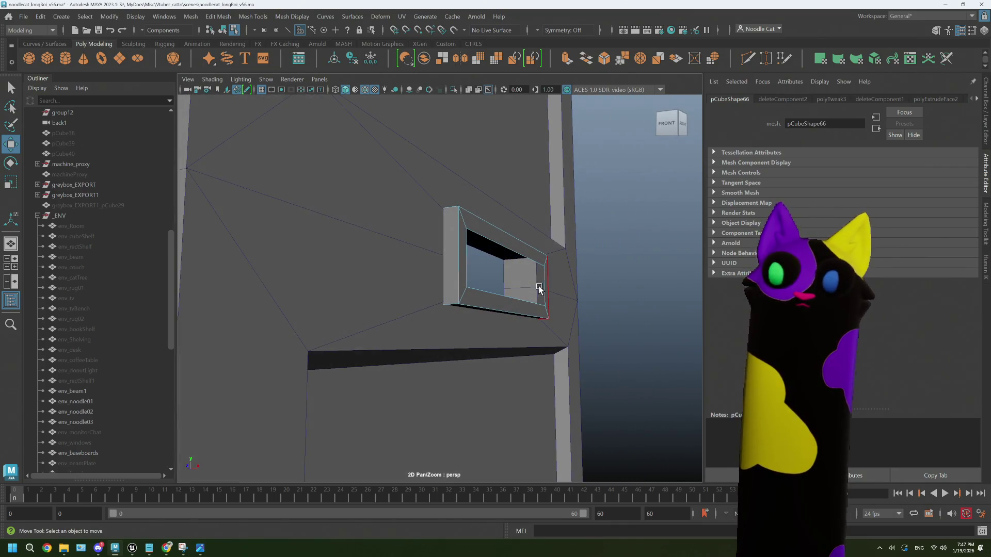
right_drag(524, 251, 526, 256)
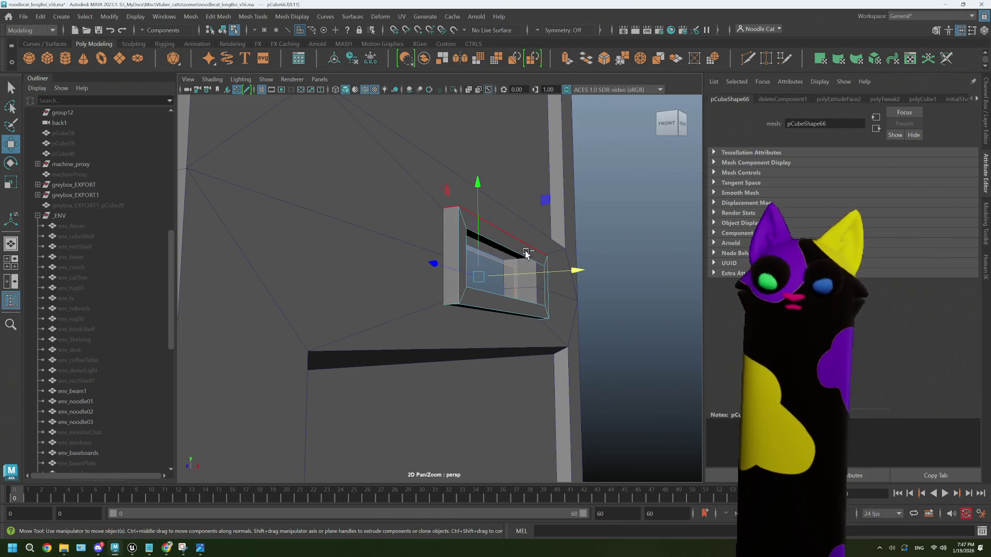
alt+drag(526, 254, 521, 261)
right_drag(520, 261, 532, 227)
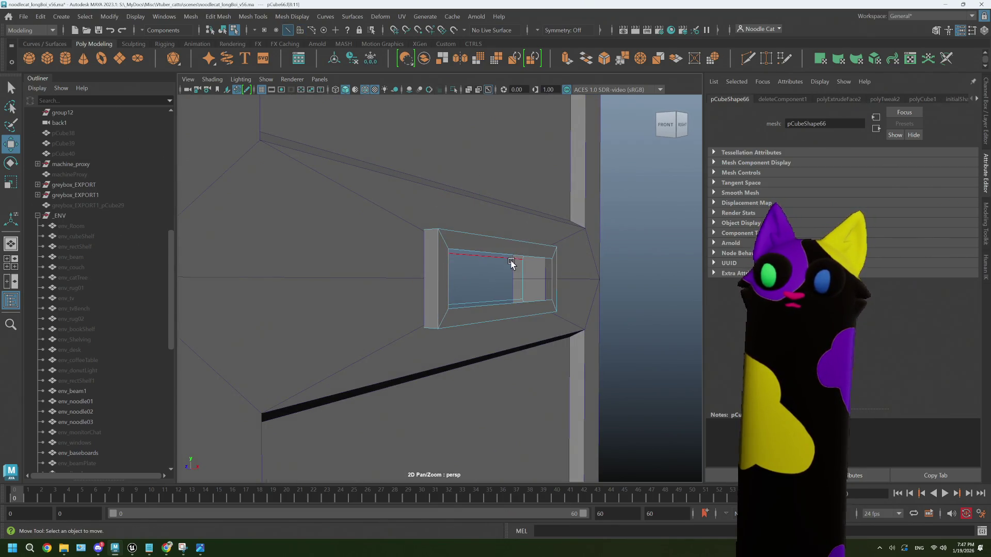
click(513, 259)
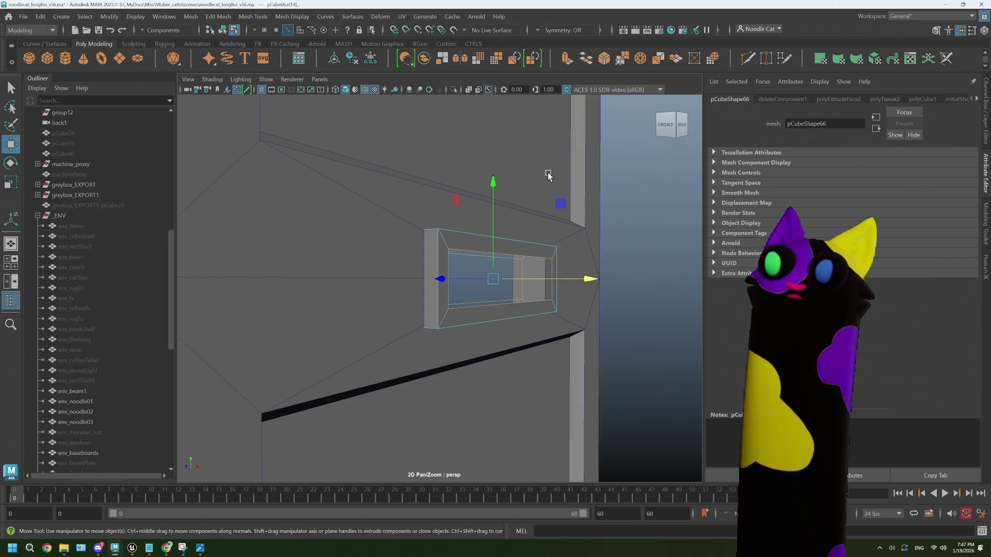
click(586, 59)
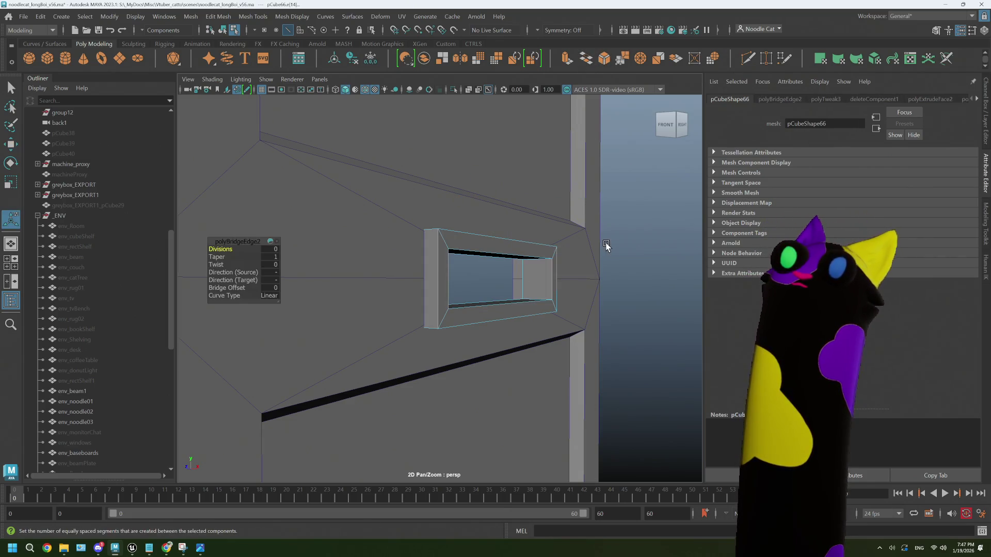
- Create a new polygon cube, pCube67, and slide it along X into the door's mail slot
click(606, 246)
mouse_move(593, 277)
alt+mouse_down()
mouse_move(537, 287)
mouse_move(560, 290)
mouse_move(522, 303)
mouse_move(551, 297)
mouse_move(459, 302)
mouse_move(495, 301)
mouse_move(533, 276)
mouse_move(531, 311)
mouse_move(498, 272)
mouse_move(475, 337)
alt+mouse_up()
scroll(497, 273, down, 2)
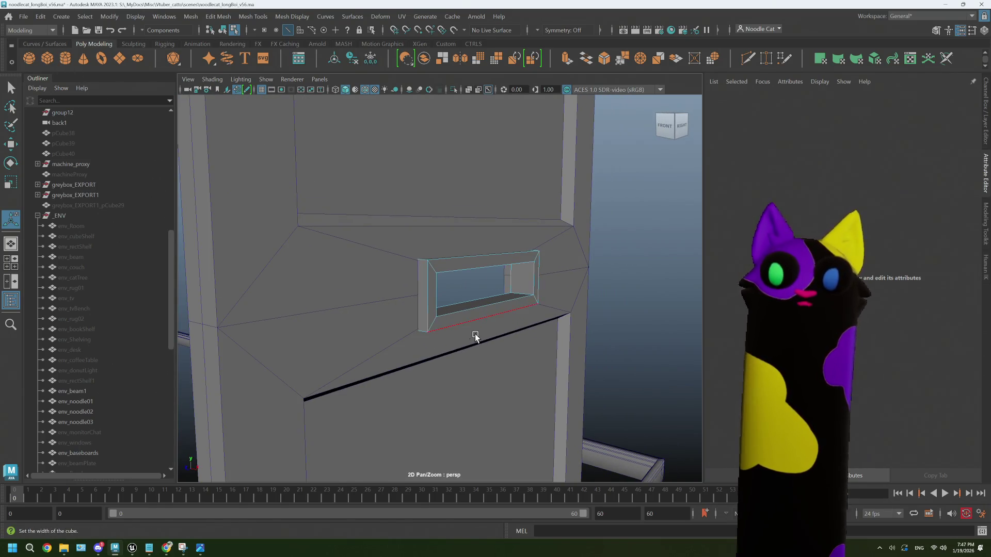
click(476, 337)
scroll(467, 331, down, 5)
scroll(337, 315, down, 10)
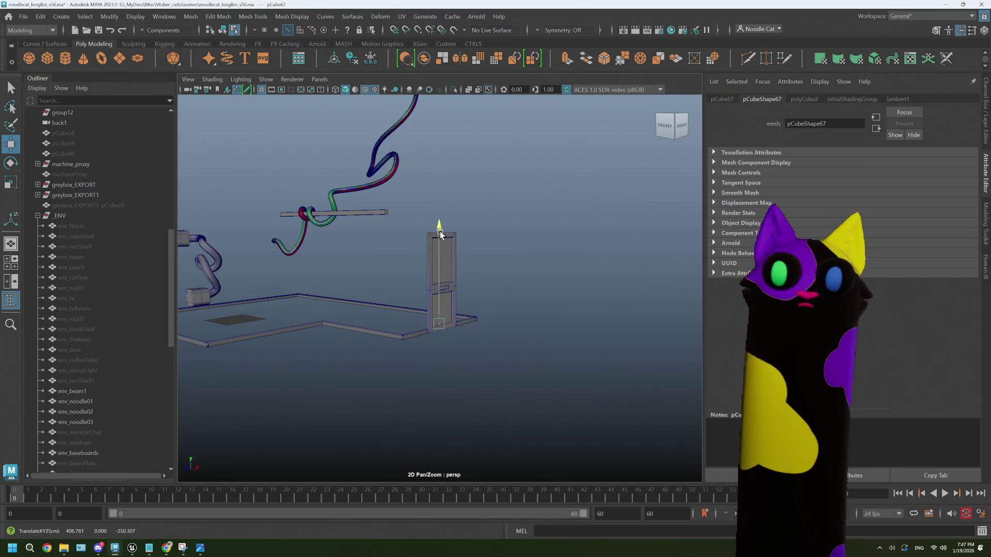
key(f)
scroll(475, 284, down, 10)
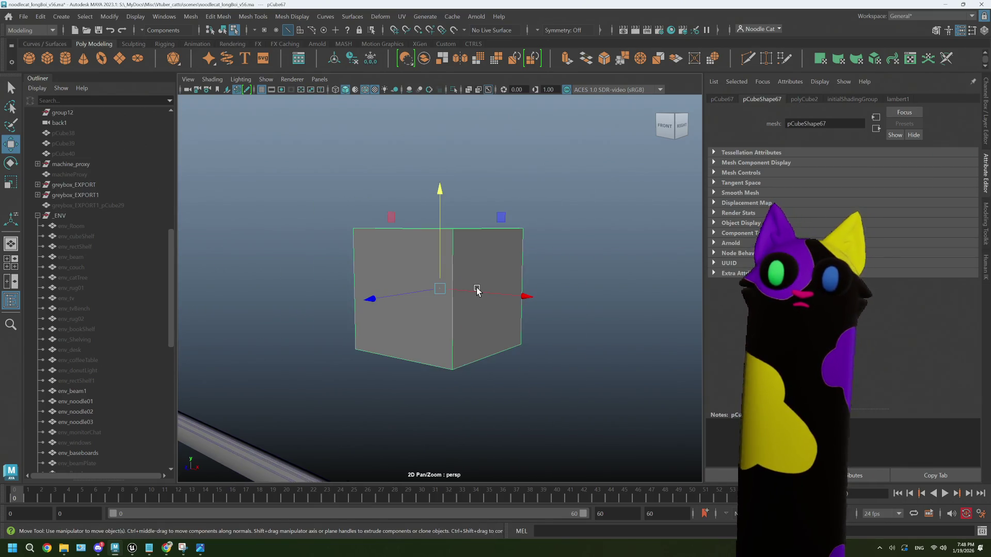
scroll(477, 292, down, 5)
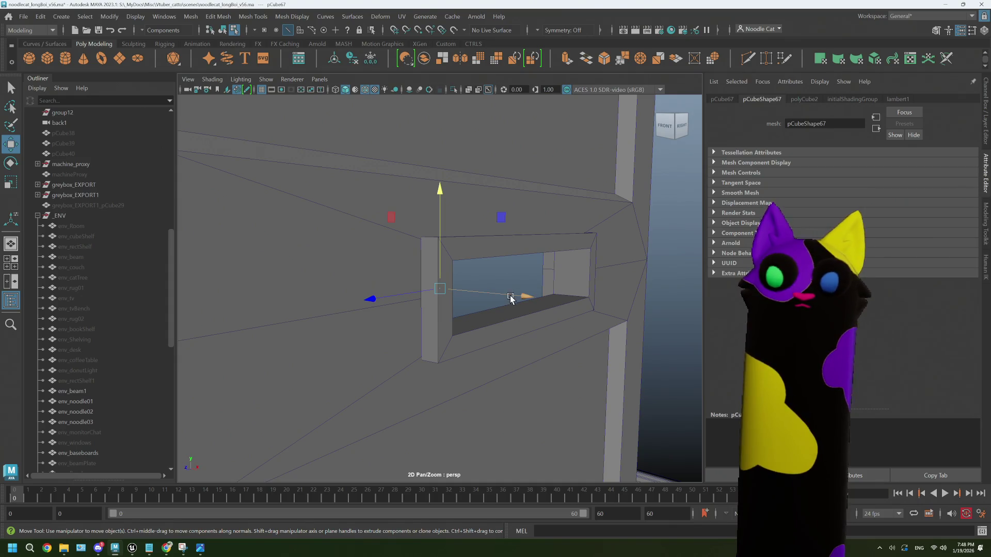
drag(526, 300, 637, 321)
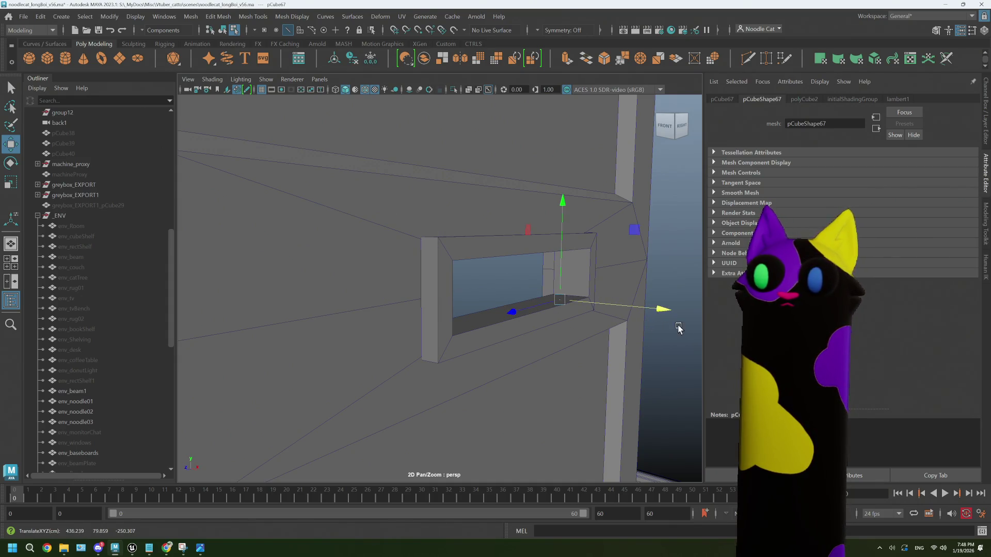
- Nudge pCube67 to about 451, 87, -208 inside the slot, then bring Chrome back up
alt+drag(470, 339, 533, 343)
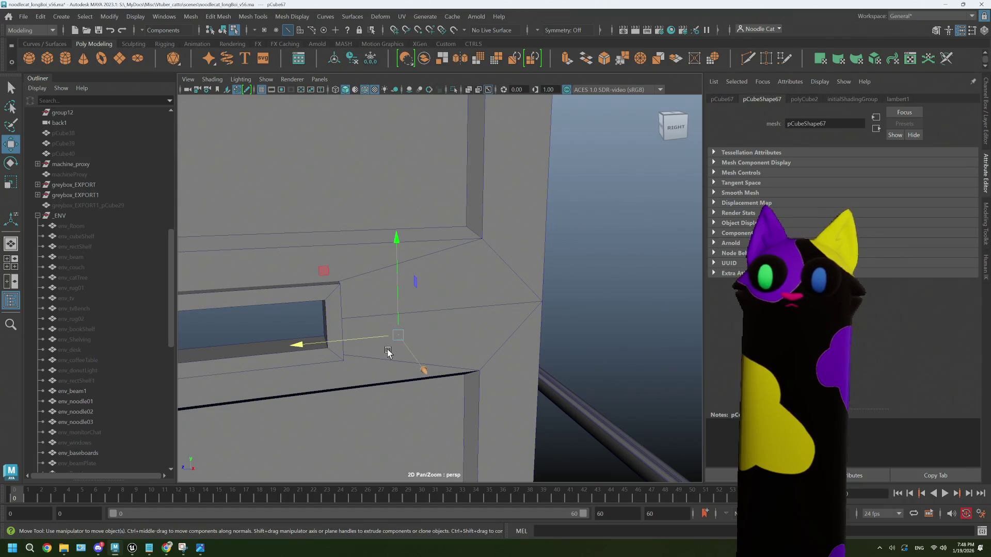
alt+drag(389, 350, 454, 332)
mouse_move(397, 316)
mouse_down()
mouse_move(307, 323)
mouse_move(365, 343)
mouse_move(536, 203)
mouse_up()
middle_drag(567, 322, 610, 318)
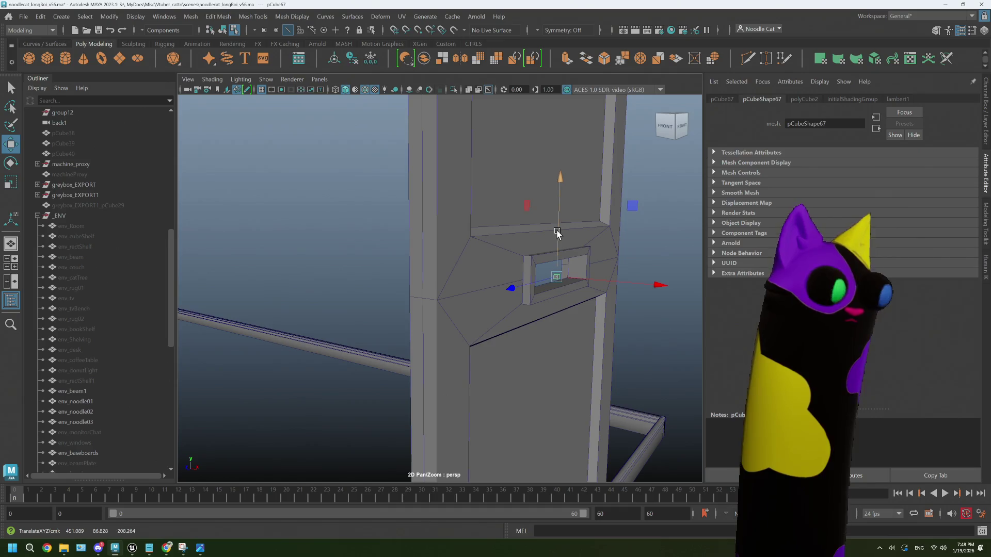
key(f)
scroll(534, 283, down, 10)
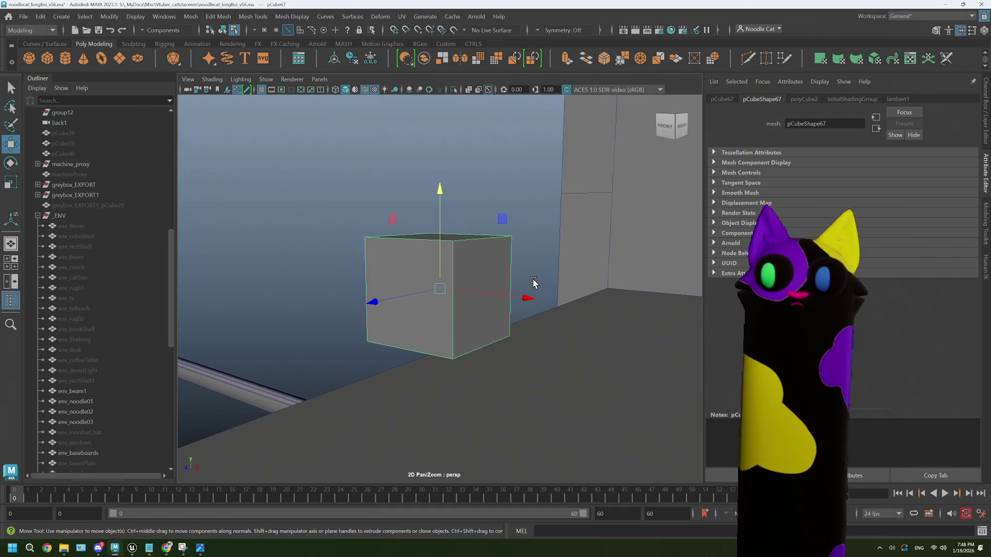
scroll(534, 283, down, 5)
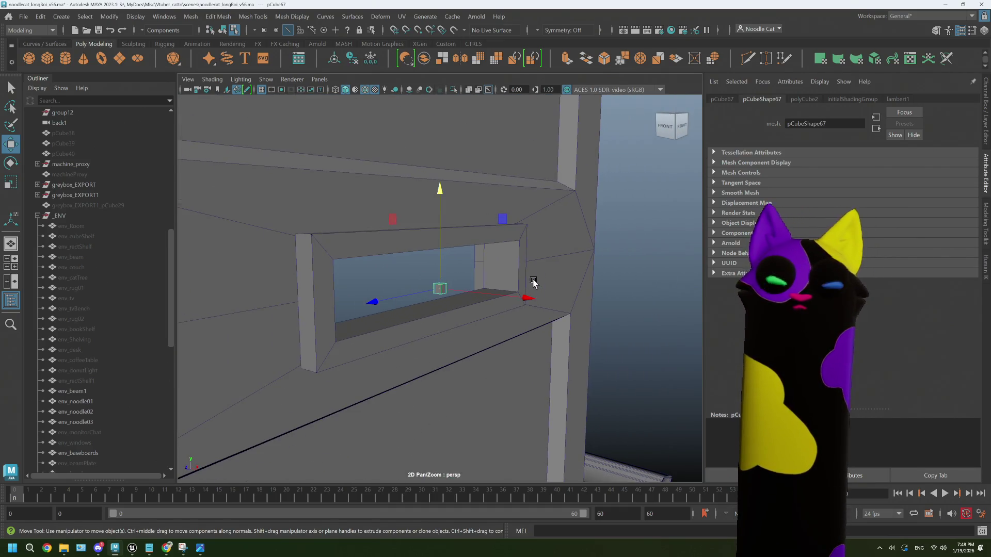
click(167, 549)
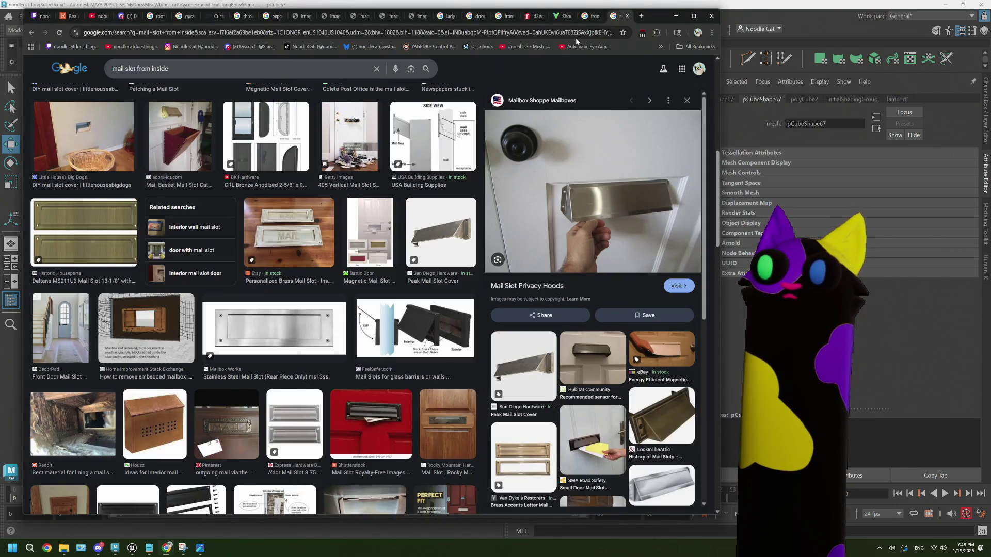
- Step back through earlier previews to the 'mail slot dimensions' image results
click(593, 16)
click(615, 20)
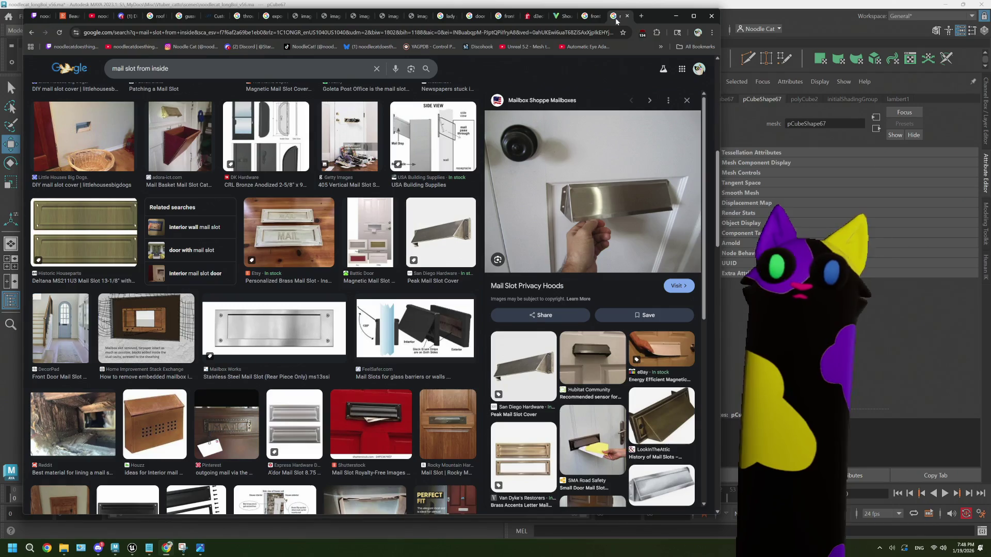
click(32, 33)
click(32, 33)
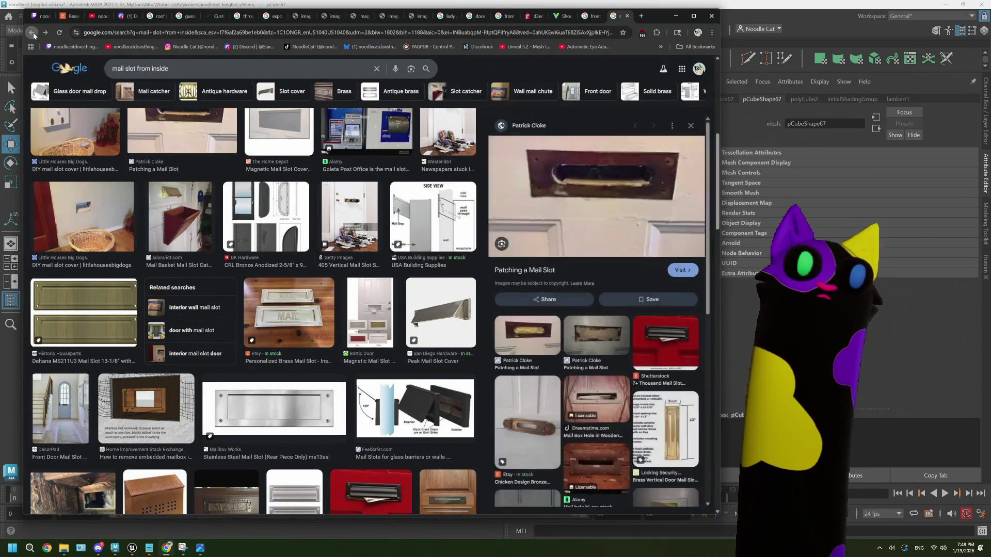
click(32, 33)
click(32, 33)
click(32, 32)
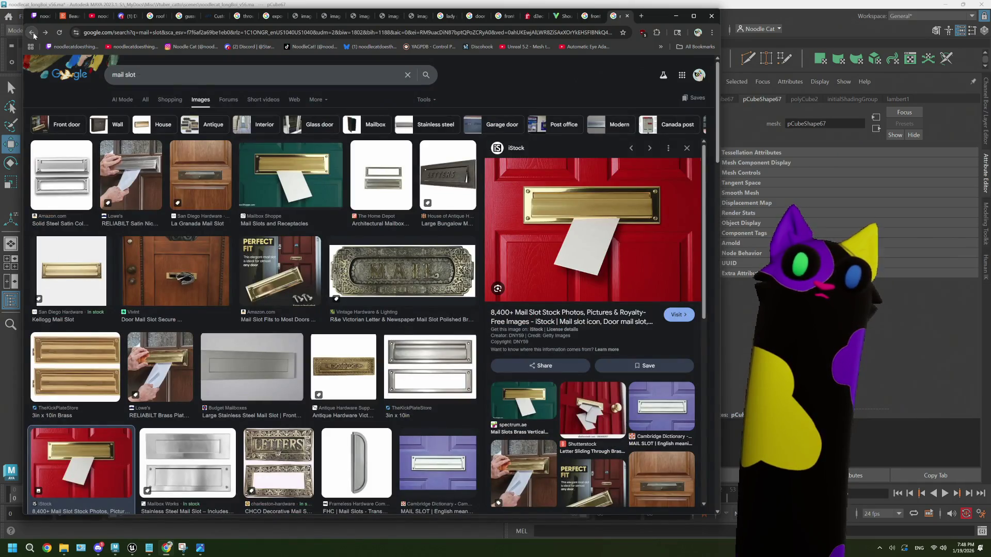
click(32, 33)
click(32, 33)
click(32, 32)
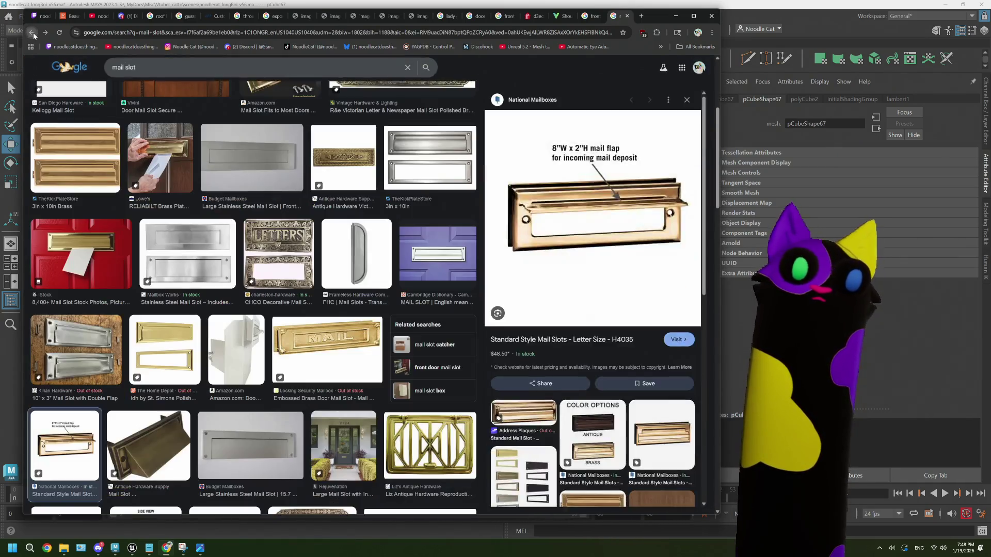
click(32, 32)
click(32, 33)
click(32, 32)
click(32, 33)
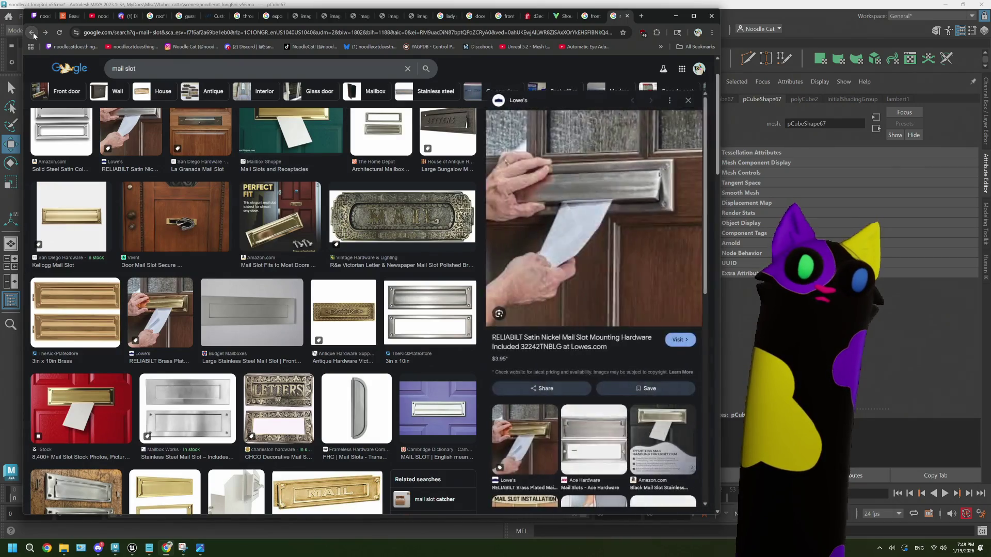
click(32, 33)
click(32, 33)
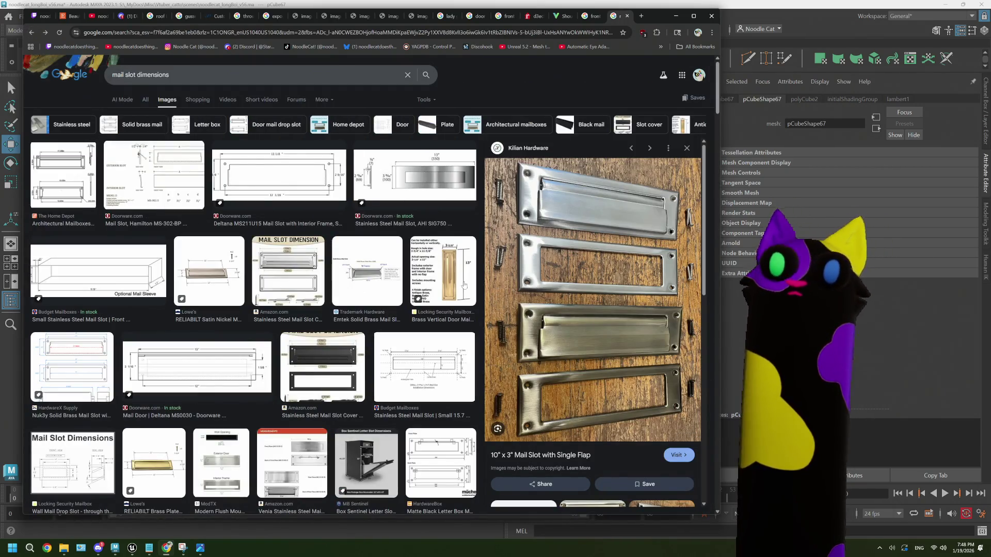
- Browse the AHI SIG750, Emtek, Hamilton, Home Depot, Nuk3y and RELIABILT slot drawings, then return to Maya
click(405, 186)
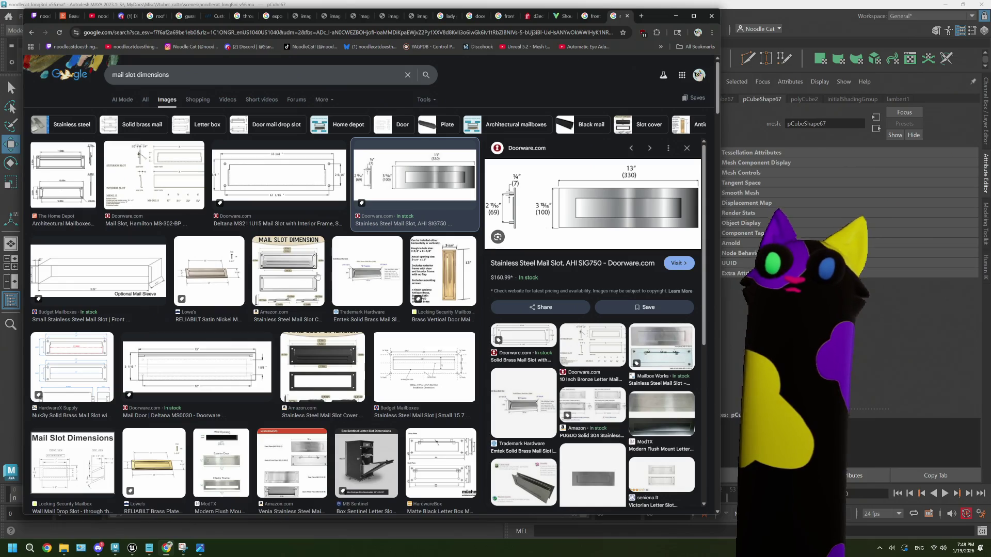
click(379, 266)
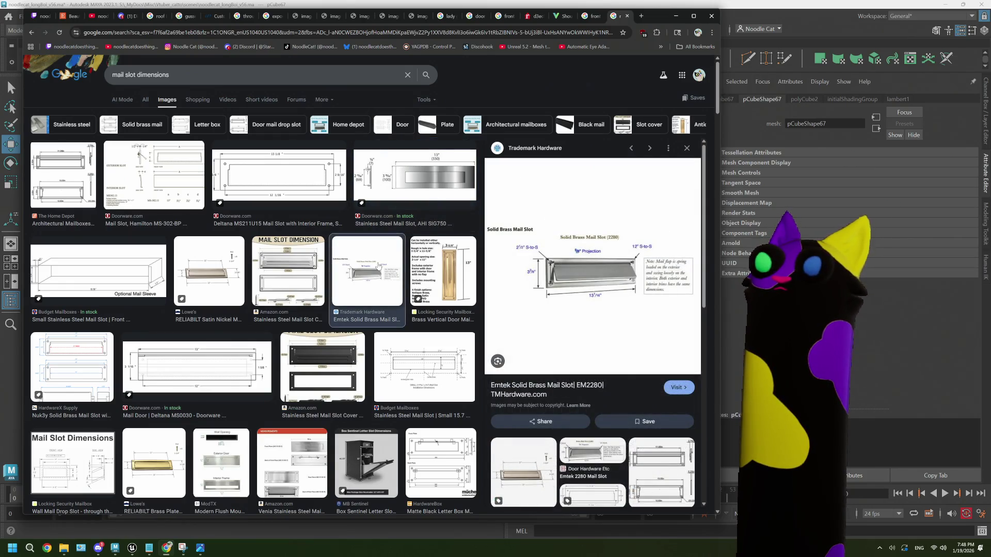
click(134, 202)
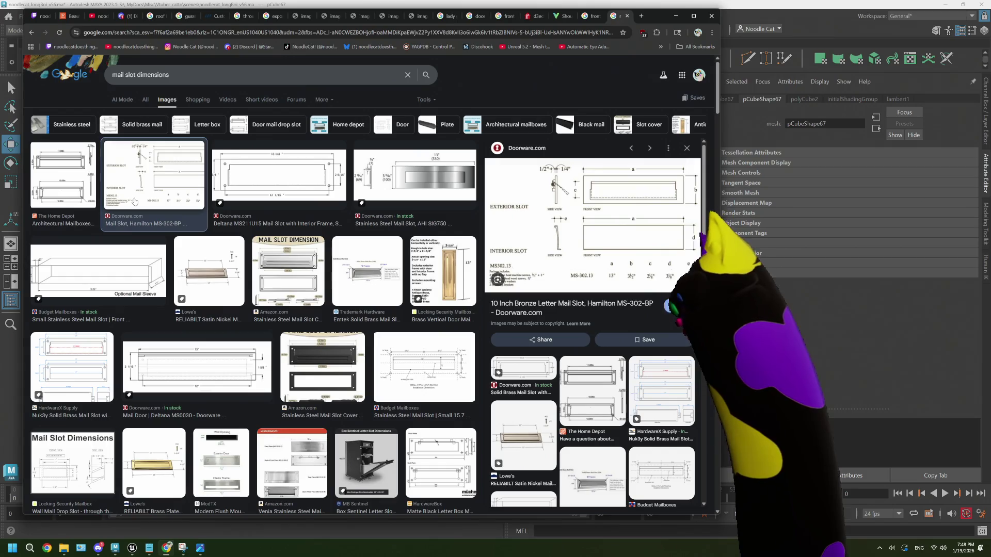
key(Left)
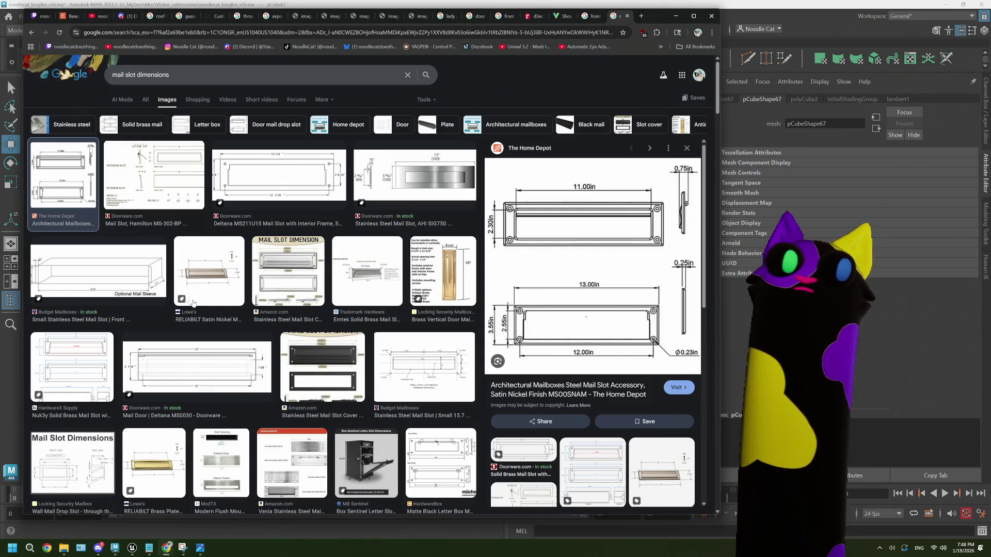
key(Down)
key(Down)
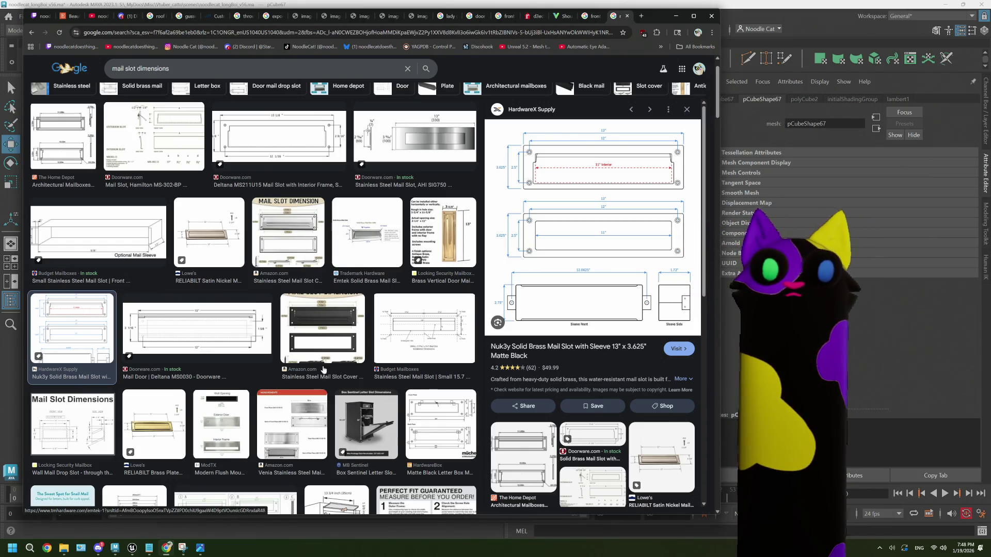
key(Down)
key(Right)
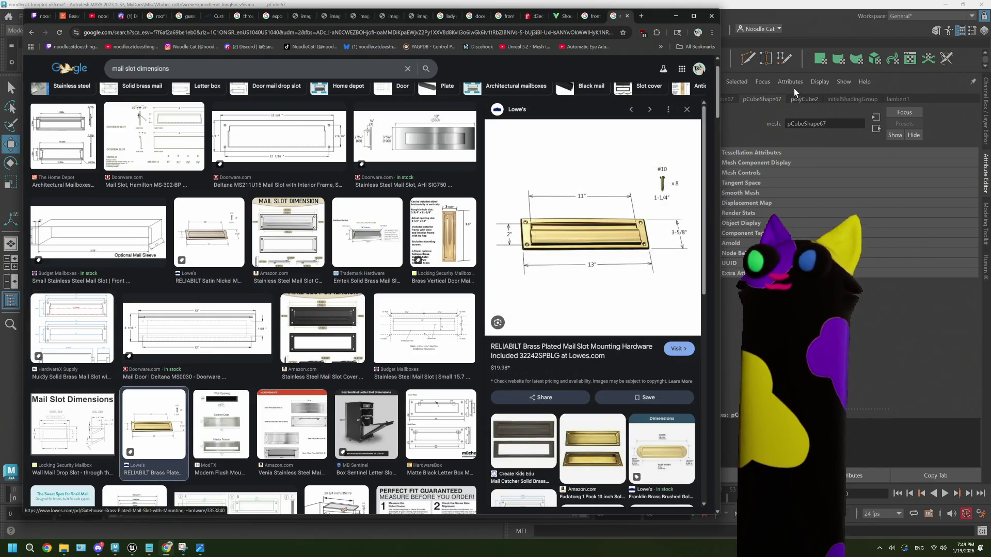
click(764, 8)
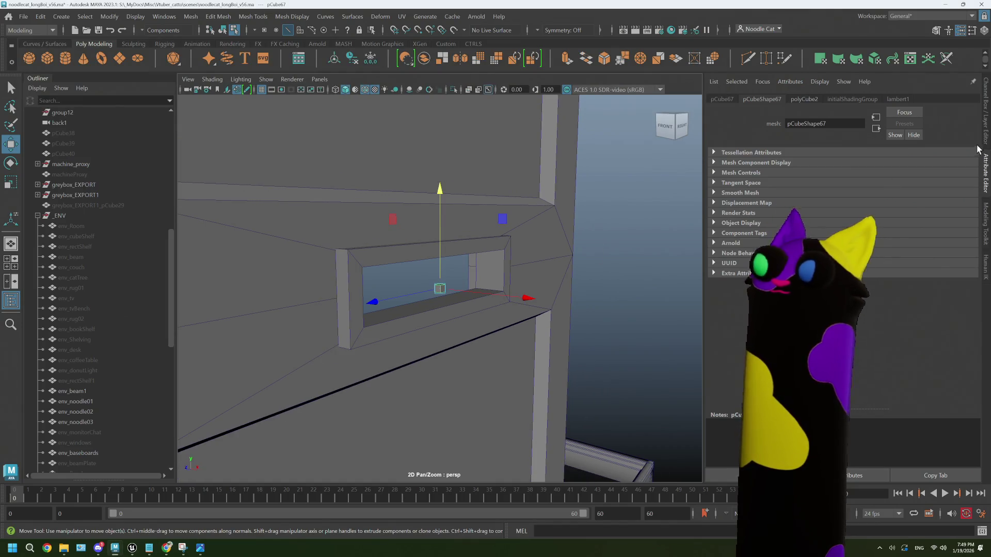
- Set pCube67's polyCube2 Height to 7, position it near X 454 in the slot, then return to Chrome
click(982, 144)
click(984, 173)
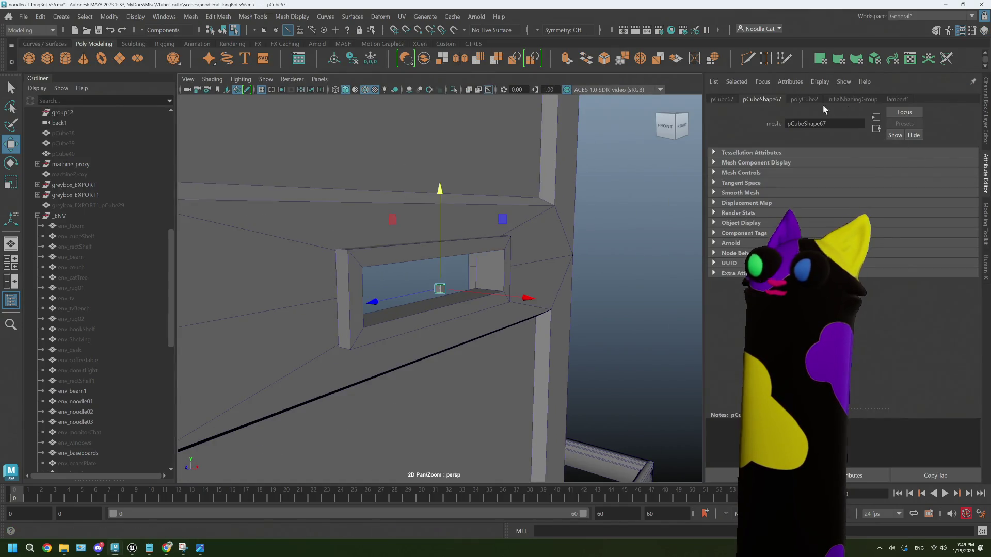
click(803, 100)
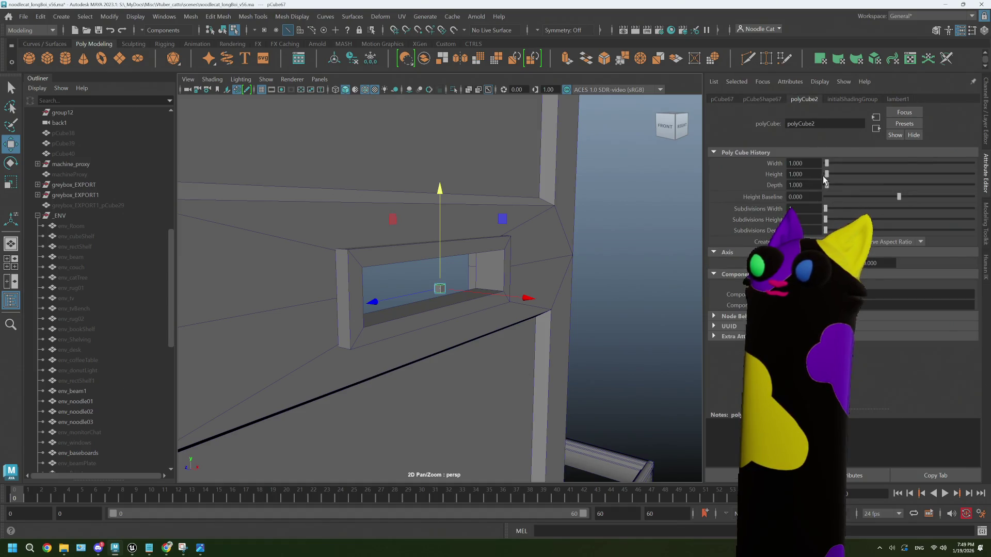
click(790, 176)
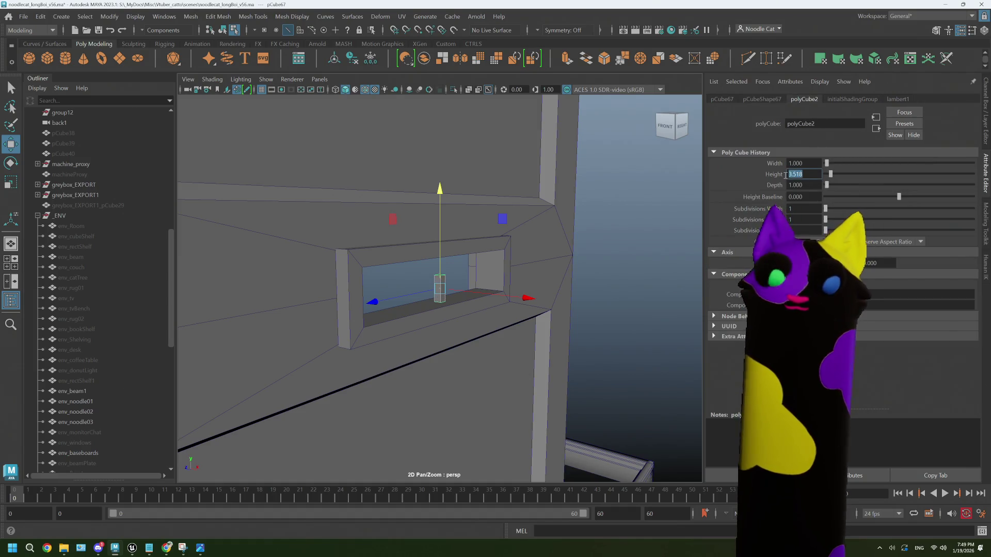
text(6)
key(Tab)
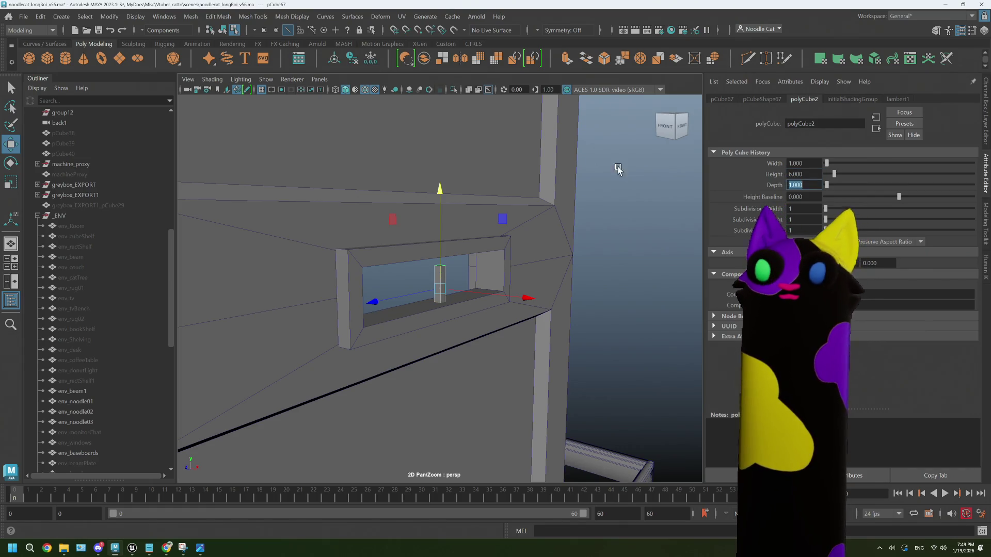
drag(441, 194, 441, 191)
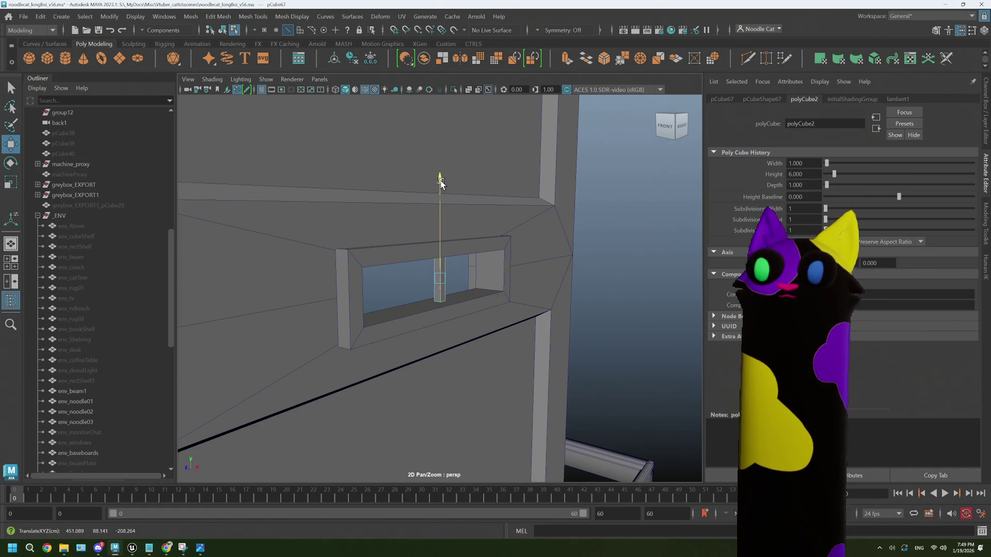
mouse_move(465, 243)
alt+mouse_down()
mouse_move(449, 243)
mouse_move(447, 228)
alt+mouse_up()
drag(440, 189, 440, 187)
text(7)
key(Tab)
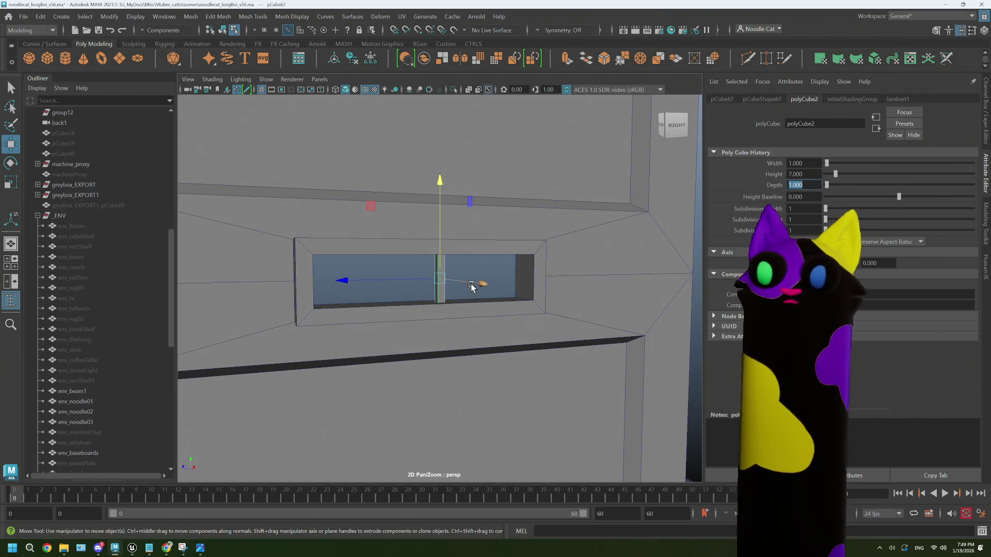
drag(479, 284, 482, 286)
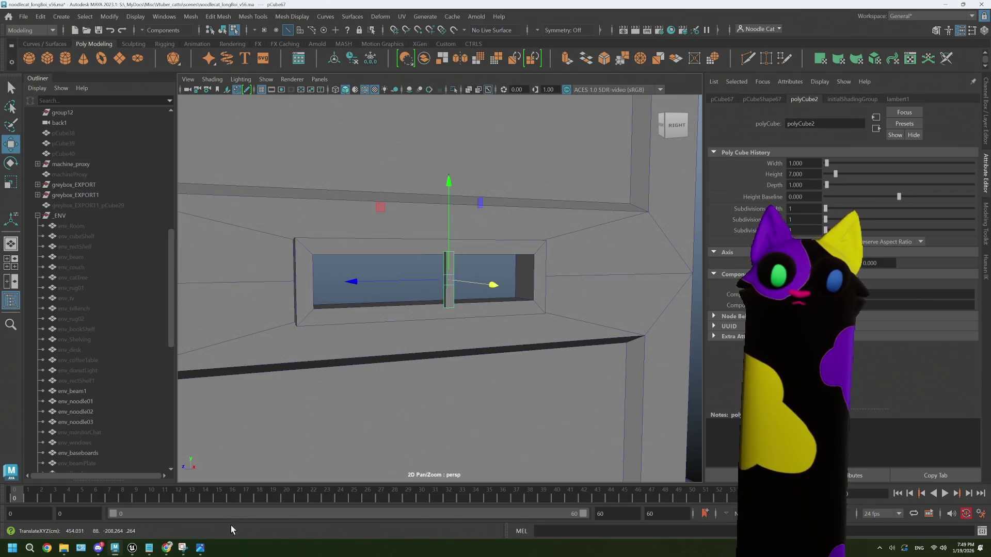
click(166, 548)
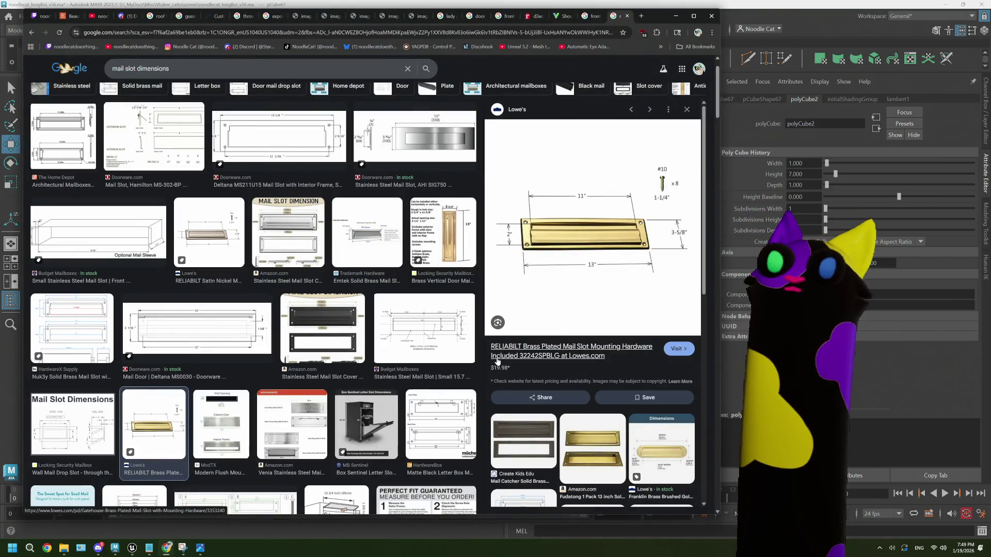
- Preview the Brass Vertical, Profasion 13 inch, Home Depot and National Mailboxes slots, then open the YouTube letterbox video
click(457, 241)
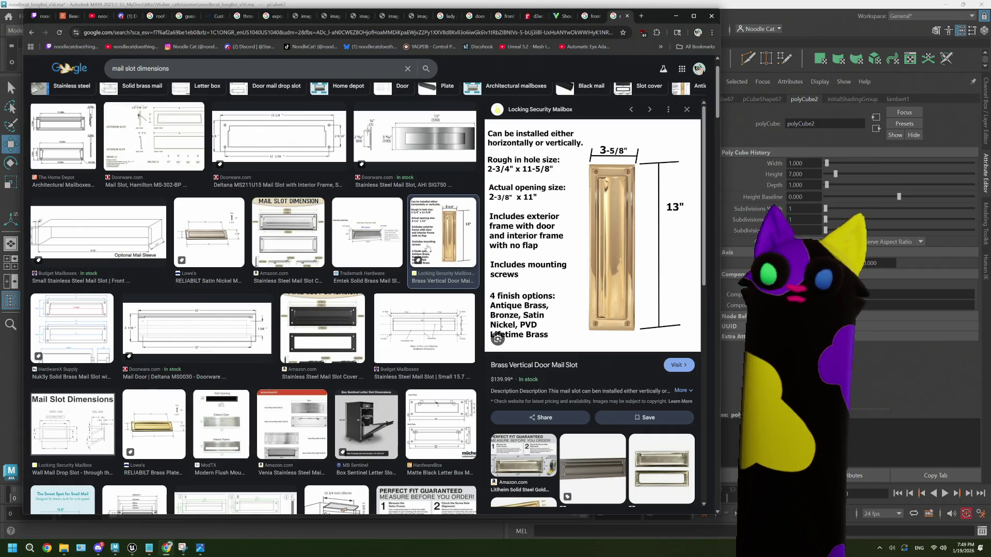
click(344, 331)
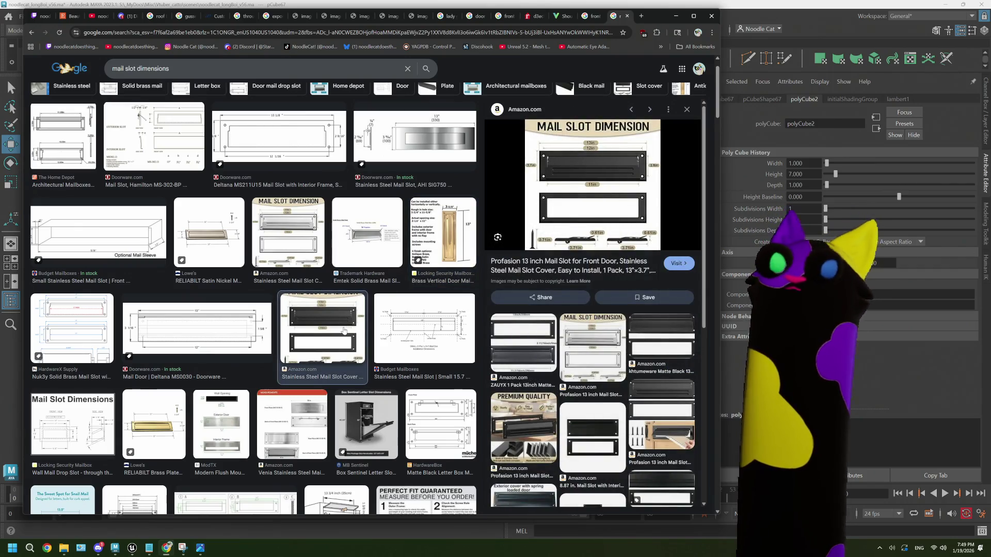
scroll(344, 330, down, 4)
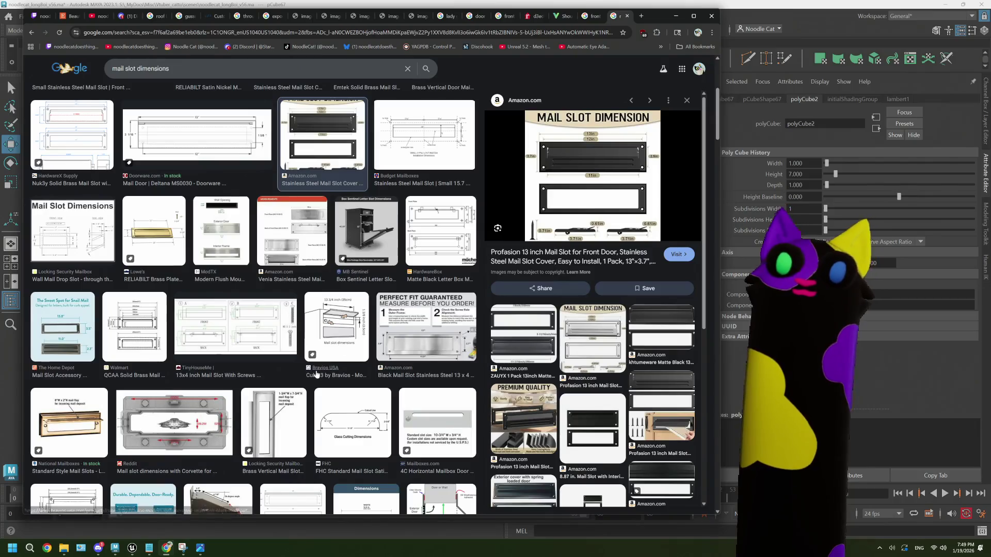
scroll(316, 374, up, 5)
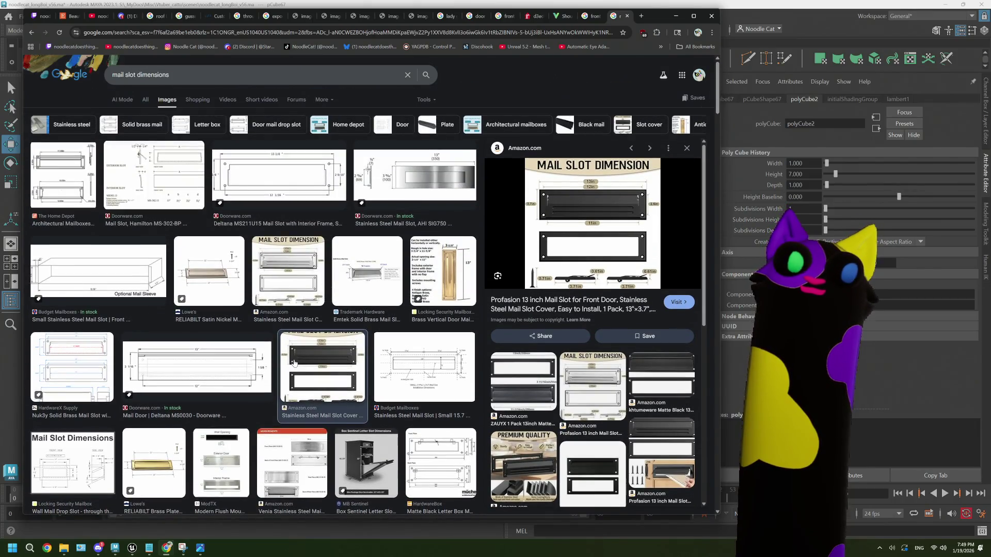
click(80, 179)
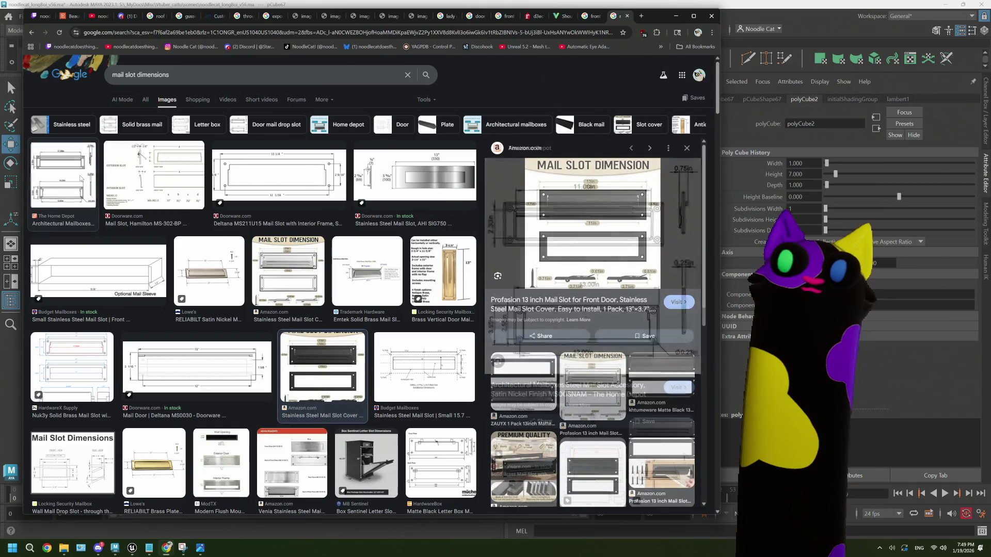
scroll(302, 294, down, 7)
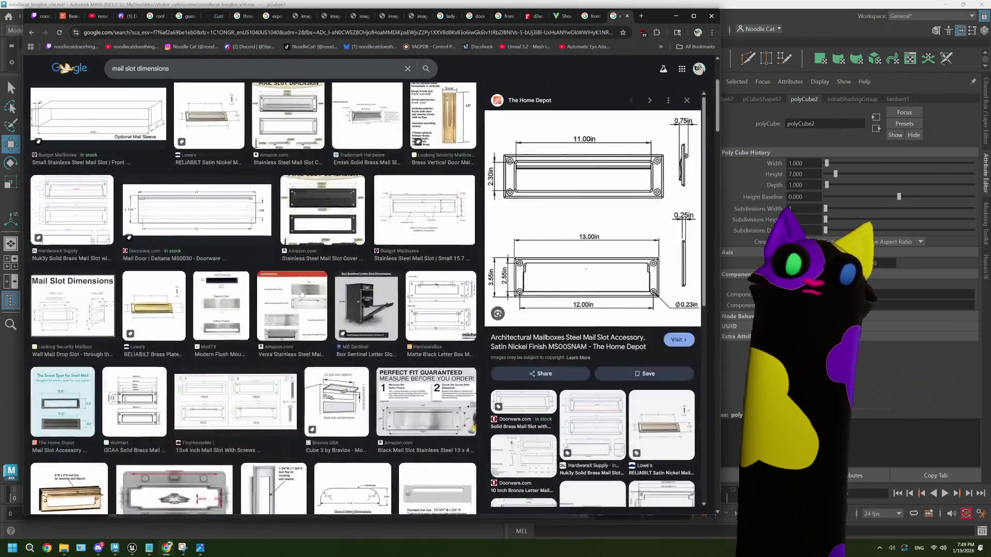
click(79, 309)
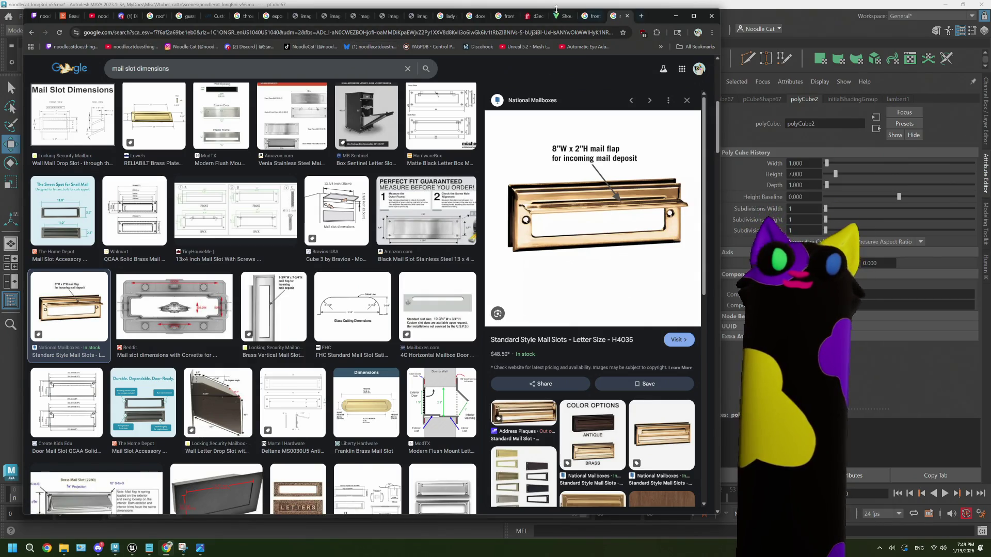
click(36, 17)
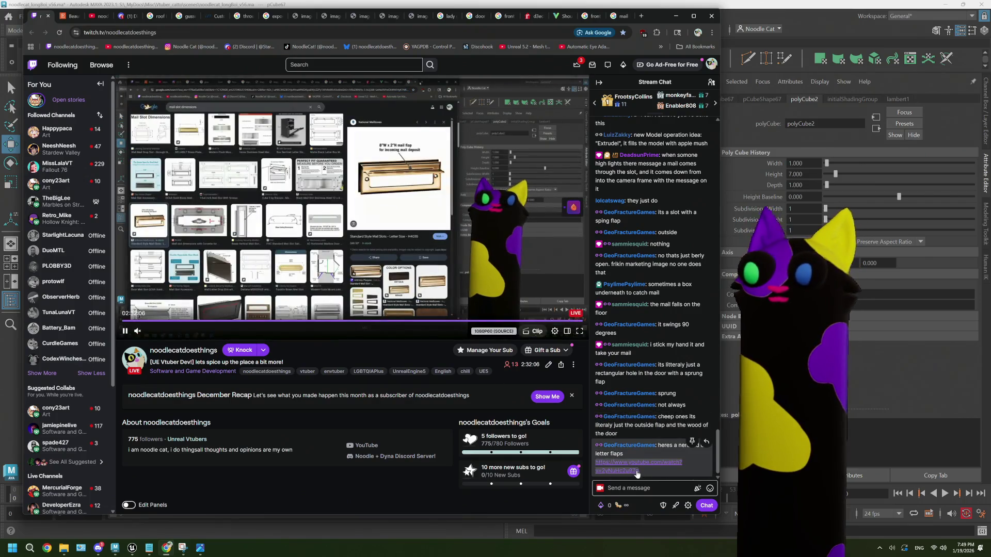
click(68, 16)
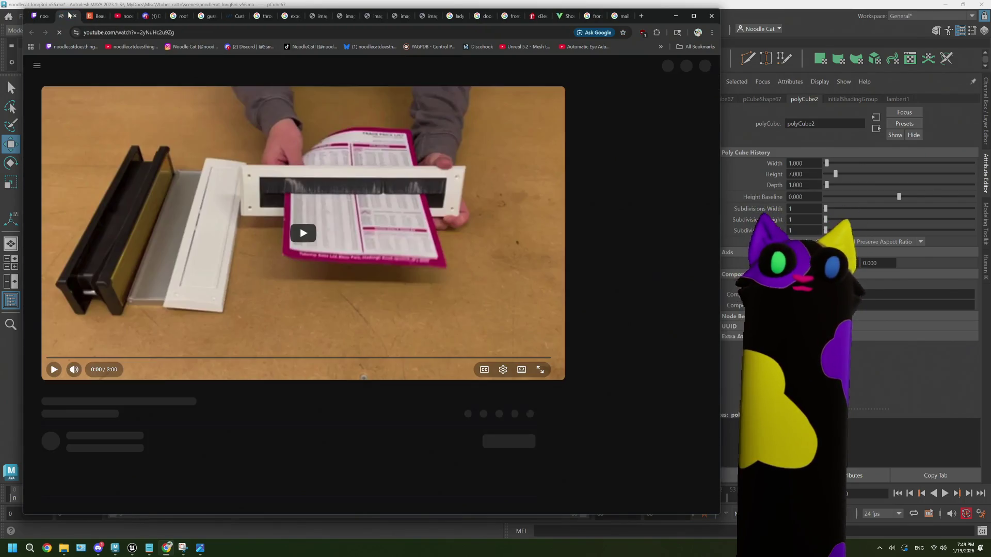
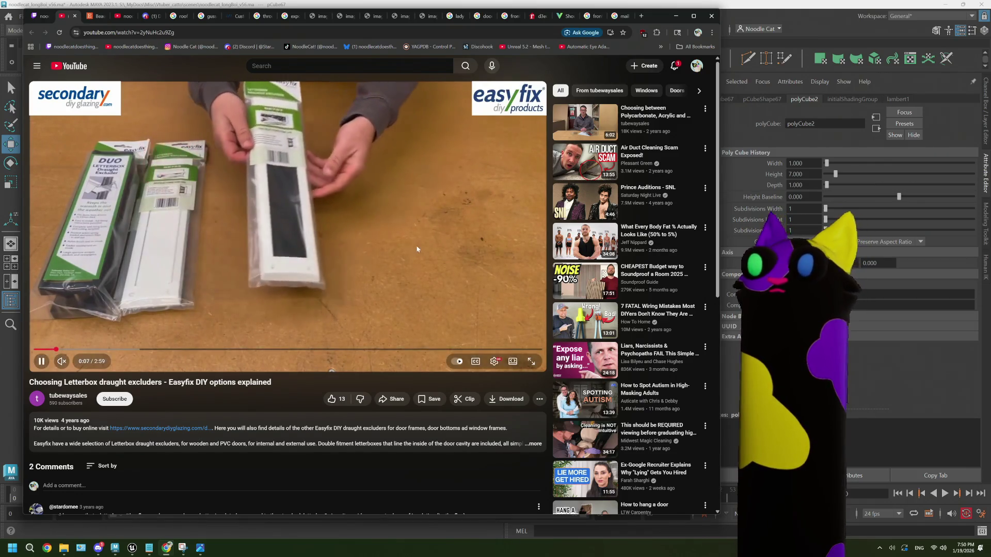
- Play the draught excluder video fullscreen and skip through its opening product scenes
click(513, 364)
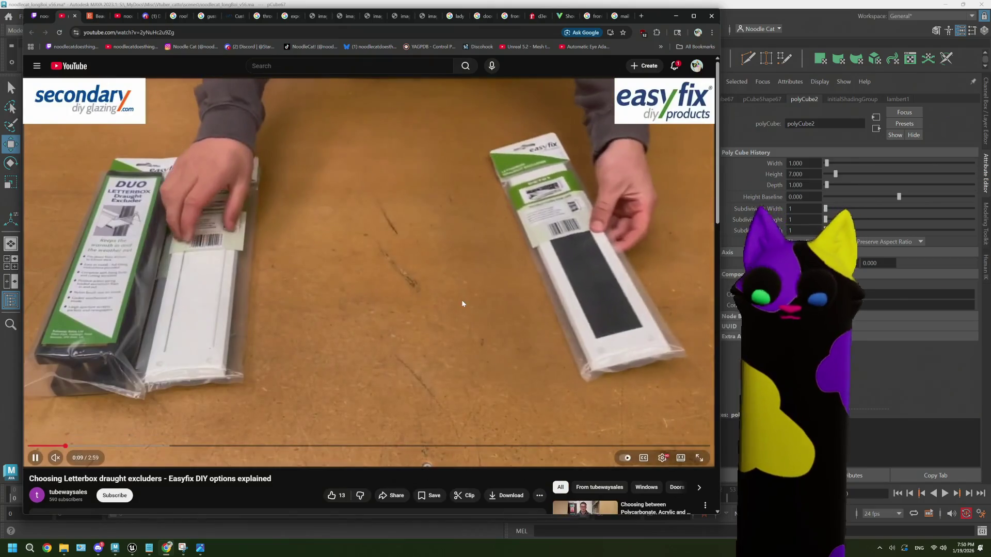
double_click(463, 301)
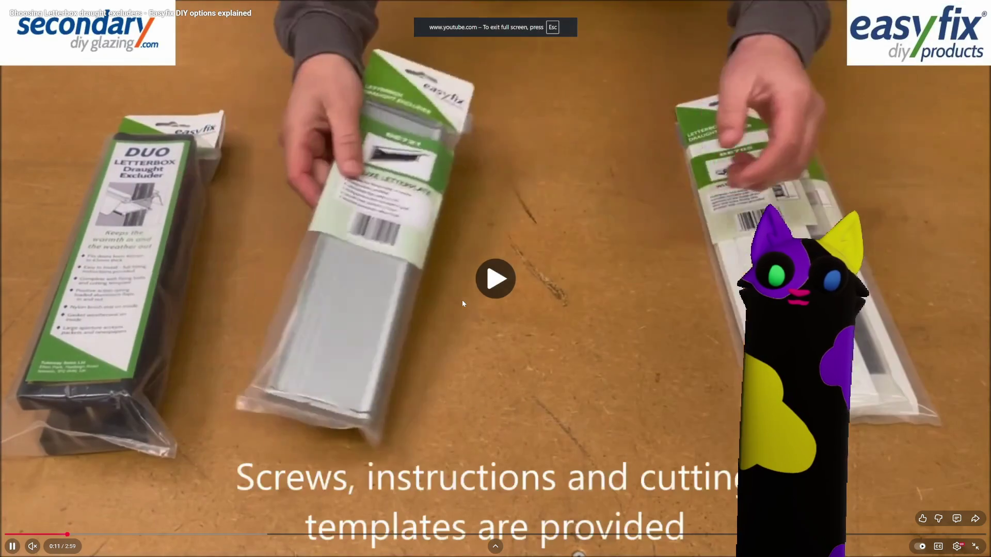
key(Right)
key(Right)
key(Right)
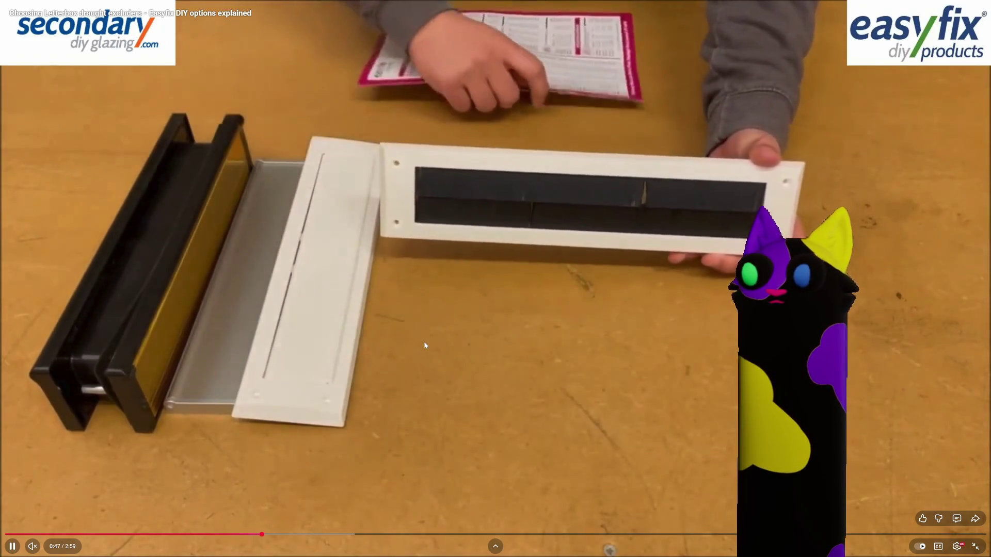
key(Right)
key(Right)
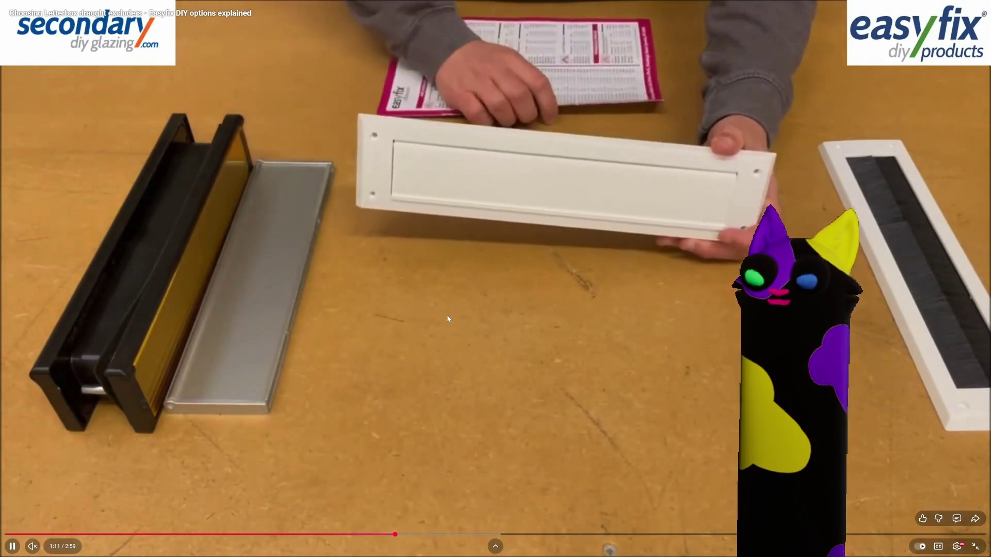
key(Right)
key(Left)
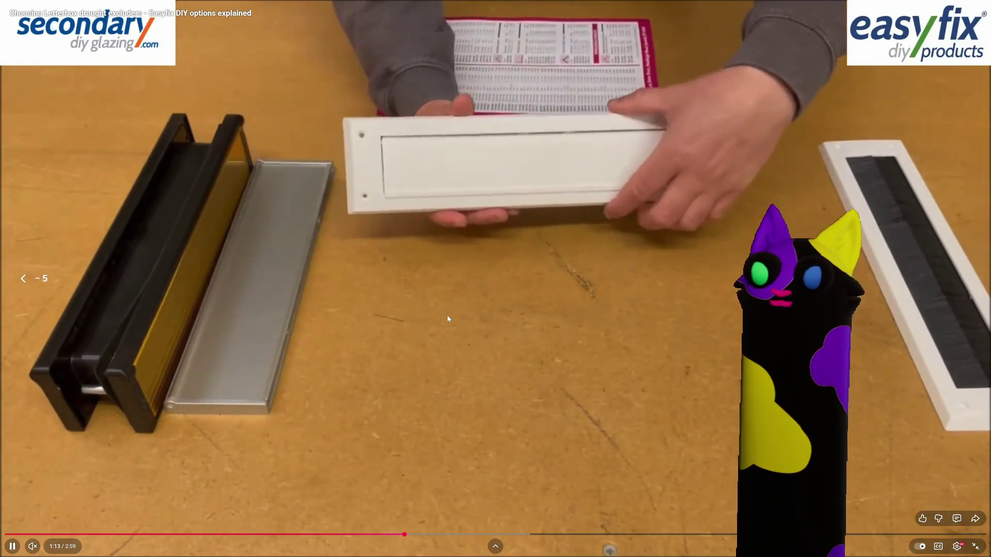
key(l)
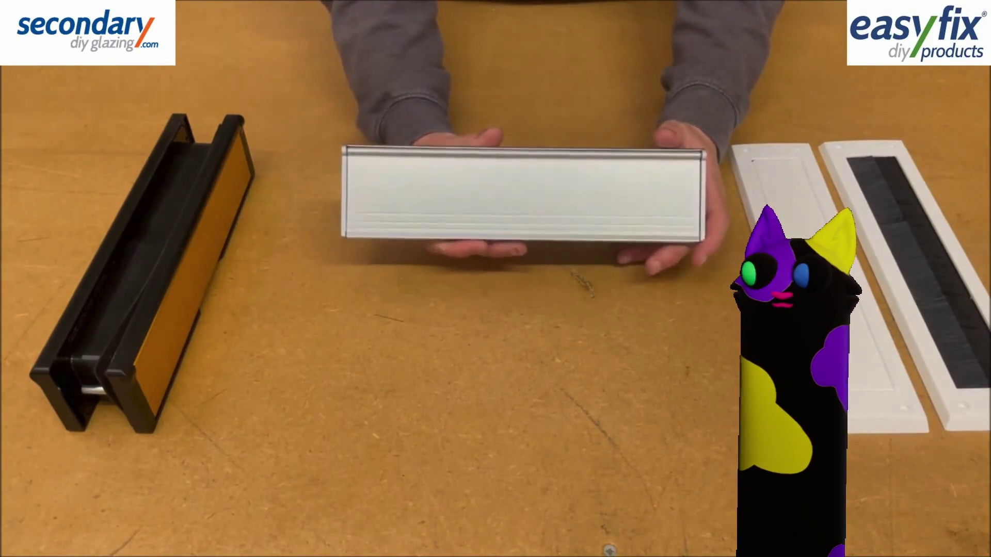
- Skip past the brush and gold letterbox scenes to near the end, then exit fullscreen
key(Right)
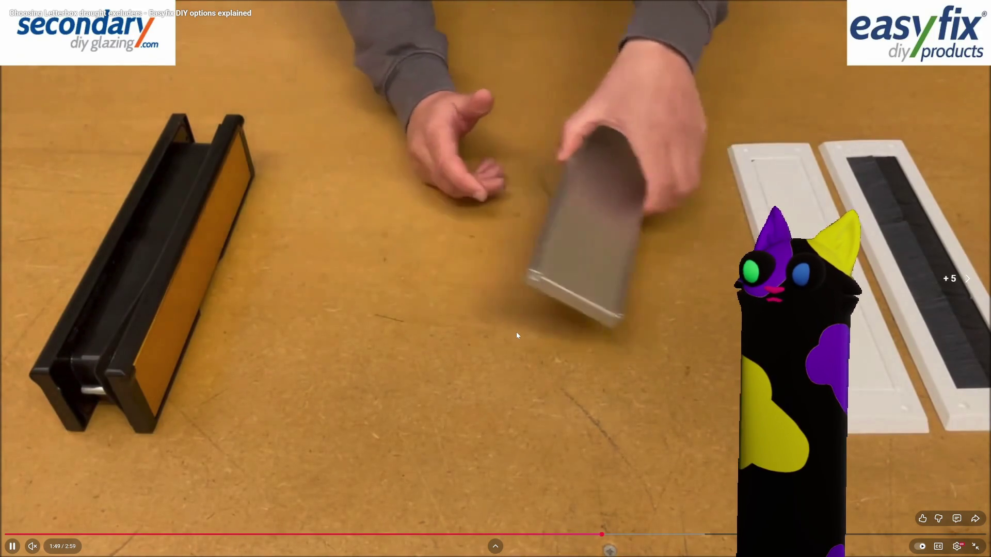
key(Right)
key(Right)
key(Left)
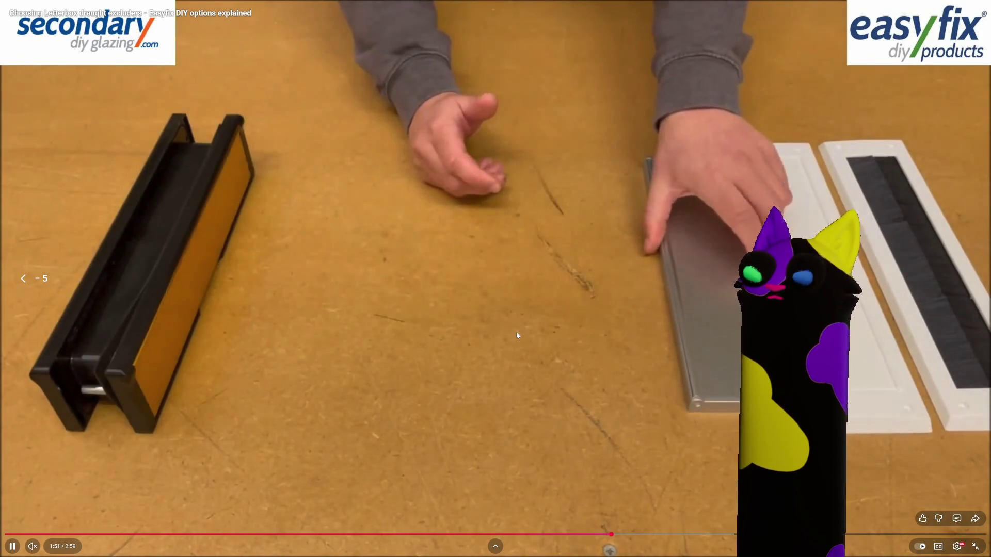
key(Right)
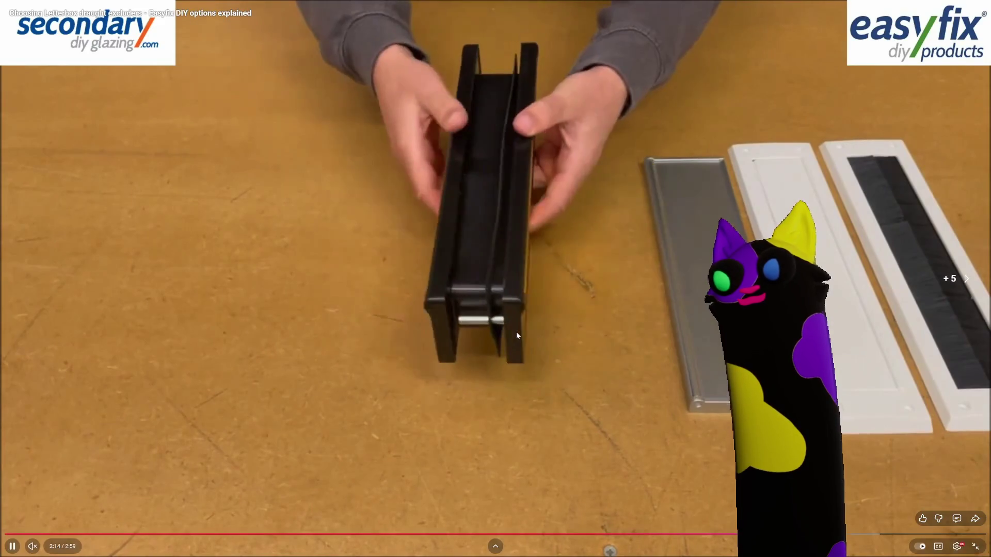
key(l)
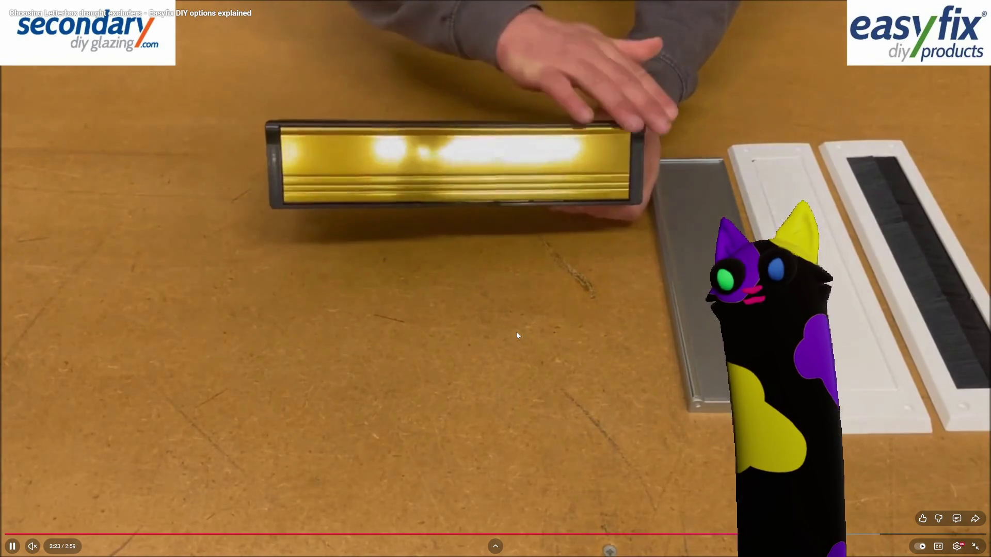
key(l)
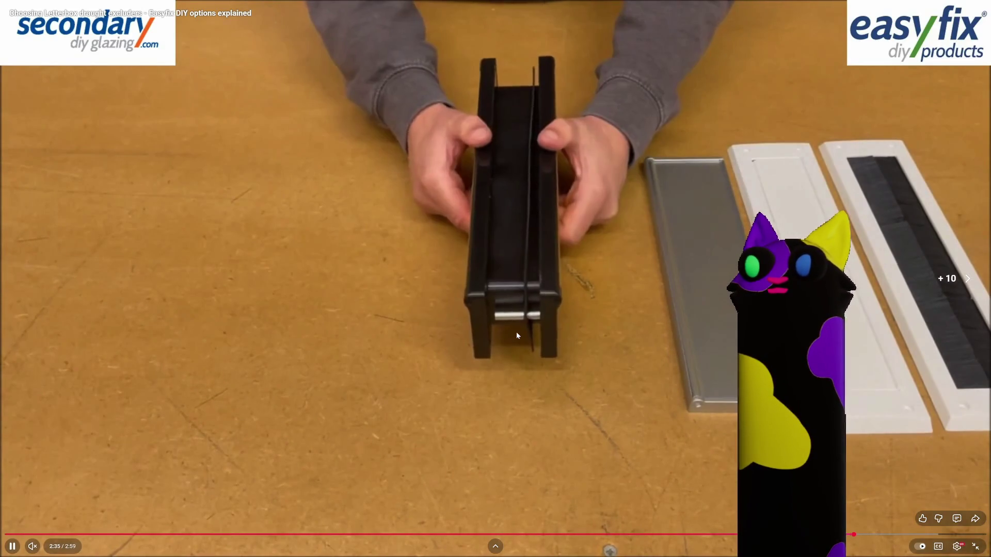
key(l)
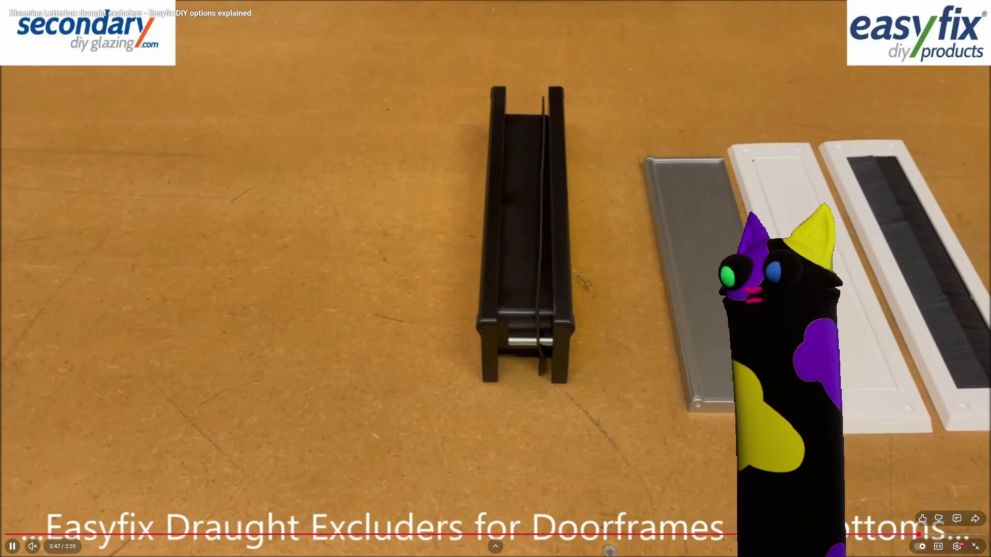
click(979, 552)
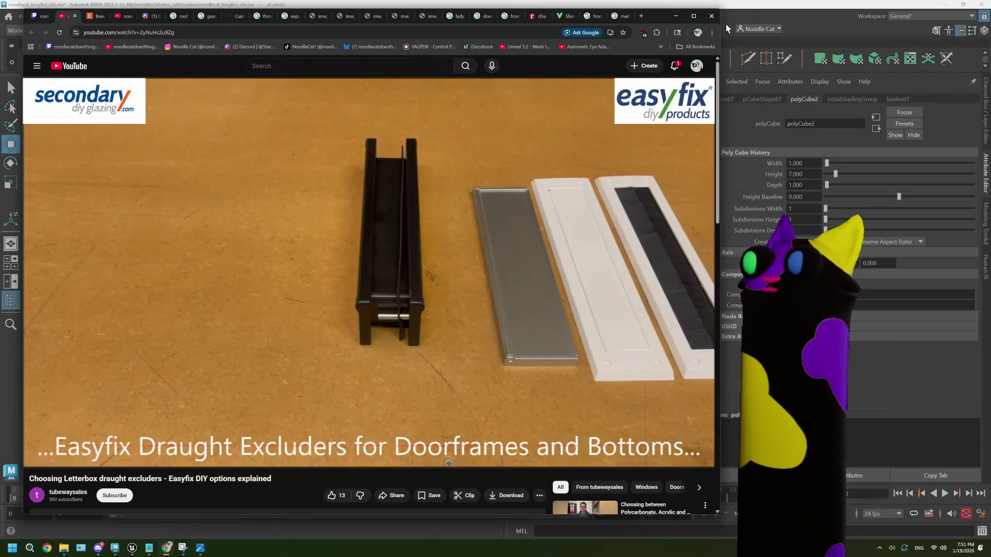
- Back in Maya, lengthen the box to span the slot, Depth about 28.954
click(726, 24)
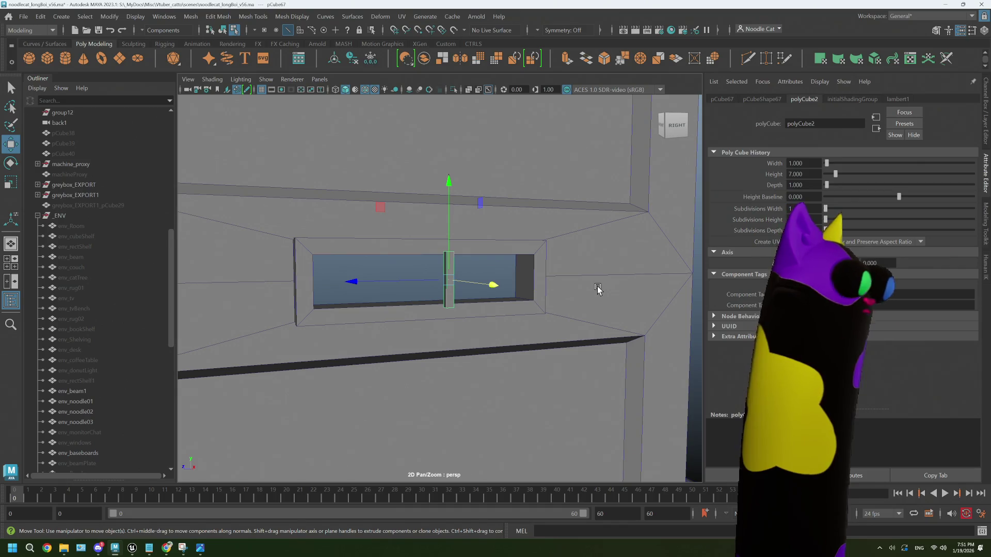
mouse_move(574, 285)
alt+mouse_down()
mouse_move(388, 282)
mouse_move(367, 256)
mouse_move(317, 260)
alt+mouse_up()
mouse_move(305, 279)
alt+mouse_down()
mouse_move(327, 281)
mouse_move(290, 279)
mouse_move(336, 278)
mouse_move(303, 283)
alt+mouse_up()
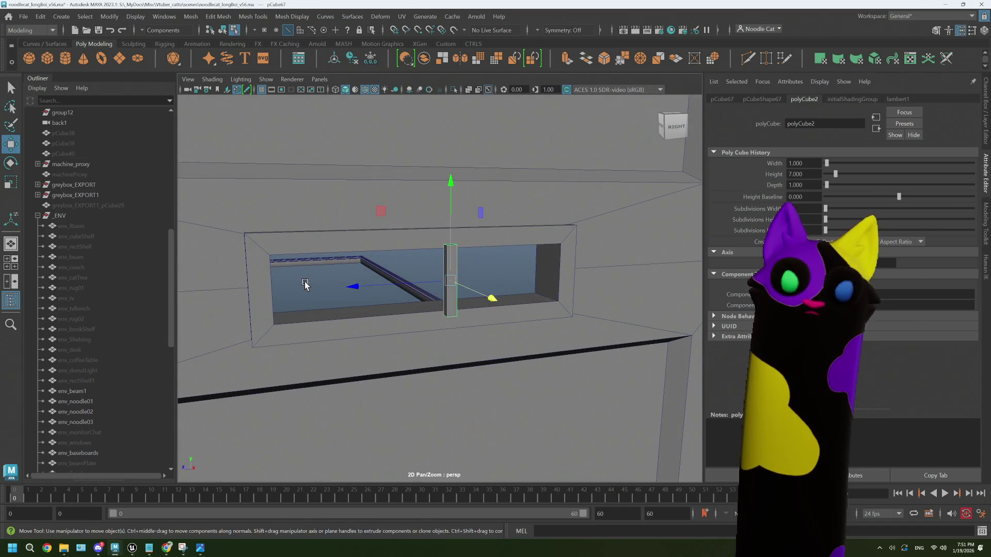
alt+drag(447, 219, 425, 248)
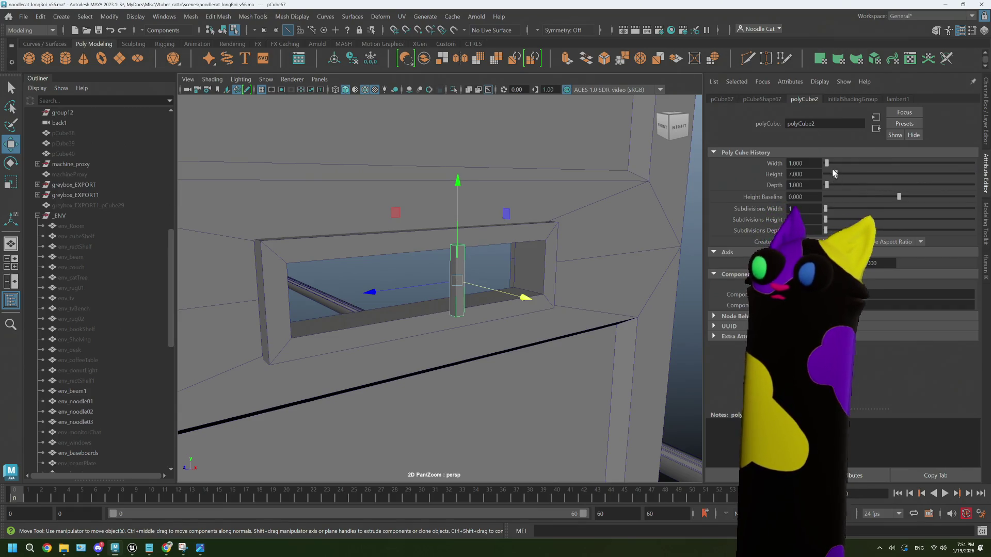
drag(826, 185, 871, 185)
alt+drag(589, 253, 602, 255)
drag(870, 186, 871, 187)
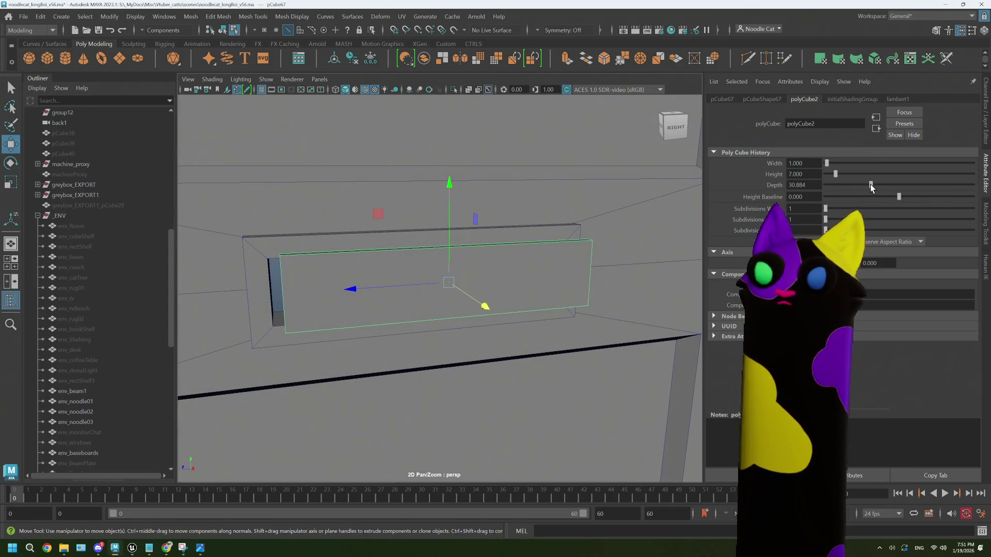
- Slide the box left into the letterbox opening and frame it in view
drag(359, 290, 350, 292)
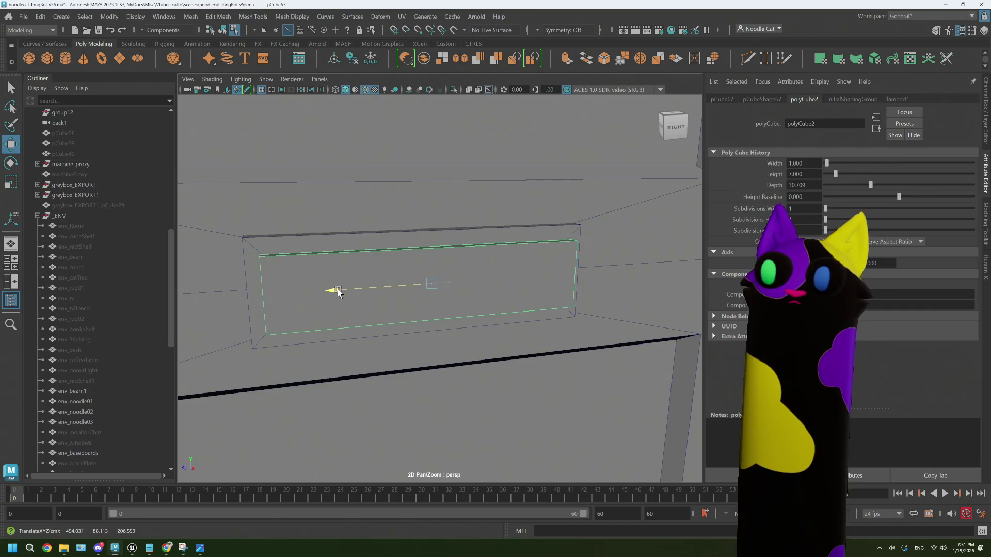
drag(835, 175, 836, 176)
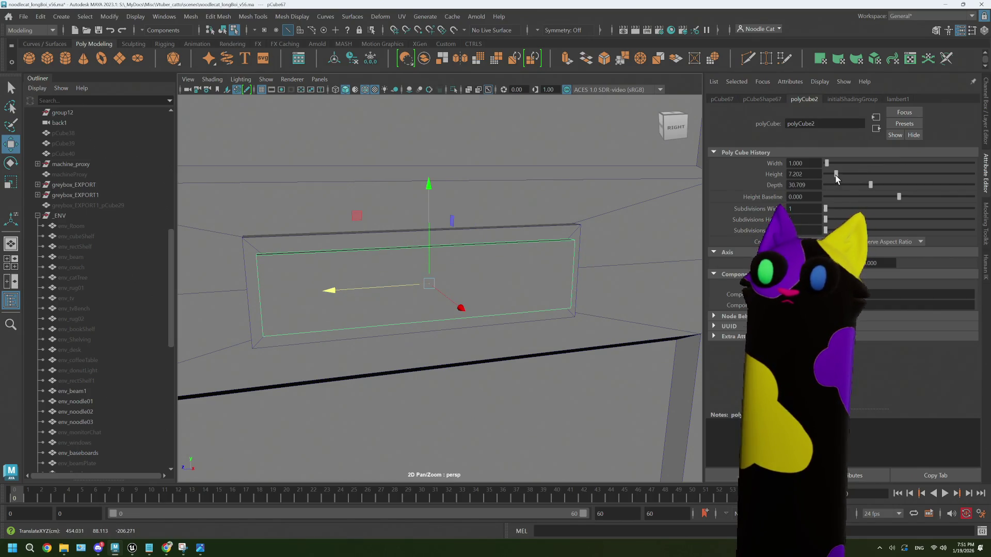
key(ctrl+z)
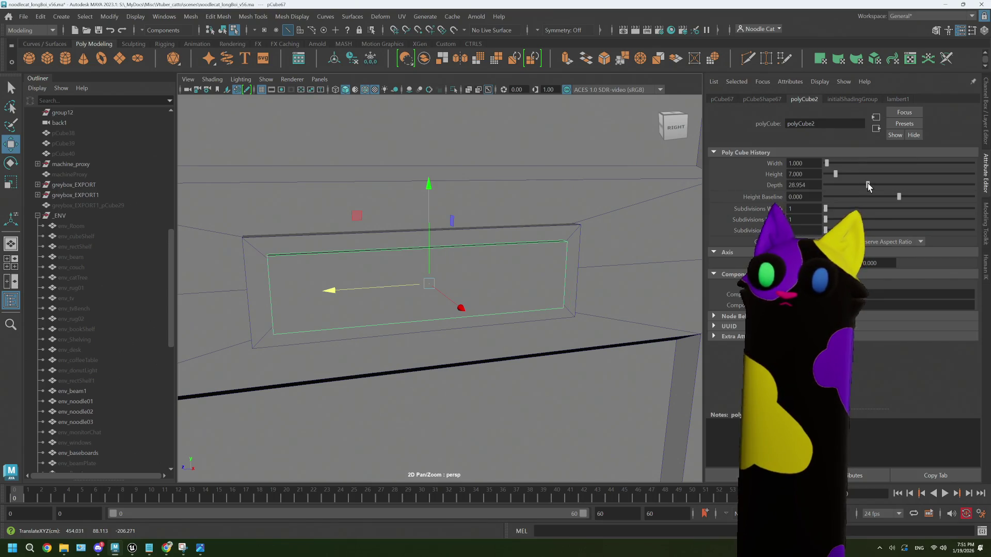
alt+drag(469, 266, 511, 265)
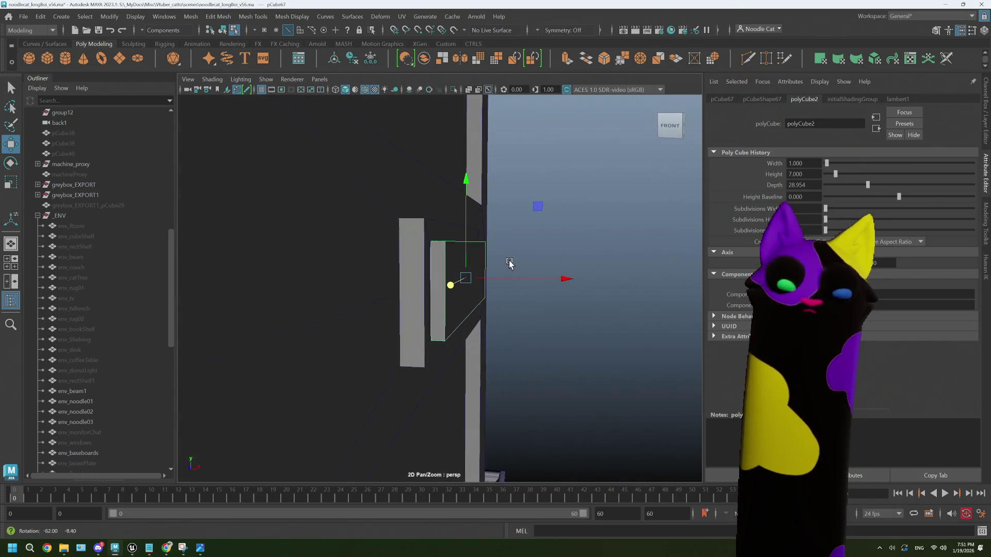
key(r)
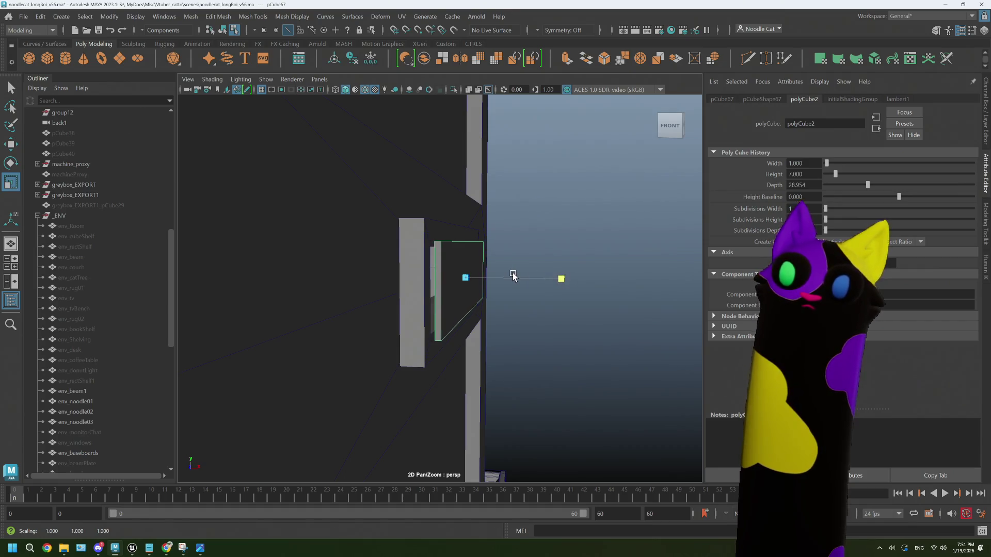
key(w)
drag(562, 283, 480, 238)
key(f)
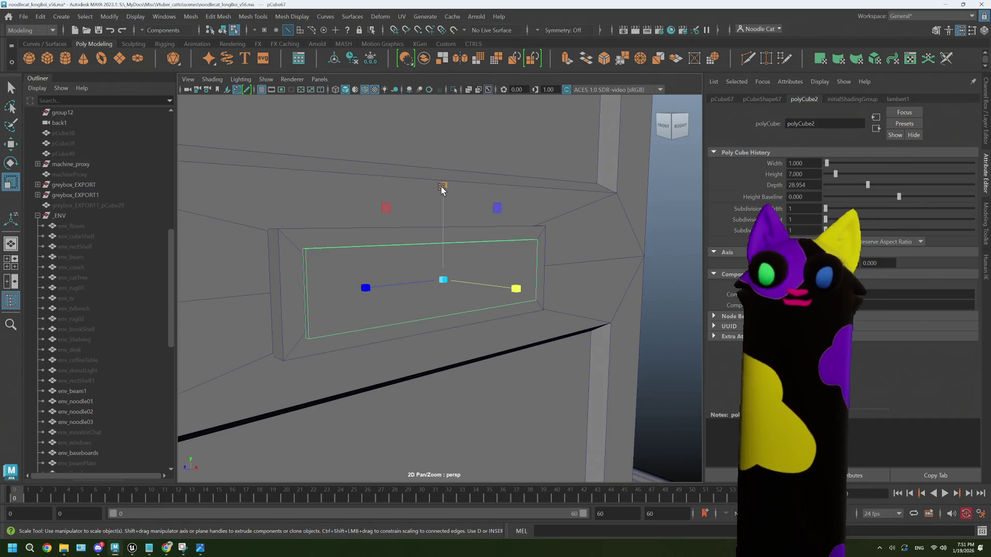
- Scale the box vertically and adjust it along its length to fit the slot
key(r)
mouse_move(442, 185)
mouse_down()
mouse_move(417, 227)
mouse_move(403, 225)
mouse_move(449, 224)
mouse_move(432, 233)
mouse_up()
key(w)
drag(318, 295, 321, 295)
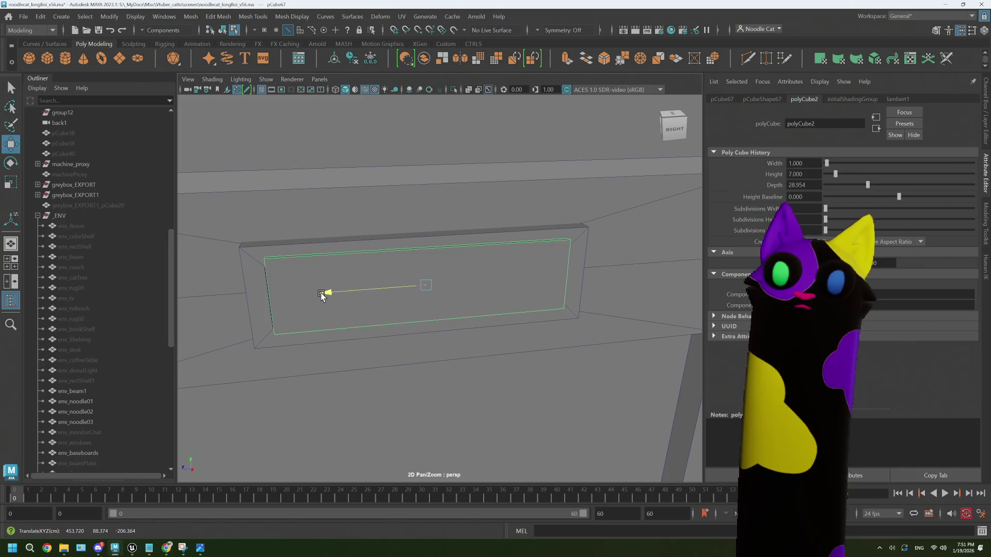
key(r)
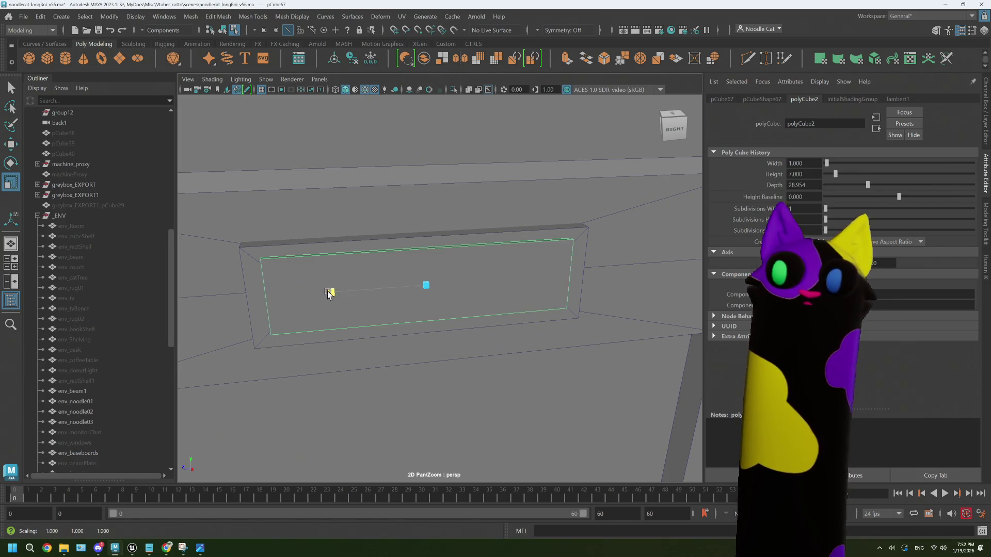
drag(326, 293, 348, 294)
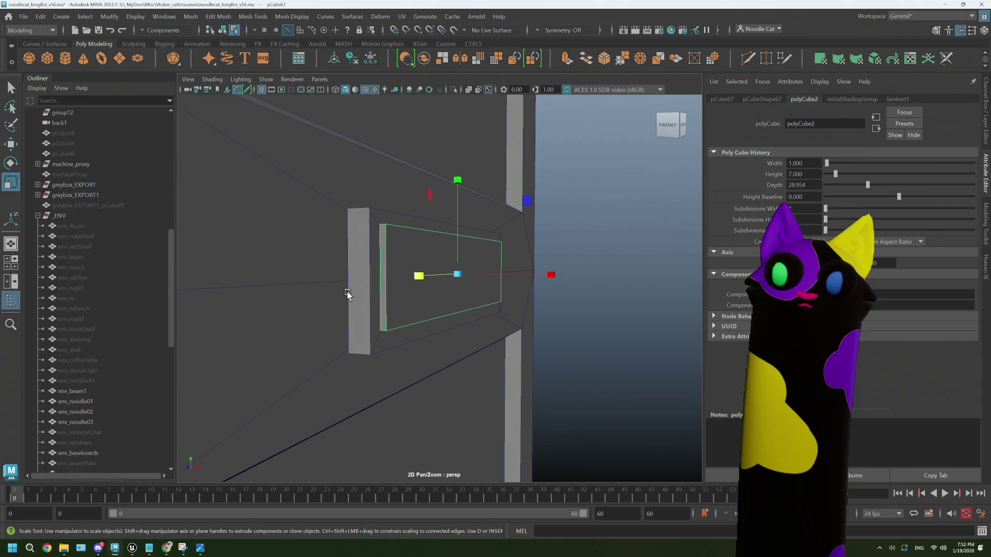
scroll(359, 251, up, 1)
scroll(357, 237, up, 2)
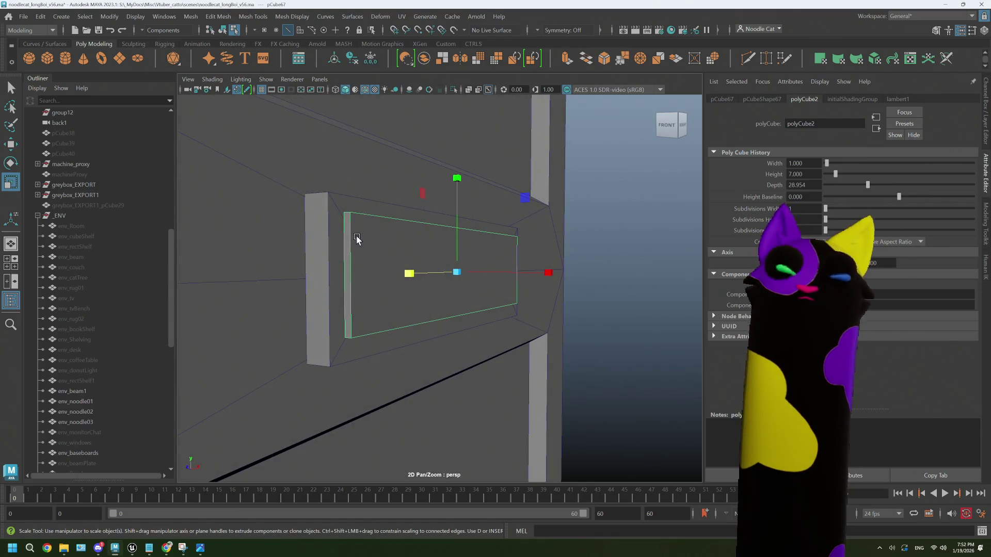
- Return to object selection and select the slot's inner panel pCube67
right_drag(336, 218, 363, 202)
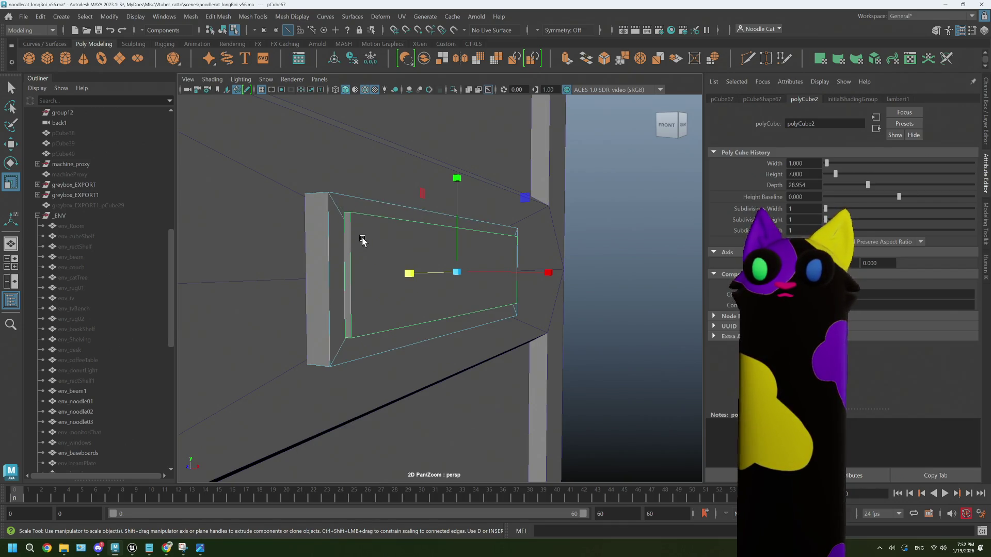
mouse_move(360, 239)
alt+mouse_down()
mouse_move(405, 231)
mouse_move(361, 246)
alt+mouse_up()
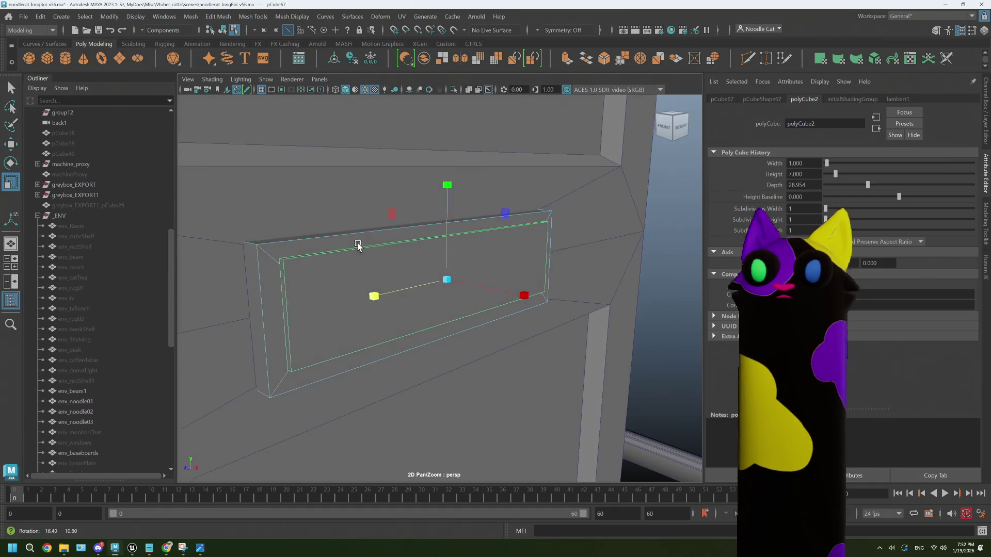
right_drag(354, 256, 411, 229)
key(r)
scroll(577, 227, up, 2)
click(444, 279)
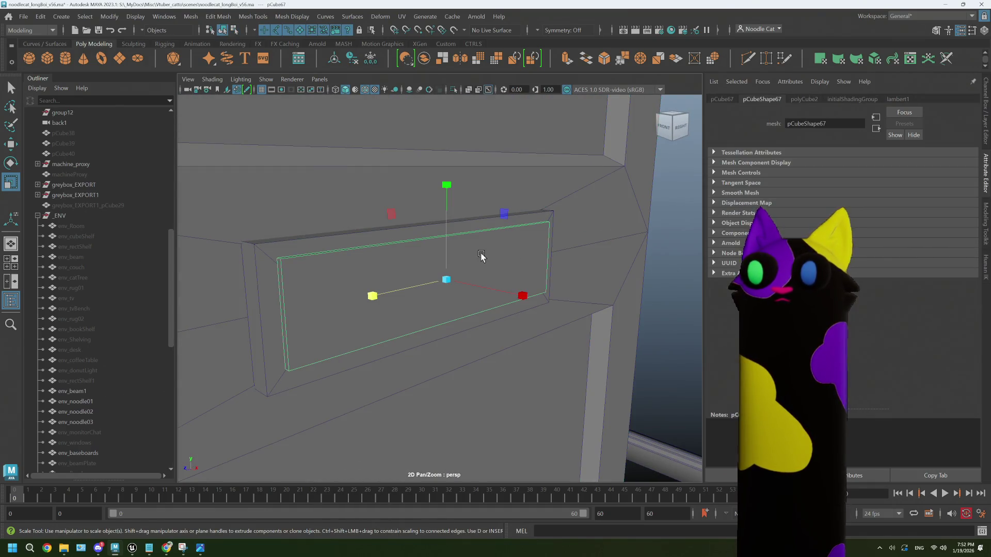
- Raise the inner panel pCube67 in Y and nudge its shelf face f[14] upward
key(w)
drag(446, 197, 427, 243)
right_drag(428, 242, 427, 272)
click(429, 253)
key(f)
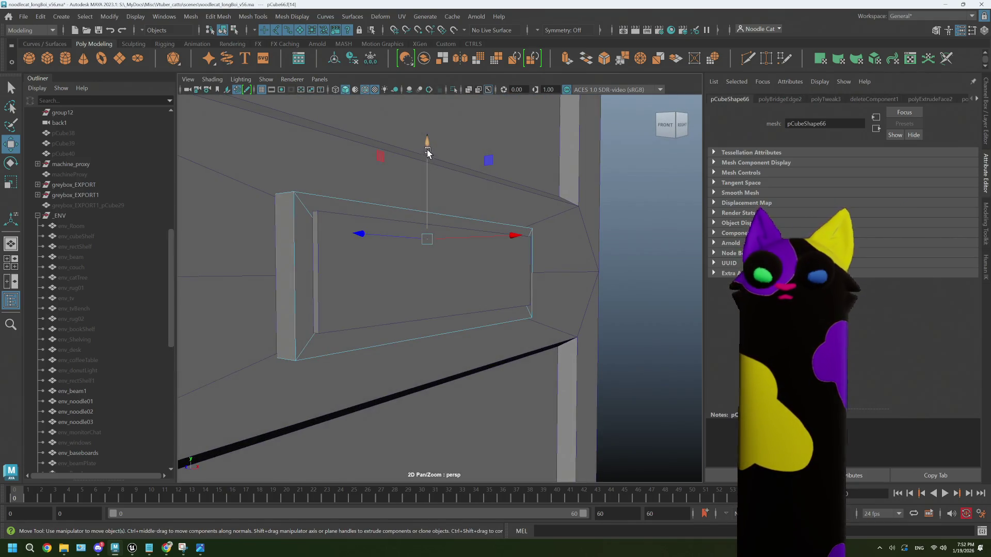
drag(428, 151, 392, 177)
drag(422, 130, 426, 134)
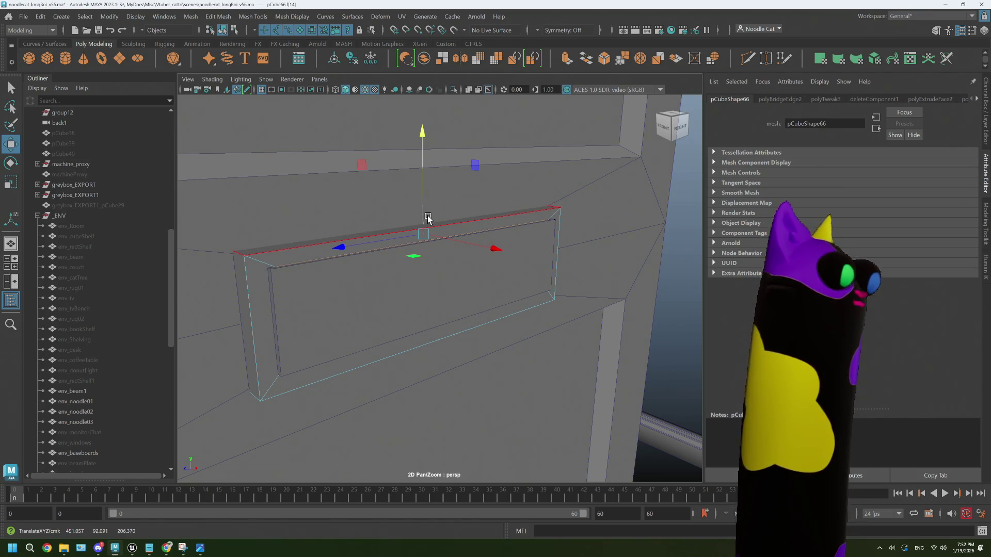
- Select both inner side wall faces of the slot and scale them slightly apart
alt+drag(427, 219, 423, 266)
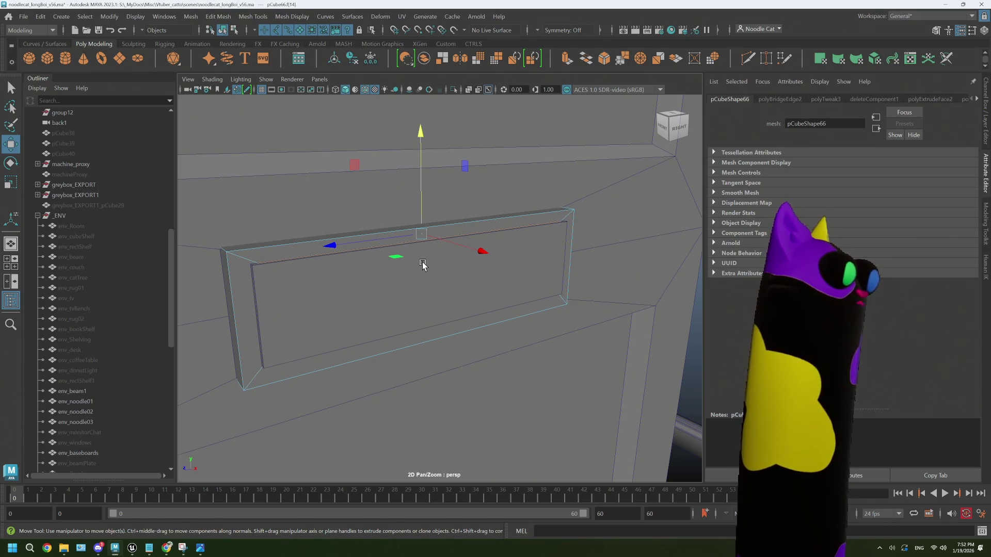
alt+drag(422, 266, 479, 257)
click(372, 265)
mouse_move(542, 298)
alt+mouse_down()
mouse_move(558, 275)
mouse_move(580, 276)
mouse_move(512, 277)
alt+mouse_up()
shift+click(628, 279)
key(r)
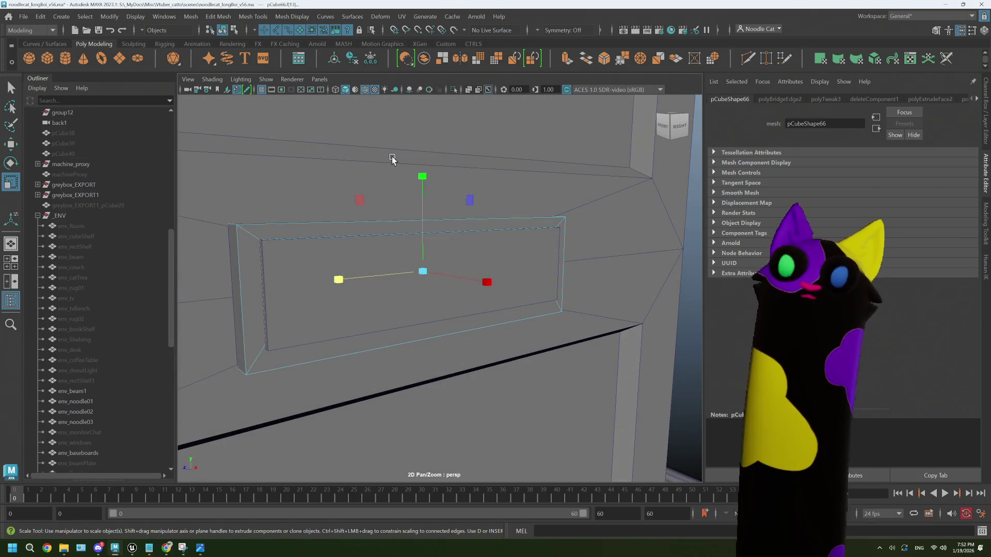
click(747, 58)
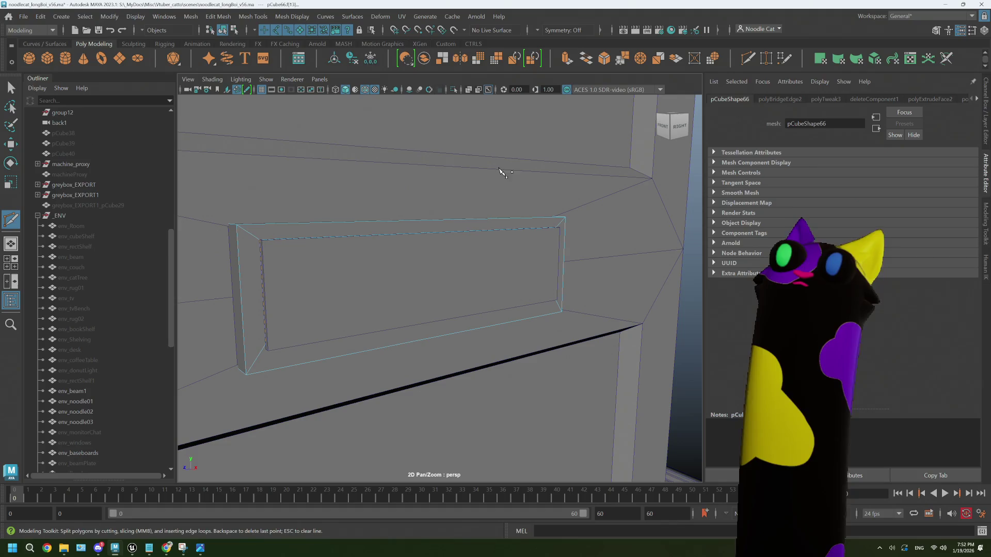
- Set modeling symmetry to the object Z axis
click(537, 31)
click(563, 46)
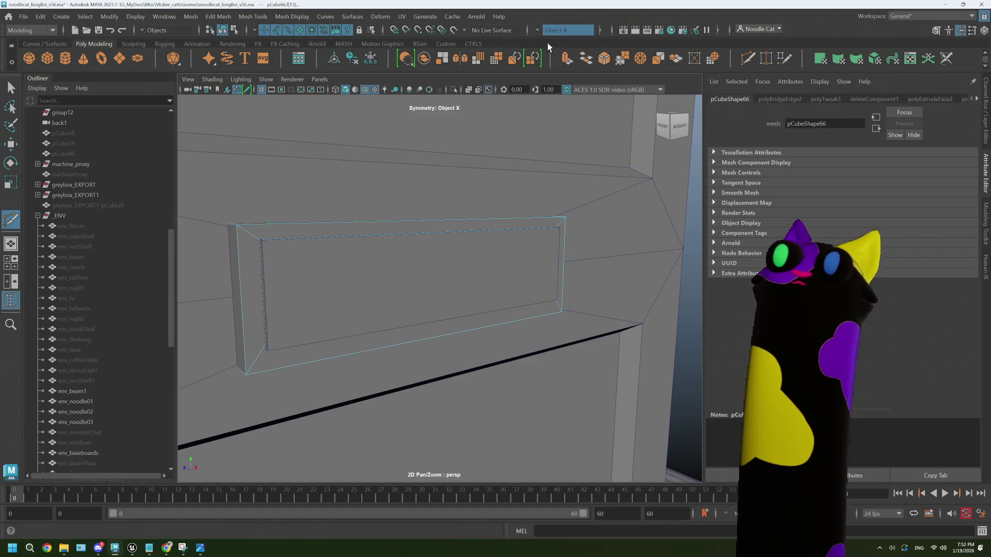
click(552, 30)
click(564, 67)
key(w)
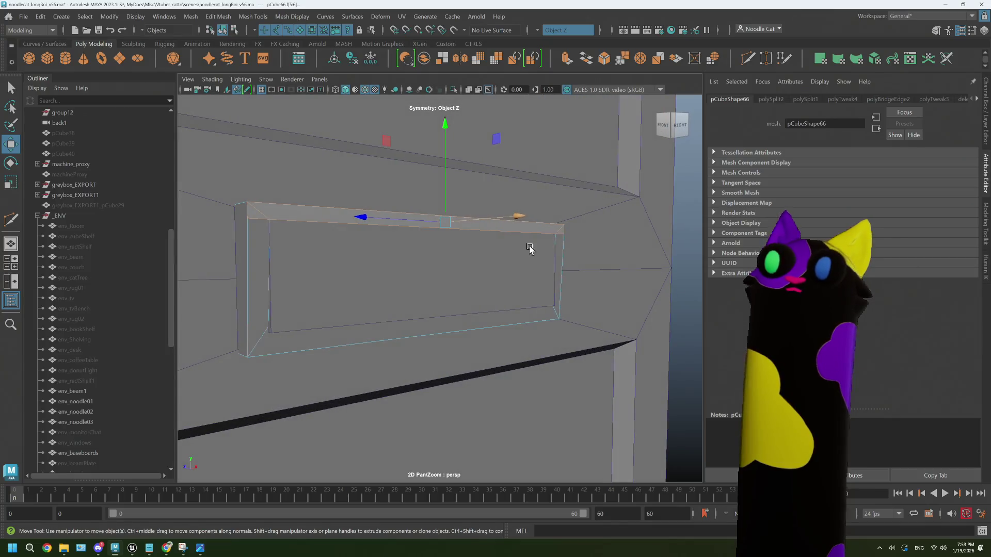
- Snap the flap panel's pivot to its top edge and swing it about 70° in Z
right_click(649, 217)
right_drag(661, 212, 670, 206)
mouse_move(670, 205)
alt+mouse_down()
mouse_move(448, 287)
mouse_move(490, 258)
mouse_move(460, 217)
alt+mouse_up()
click(448, 287)
key(f)
key(d)
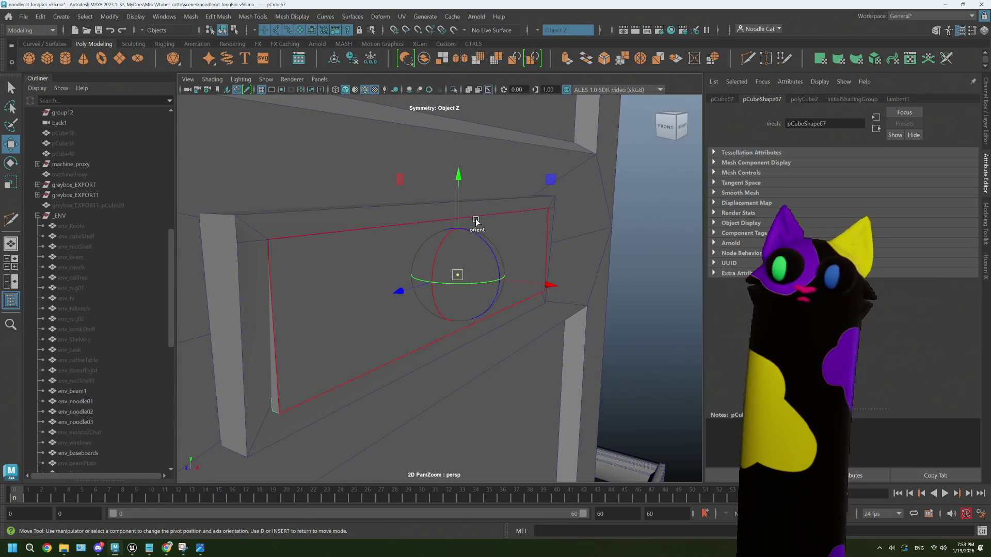
click(459, 196)
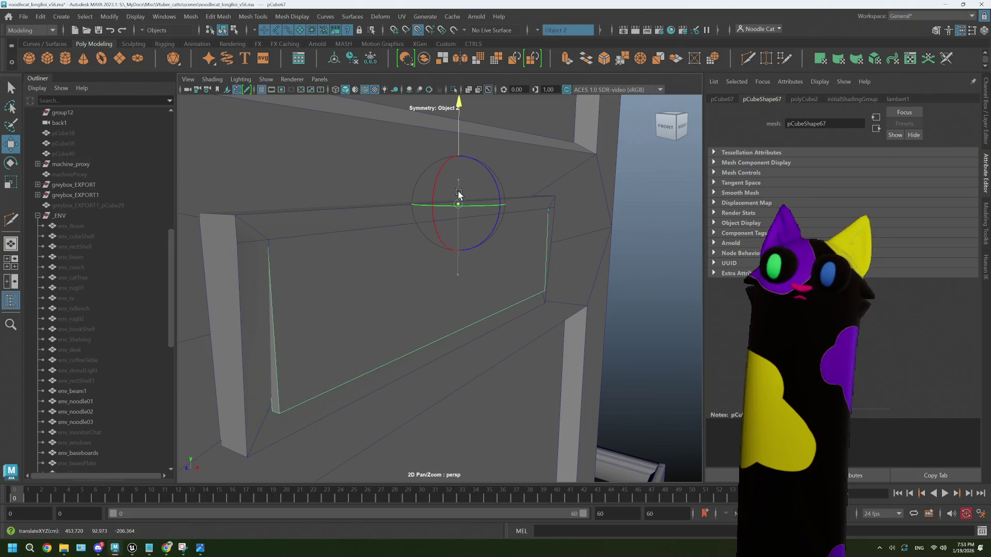
drag(459, 221, 266, 254)
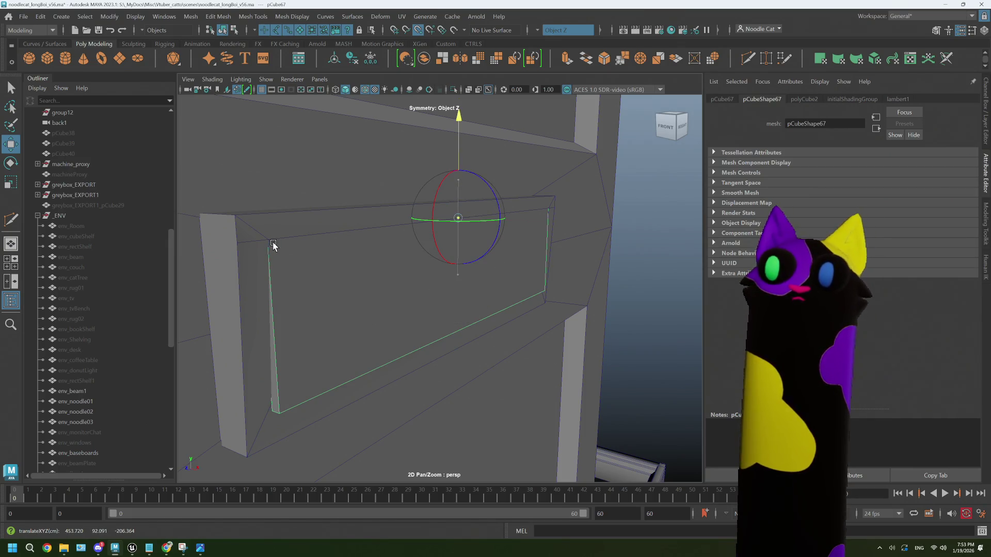
key(e)
key(f)
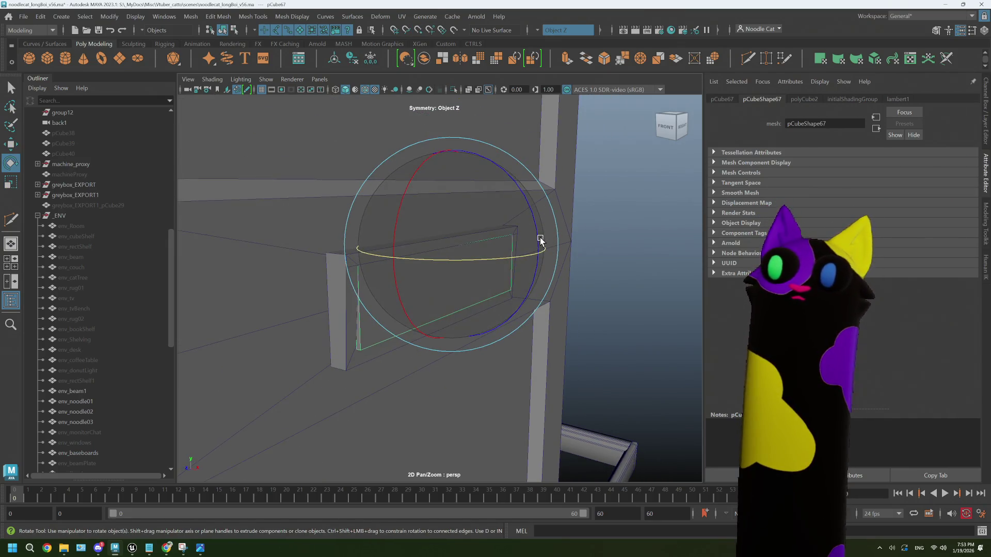
mouse_move(541, 240)
mouse_down()
mouse_move(533, 203)
mouse_move(471, 93)
mouse_move(499, 248)
mouse_move(487, 310)
mouse_move(551, 303)
mouse_move(549, 321)
mouse_move(410, 345)
mouse_up()
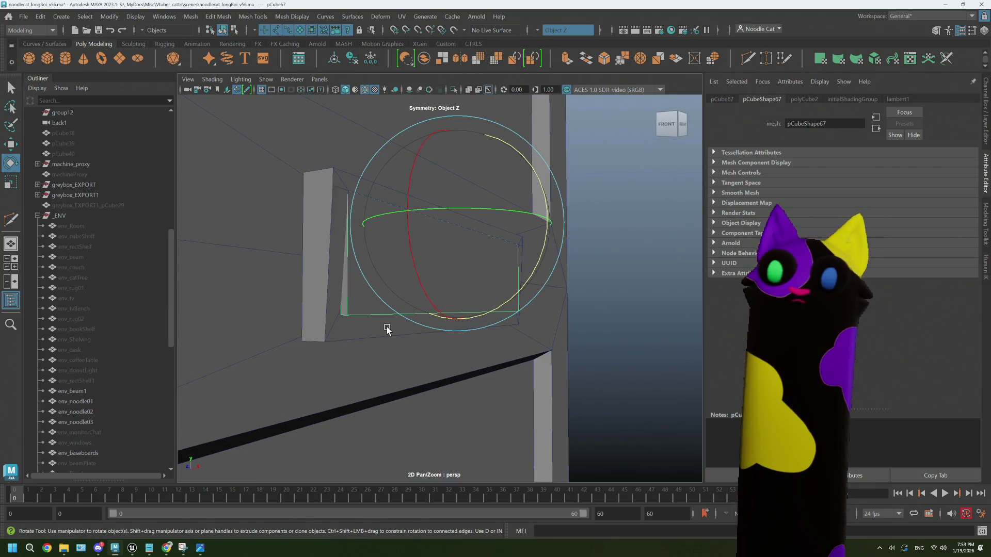
- Select the slot frame's faces f[8:11] and push them outward along X to about 445.75
click(577, 310)
mouse_move(571, 309)
alt+mouse_down()
mouse_move(551, 303)
mouse_move(396, 334)
mouse_move(425, 293)
mouse_move(434, 309)
mouse_move(449, 310)
mouse_move(334, 266)
alt+mouse_up()
click(425, 294)
right_drag(331, 258, 327, 270)
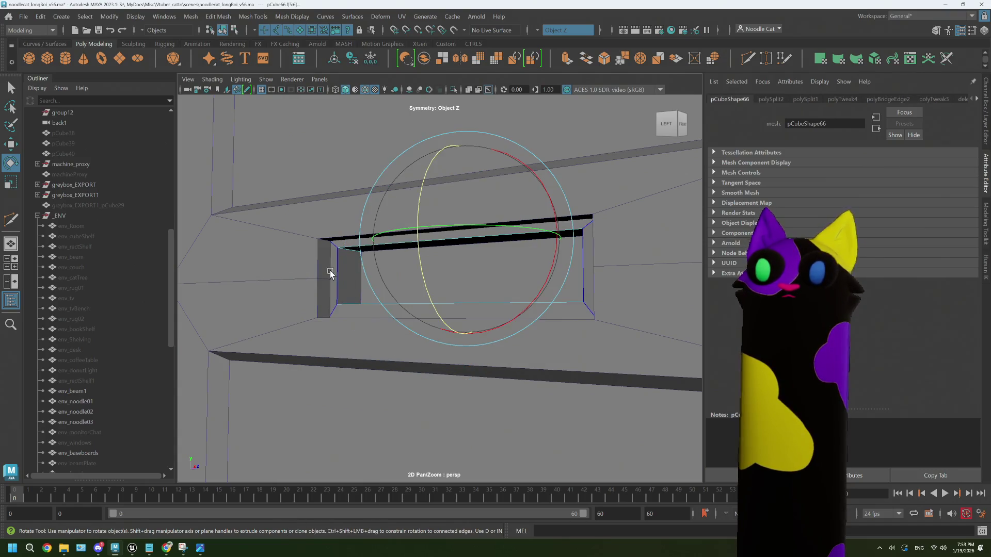
click(394, 307)
shift+click(546, 232)
alt+drag(546, 233, 581, 254)
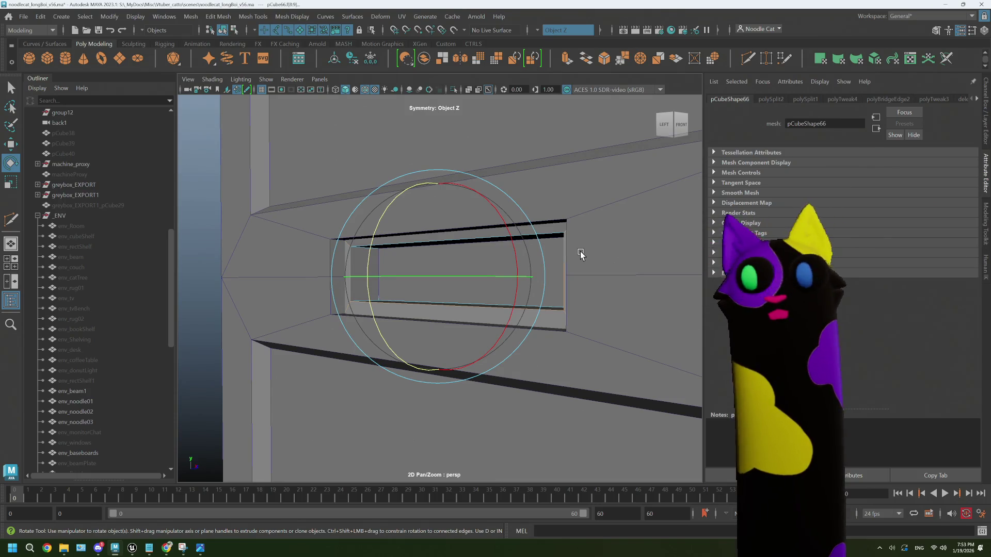
shift+click(563, 228)
shift+click(533, 224)
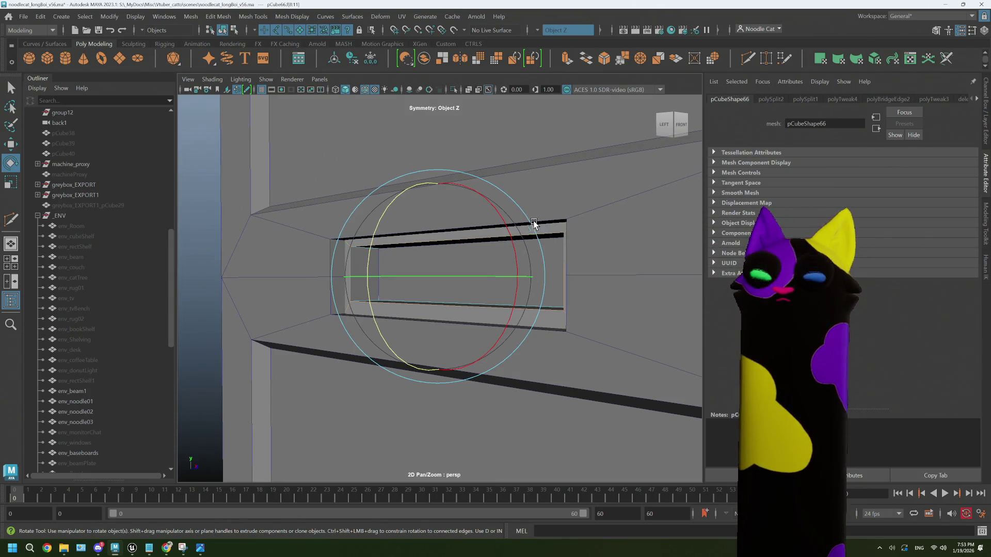
key(w)
mouse_move(463, 289)
alt+mouse_down()
mouse_move(509, 279)
mouse_move(485, 281)
alt+mouse_up()
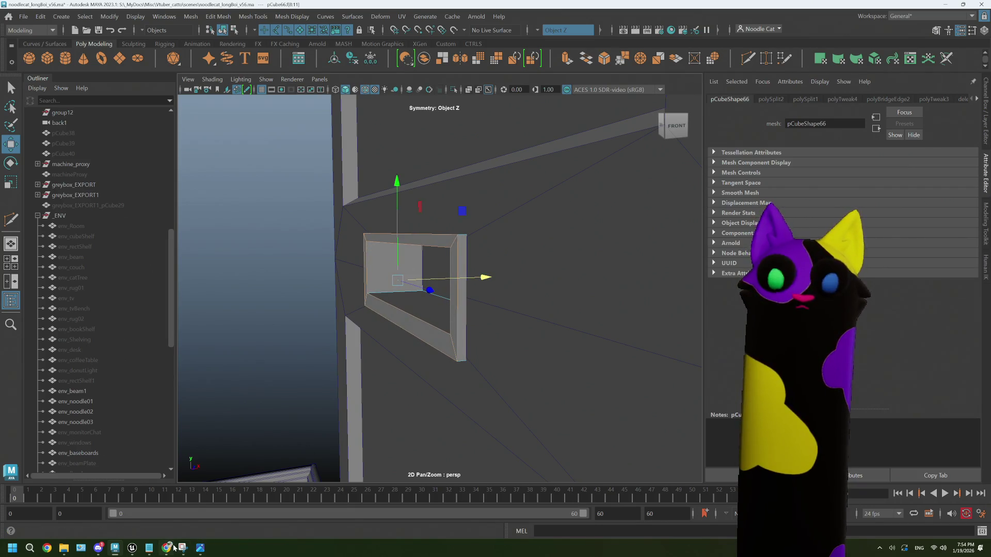
- Check the letterbox reference video, then return to the door model
mouse_move(174, 548)
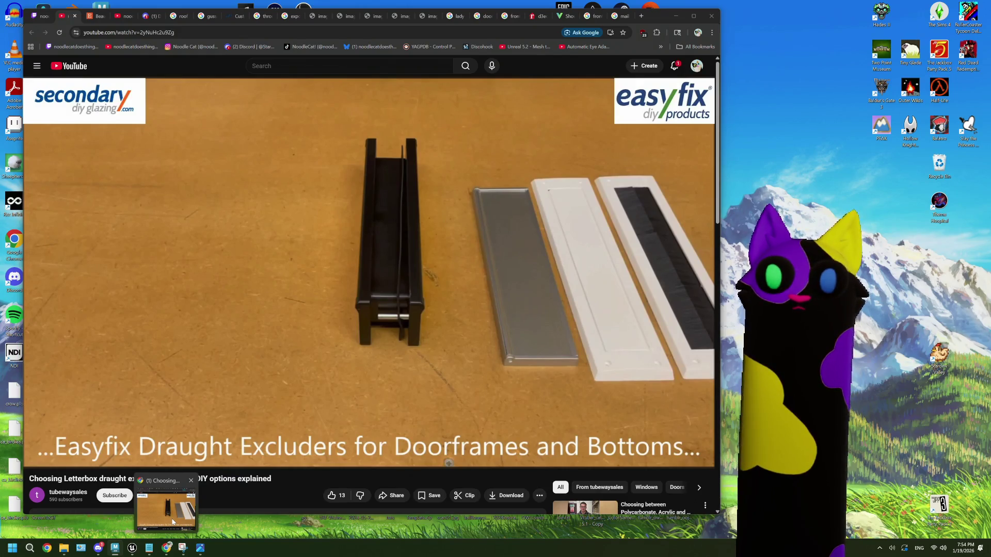
click(173, 522)
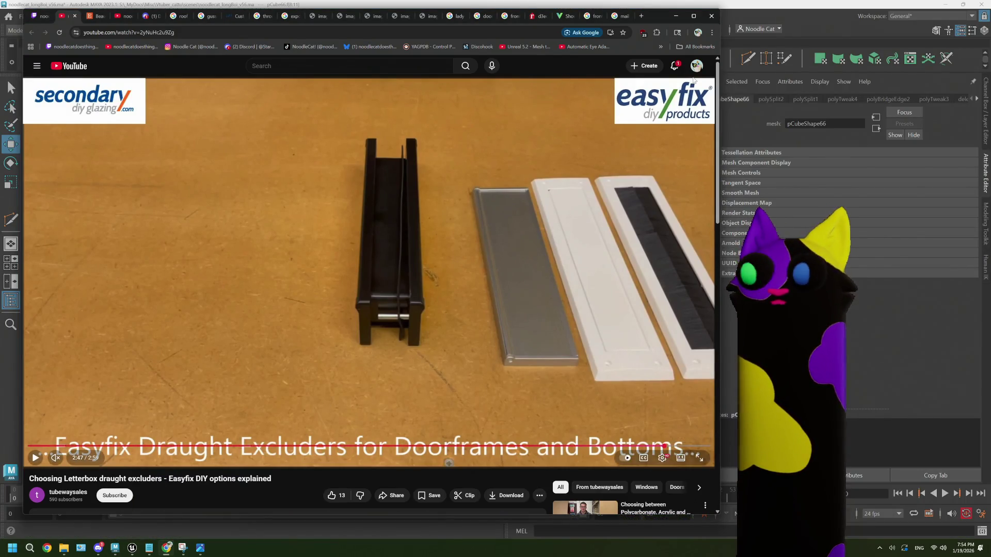
click(675, 16)
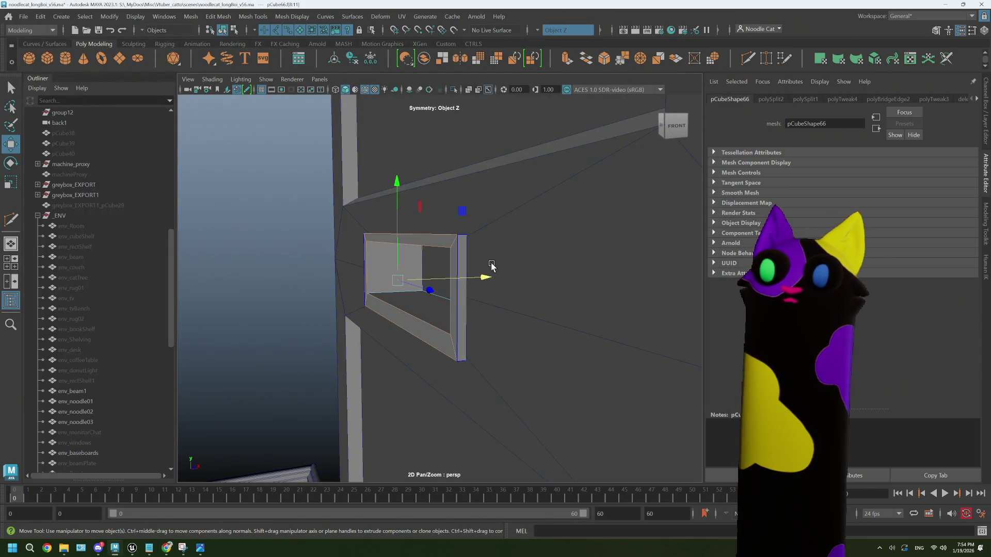
mouse_move(492, 265)
alt+mouse_down()
mouse_move(472, 274)
mouse_move(497, 267)
alt+mouse_up()
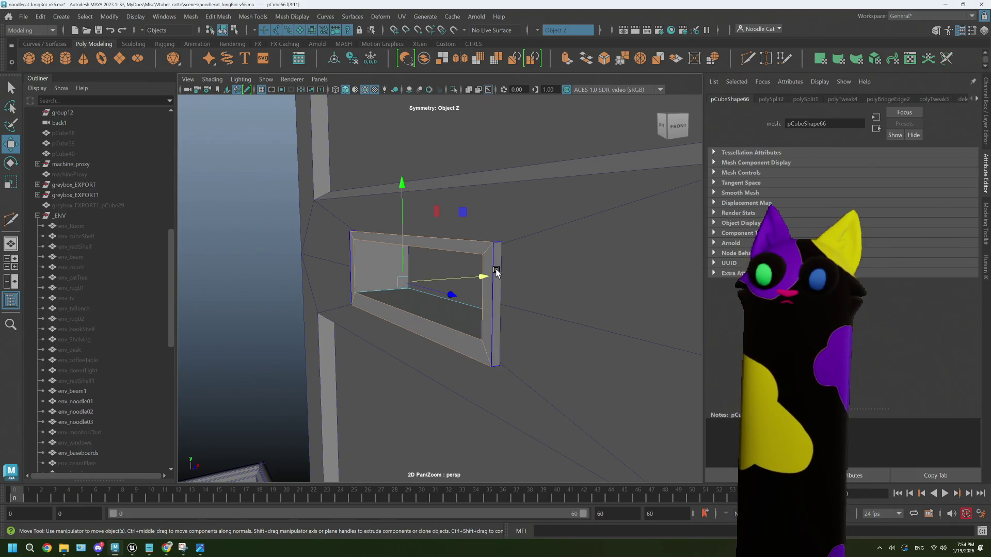
mouse_move(534, 283)
alt+mouse_down()
mouse_move(545, 290)
mouse_move(475, 287)
mouse_move(537, 279)
alt+mouse_up()
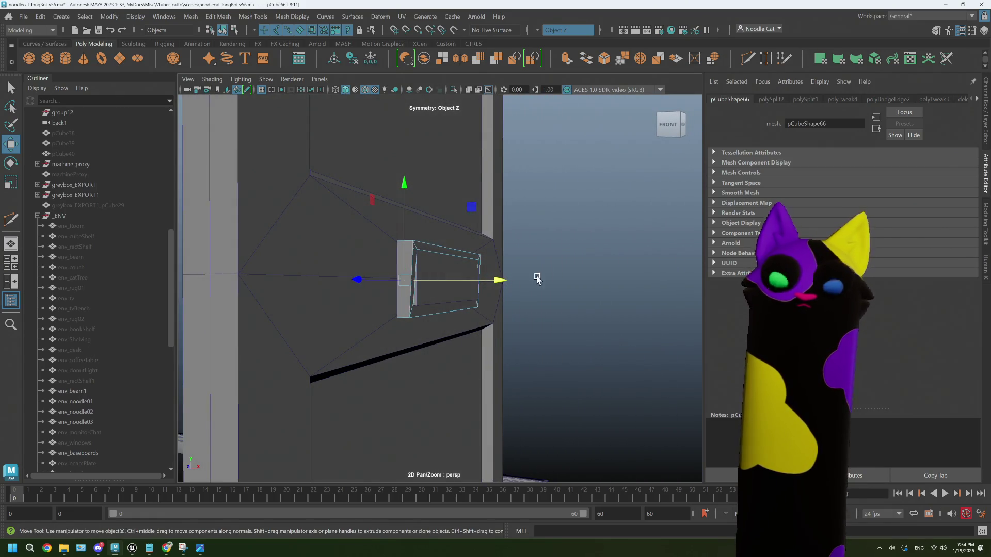
click(566, 234)
mouse_move(584, 217)
alt+mouse_down()
mouse_move(552, 281)
mouse_move(464, 290)
mouse_move(516, 290)
mouse_move(485, 289)
mouse_move(552, 315)
mouse_move(559, 289)
alt+mouse_up()
scroll(552, 281, up, 5)
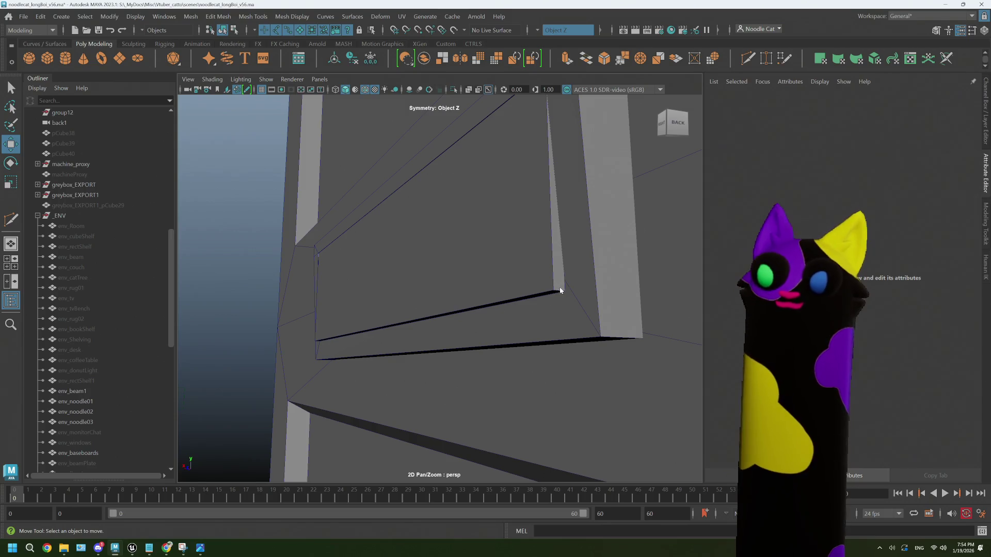
- Bevel the flap panel's bottom edge with Fraction 0.1 and 2 segments
right_drag(559, 253, 559, 222)
click(557, 288)
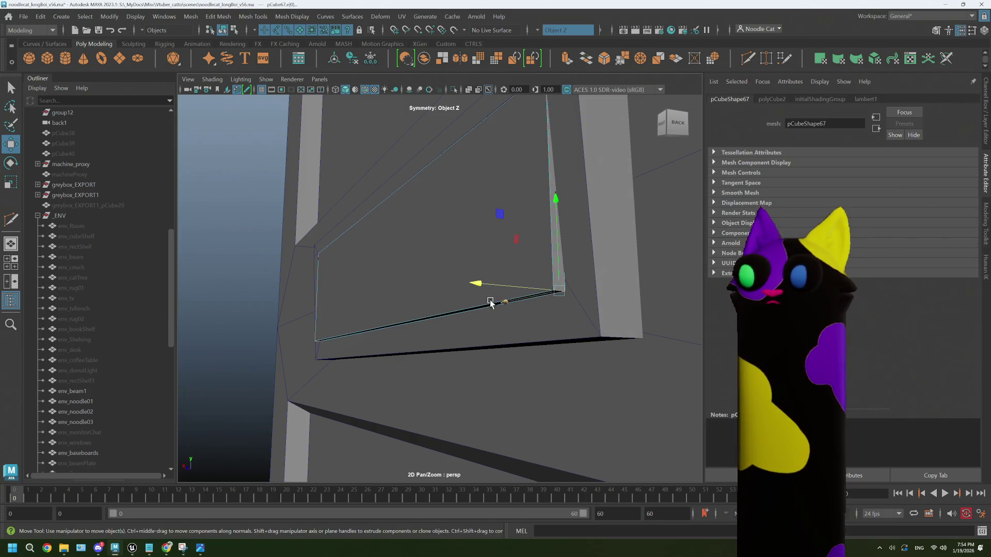
mouse_move(491, 303)
alt+mouse_down()
mouse_move(464, 294)
mouse_move(597, 132)
alt+mouse_up()
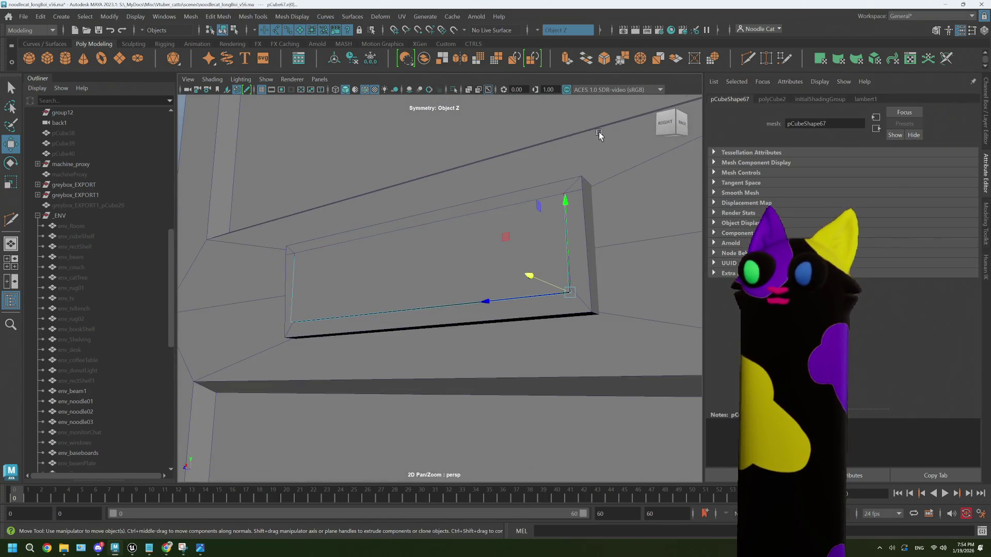
click(600, 61)
drag(228, 253, 226, 250)
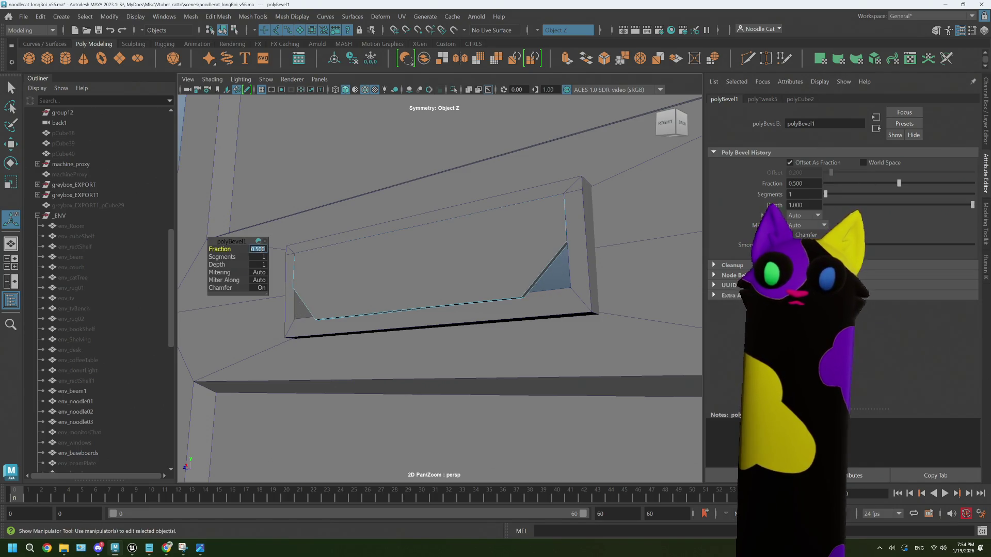
text(0.1)
key(Tab)
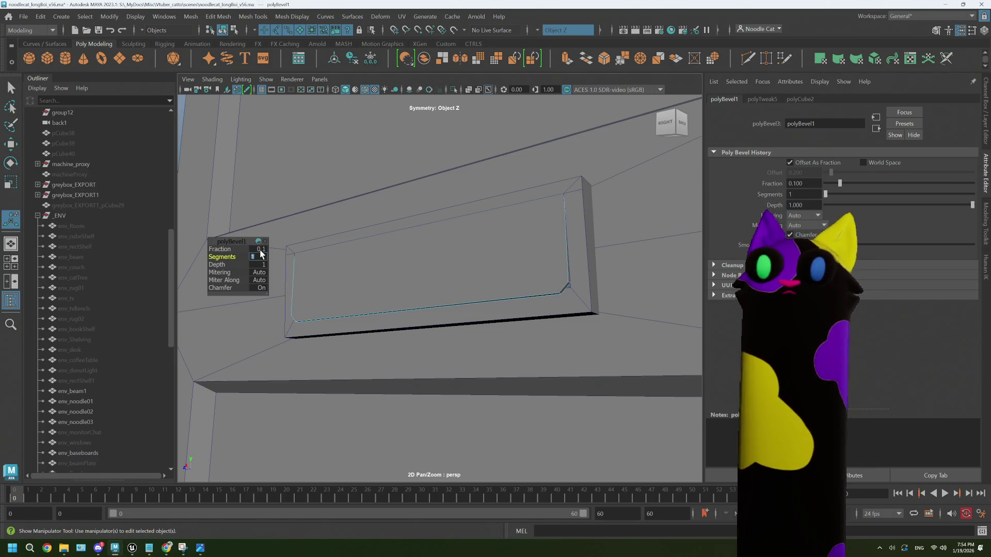
text(2)
key(Tab)
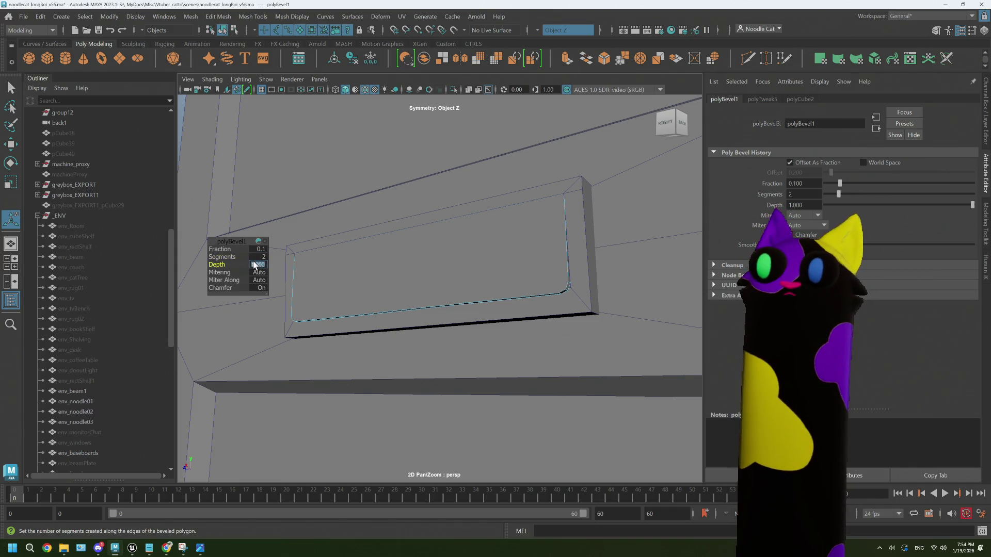
- Return to object mode and orbit to an angled view of the bevelled panel
mouse_move(254, 265)
alt+mouse_down()
mouse_move(454, 294)
mouse_move(453, 303)
alt+mouse_up()
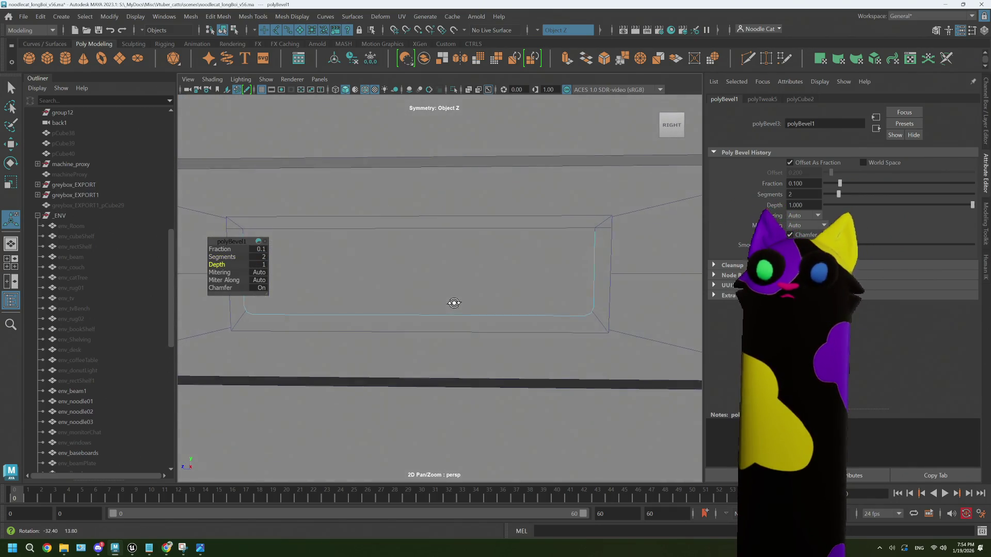
right_drag(455, 251, 456, 293)
right_drag(507, 238, 507, 238)
scroll(509, 303, down, 2)
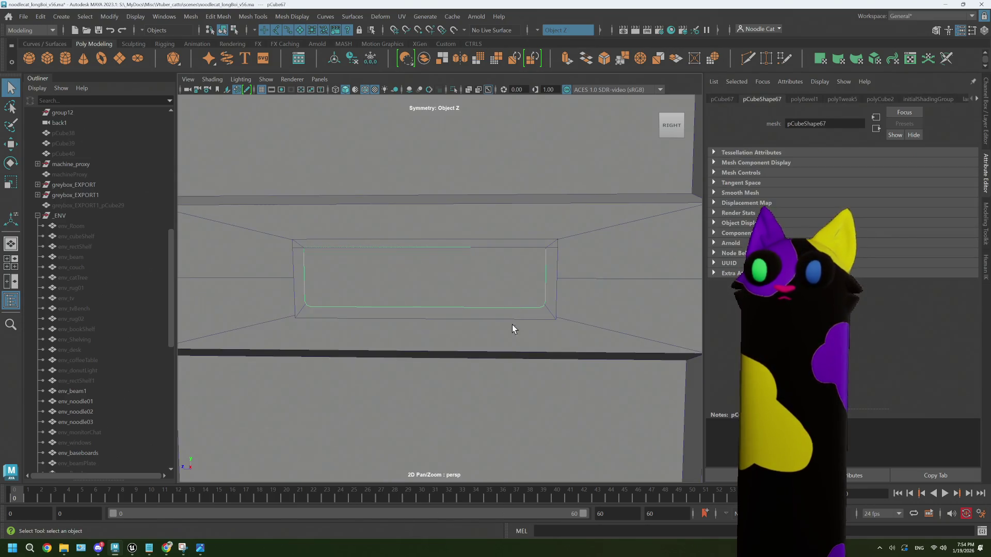
alt+drag(512, 324, 239, 283)
- Select the door recess object pCube66 and view the recess edge-on
click(187, 261)
mouse_move(310, 296)
alt+mouse_down()
mouse_move(422, 300)
mouse_move(414, 308)
alt+mouse_up()
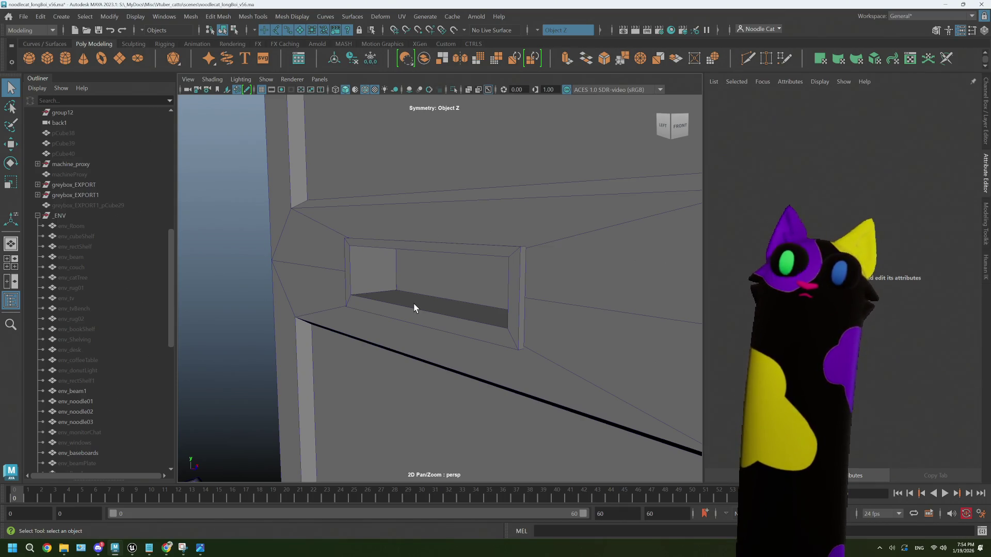
click(419, 296)
mouse_move(458, 276)
alt+mouse_down()
mouse_move(449, 302)
mouse_move(434, 300)
mouse_move(505, 294)
mouse_move(426, 300)
alt+mouse_up()
mouse_move(417, 301)
alt+mouse_down()
mouse_move(387, 303)
mouse_move(416, 292)
mouse_move(459, 307)
mouse_move(440, 307)
mouse_move(511, 308)
mouse_move(495, 309)
alt+mouse_up()
- Loop-select the recess's inner opening faces plus one more, then return to object selection
right_drag(481, 282, 480, 304)
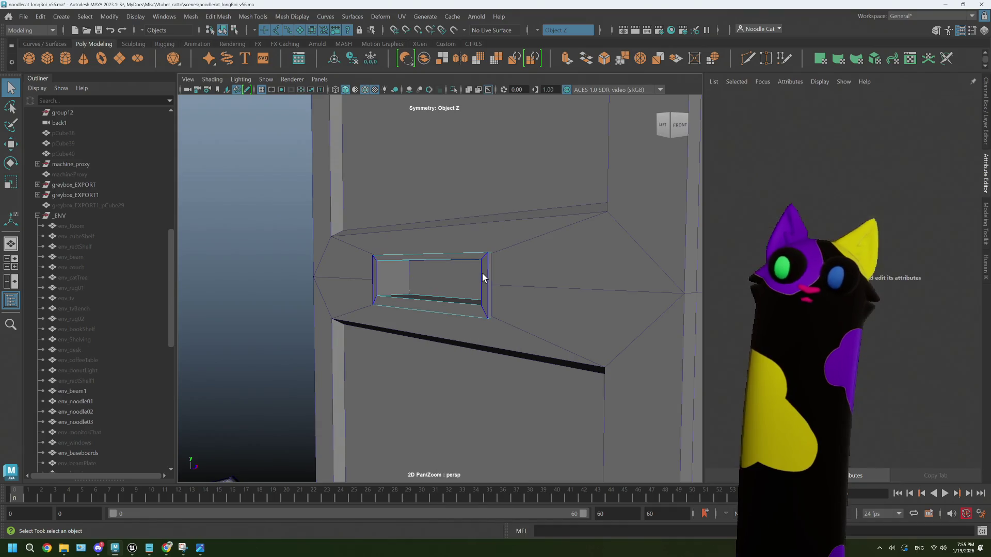
click(472, 260)
double_click(471, 258)
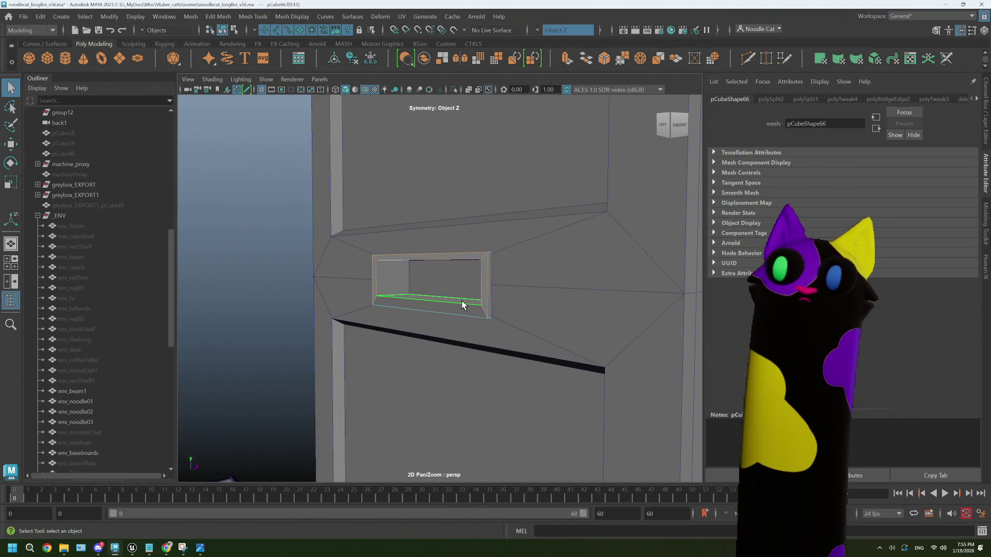
shift+click(460, 308)
mouse_move(531, 311)
alt+mouse_down()
mouse_move(485, 295)
mouse_move(411, 325)
alt+mouse_up()
key(w)
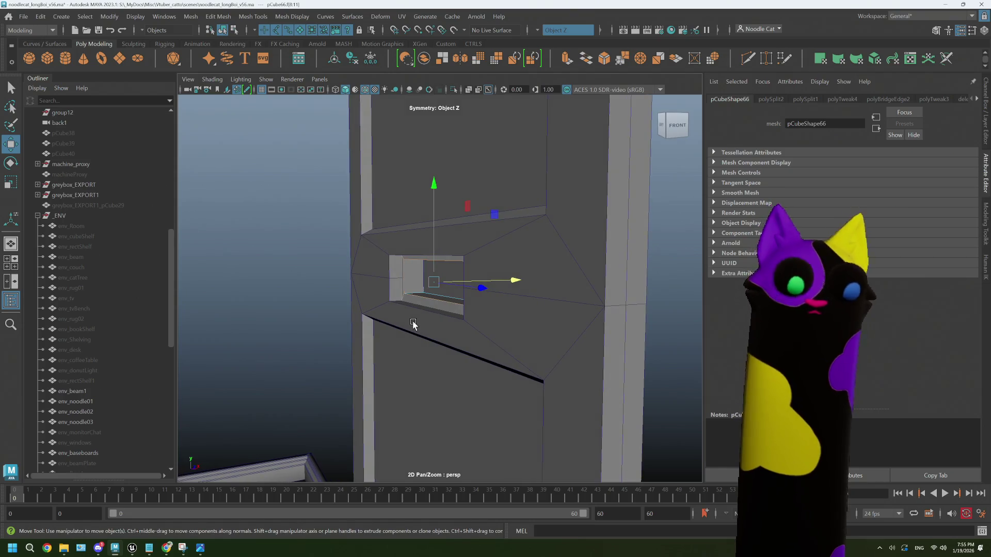
click(413, 323)
right_drag(431, 286, 470, 235)
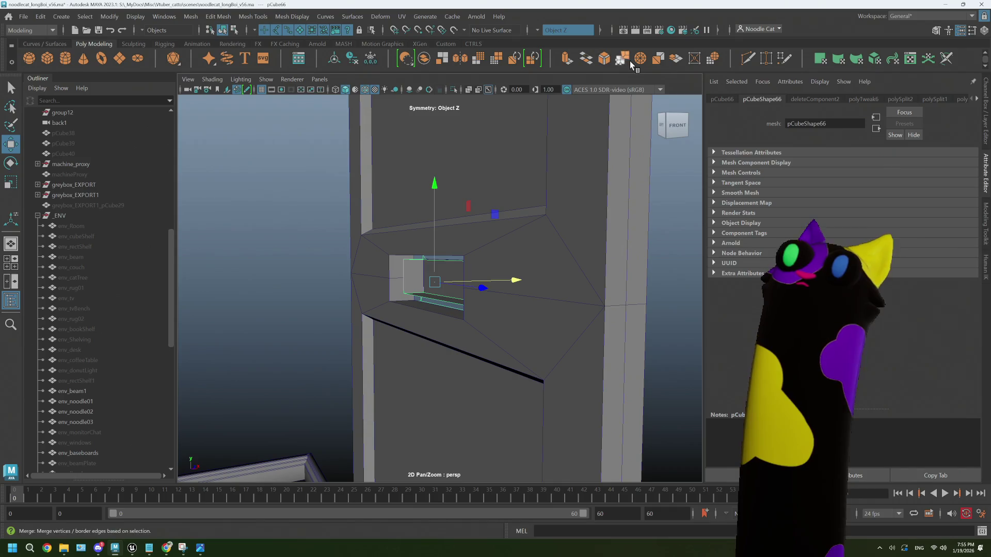
- Mirror the recess geometry with polyMirror1, positive direction, about the object's own axis
click(461, 57)
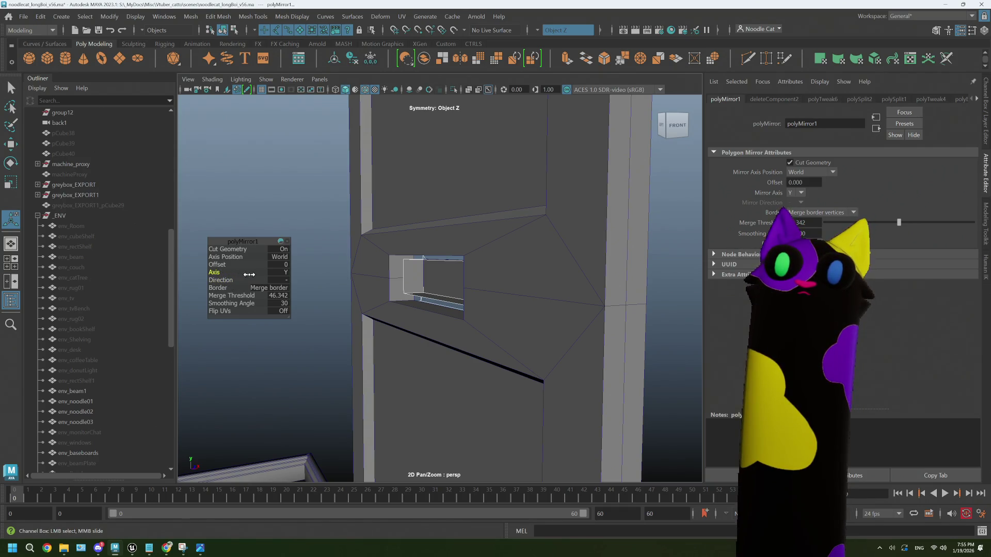
drag(248, 275, 266, 275)
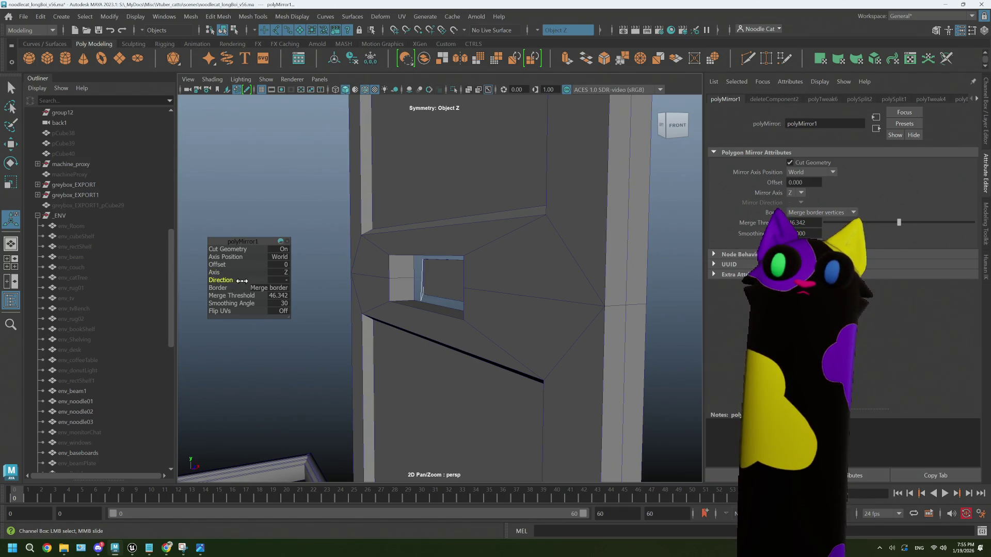
drag(215, 281, 210, 280)
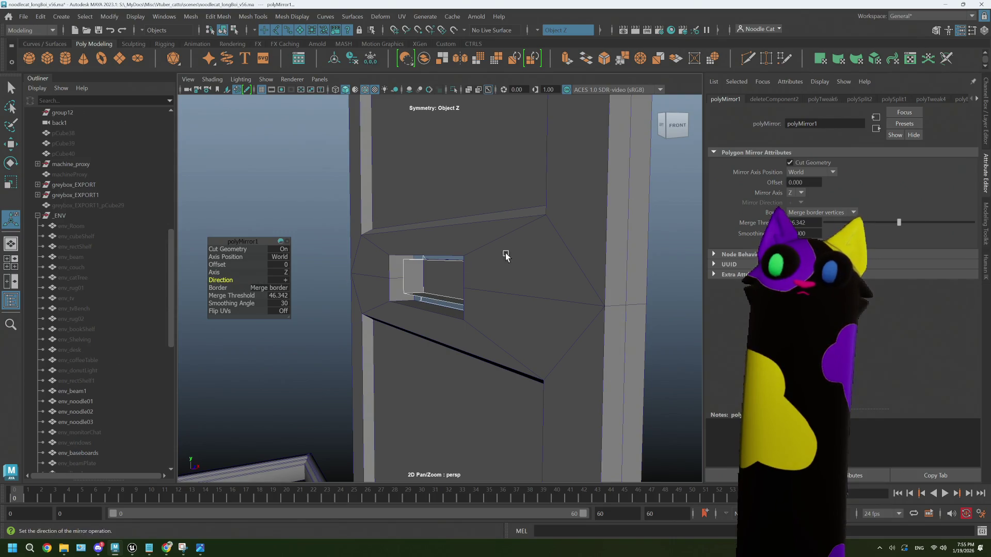
alt+drag(505, 256, 454, 258)
mouse_move(323, 276)
alt+mouse_down()
mouse_move(381, 274)
mouse_move(300, 269)
alt+mouse_up()
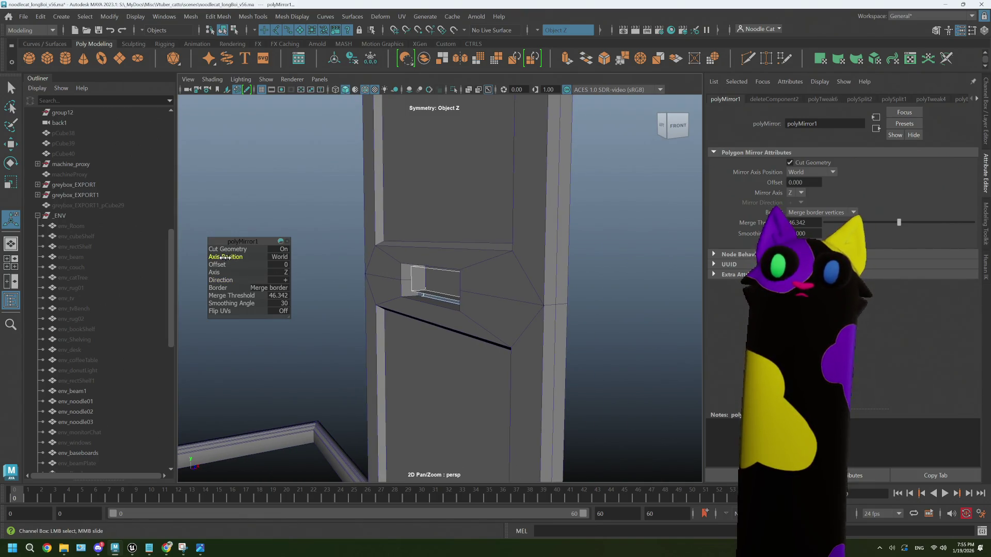
mouse_move(225, 257)
middle_down()
mouse_move(201, 275)
mouse_move(171, 275)
mouse_move(243, 281)
middle_up()
scroll(292, 282, up, 3)
- Inspect the mirrored opening and select the inner window frame piece
alt+drag(417, 308, 599, 281)
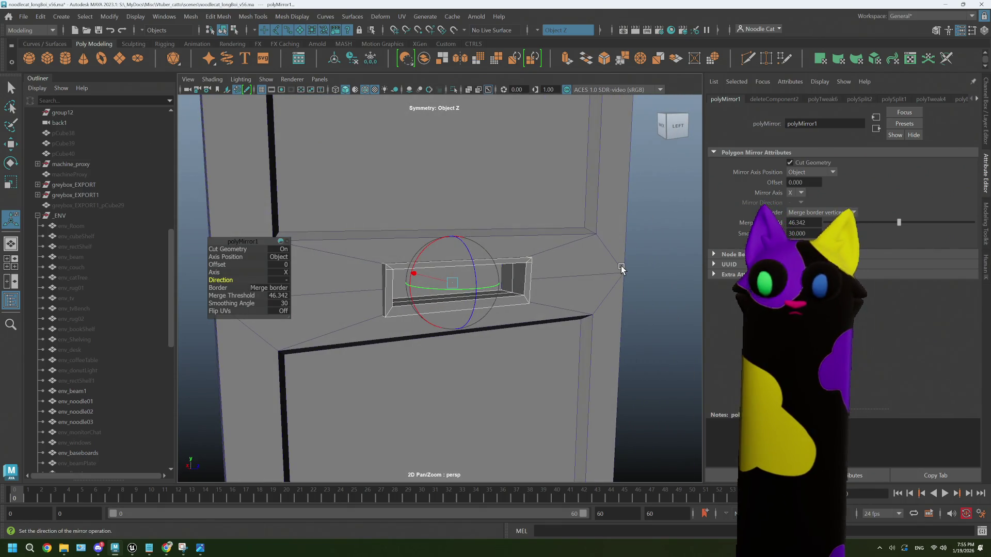
click(639, 258)
mouse_move(474, 279)
alt+mouse_down()
mouse_move(467, 290)
mouse_move(494, 294)
mouse_move(398, 311)
mouse_move(491, 307)
mouse_move(456, 313)
alt+mouse_up()
click(470, 292)
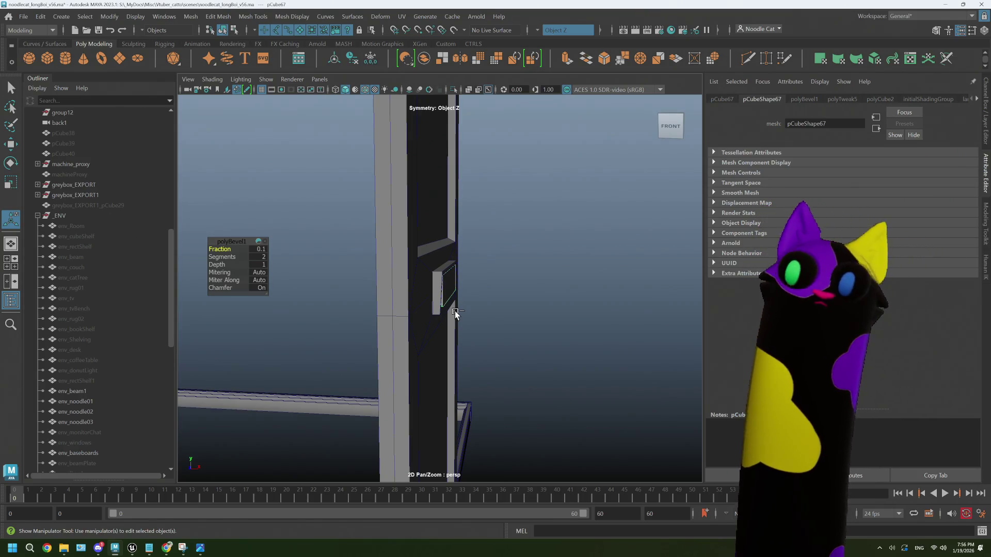
- Duplicate the frame piece pCube67 and rotate the copy 180° around Y
key(ctrl+d)
scroll(128, 426, down, 10)
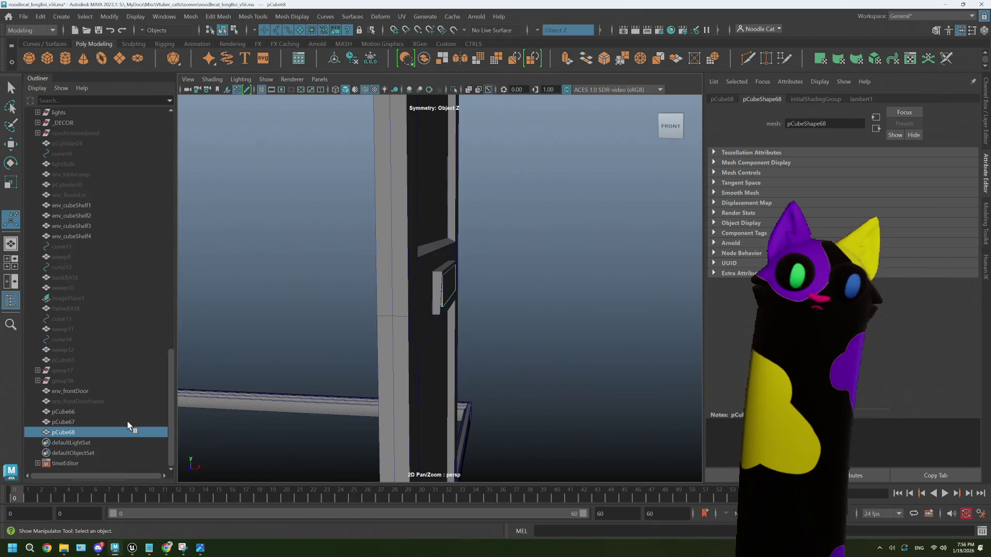
key(e)
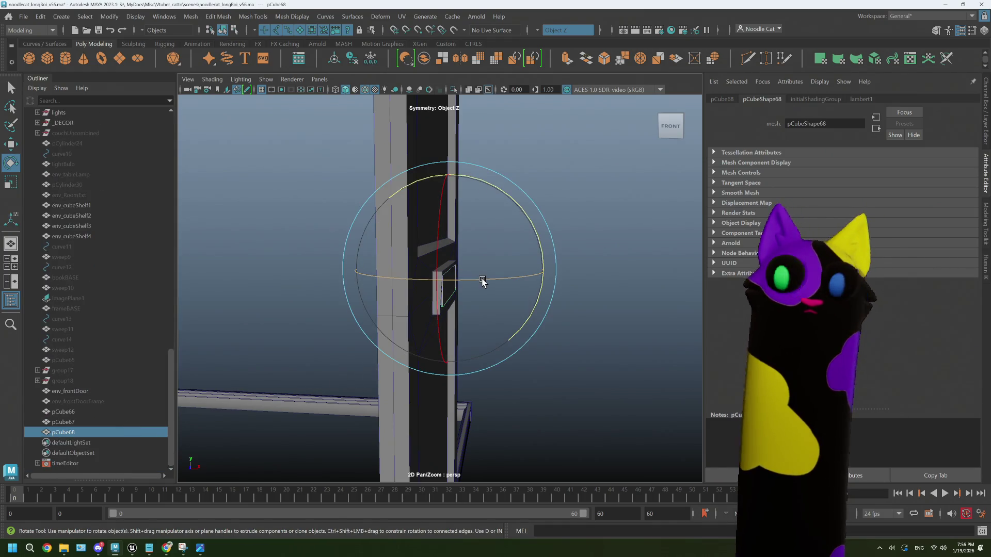
mouse_move(482, 281)
mouse_down()
mouse_move(420, 294)
mouse_move(450, 310)
mouse_move(509, 265)
mouse_move(492, 271)
mouse_up()
key(w)
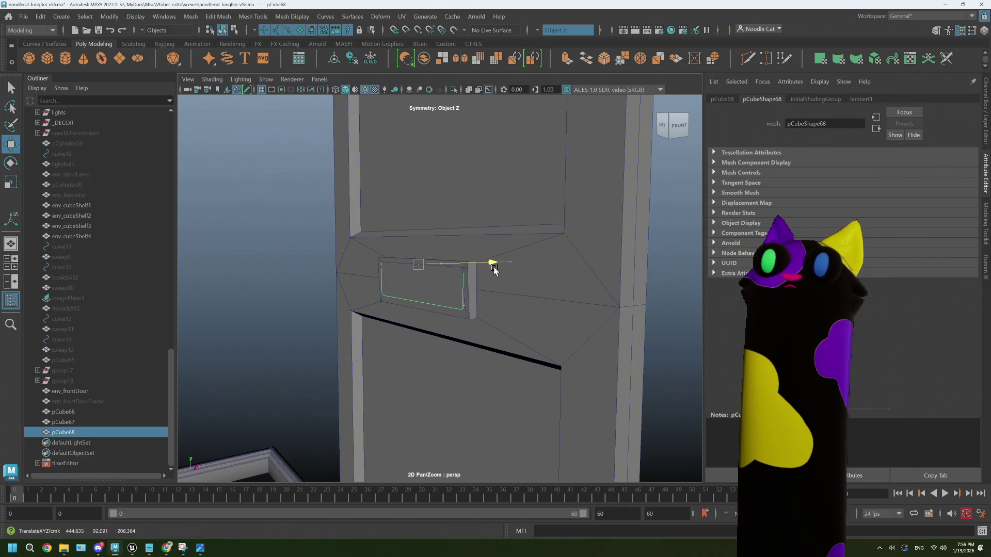
scroll(604, 250, down, 5)
- Deselect the copy and tilt the original frame piece about 55° on Z
right_click(604, 248)
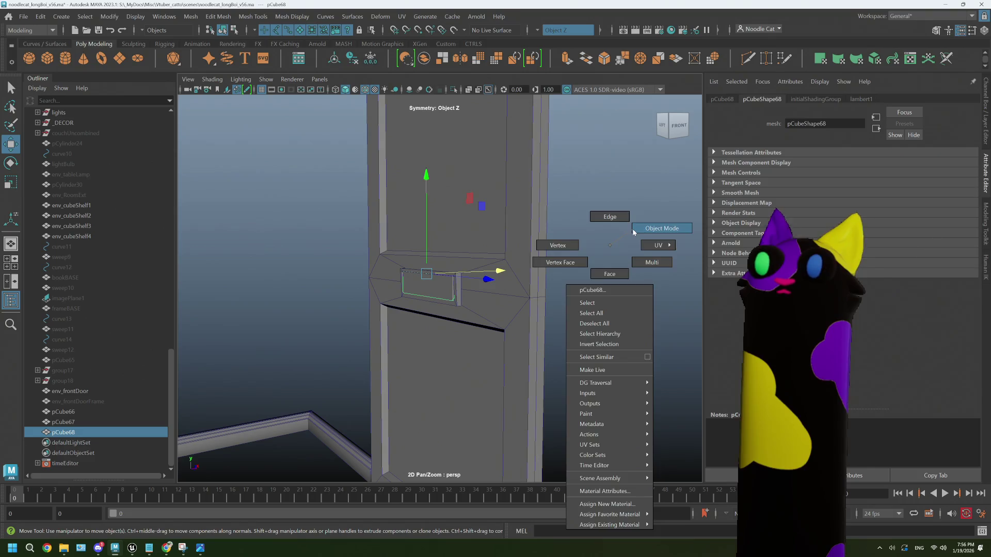
click(551, 283)
scroll(519, 308, down, 2)
mouse_move(519, 308)
alt+mouse_down()
mouse_move(551, 303)
mouse_move(463, 317)
mouse_move(444, 308)
mouse_move(491, 296)
alt+mouse_up()
scroll(446, 308, up, 5)
click(454, 284)
key(e)
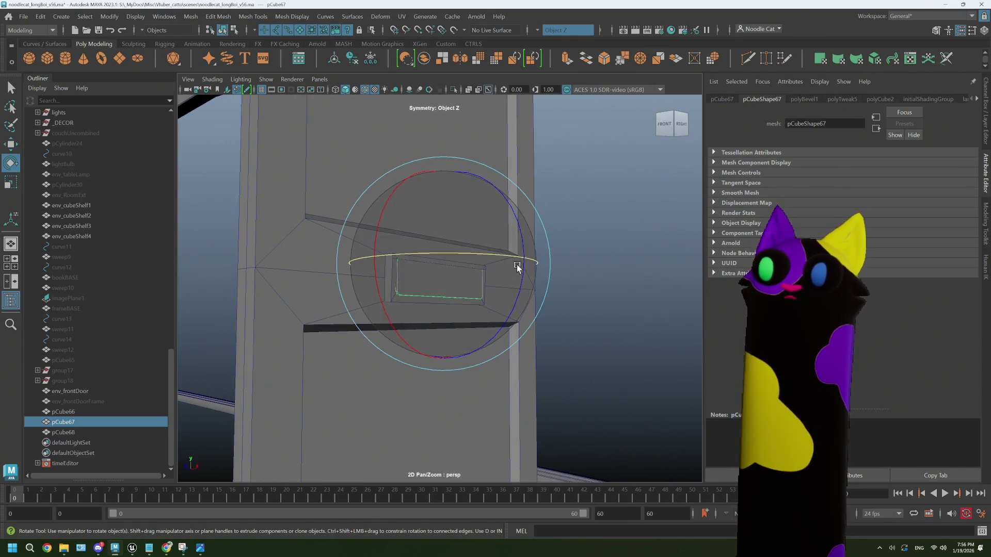
mouse_move(518, 266)
mouse_down()
mouse_move(533, 266)
mouse_move(540, 137)
mouse_up()
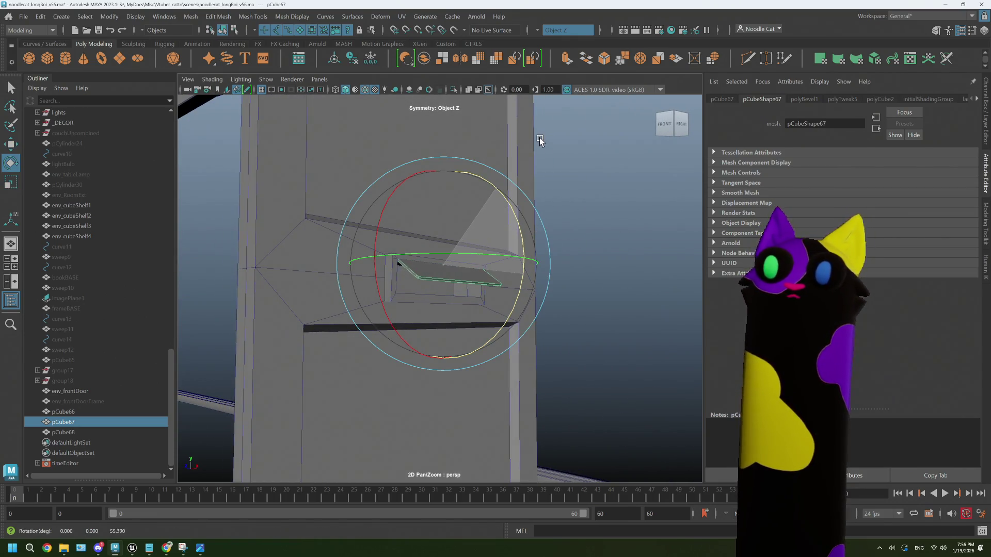
- Add the copy to the selection, then undo the last four changes
mouse_move(392, 260)
alt+mouse_down()
mouse_move(367, 246)
mouse_move(361, 310)
mouse_move(383, 322)
mouse_move(354, 317)
mouse_move(239, 244)
mouse_move(202, 183)
mouse_move(488, 329)
alt+mouse_up()
shift+click(357, 311)
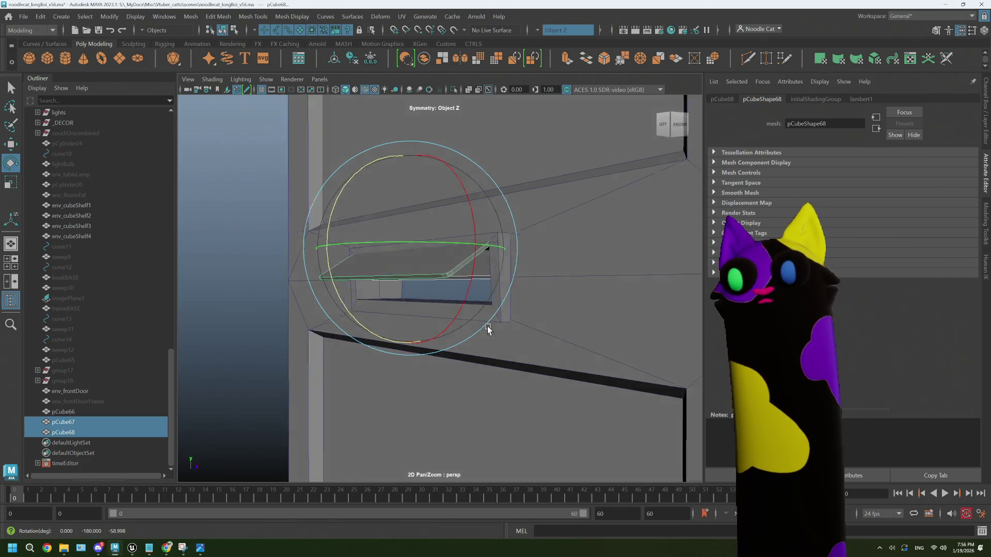
key(ctrl+z)
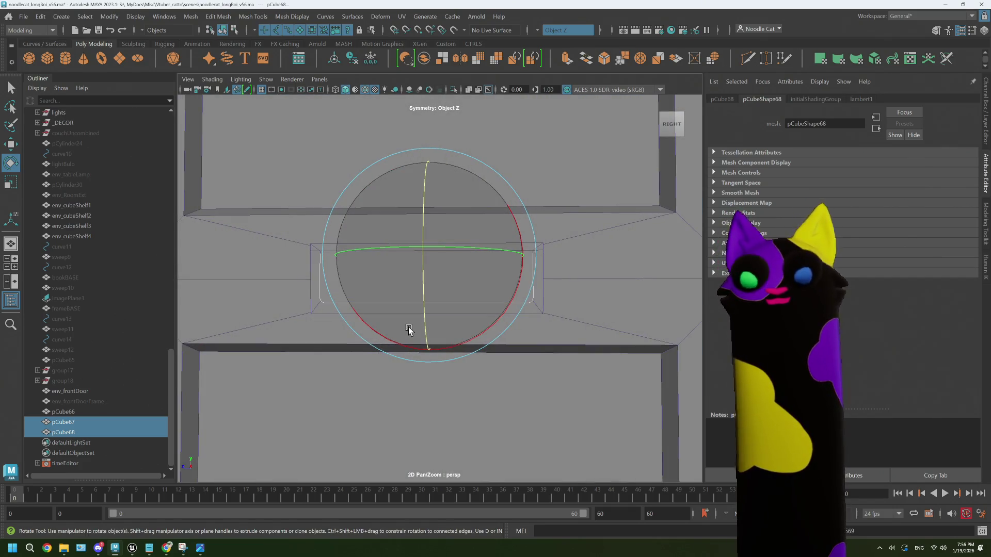
key(ctrl+z)
key(ctrl+z)
key(ctrl+z)
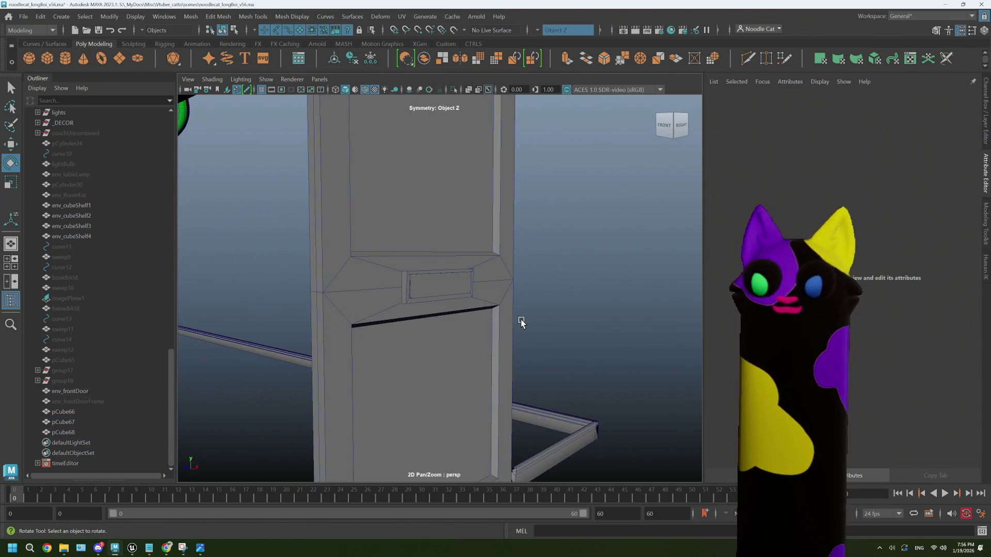
key(ctrl+z)
key(ctrl+z)
key(ctrl+z)
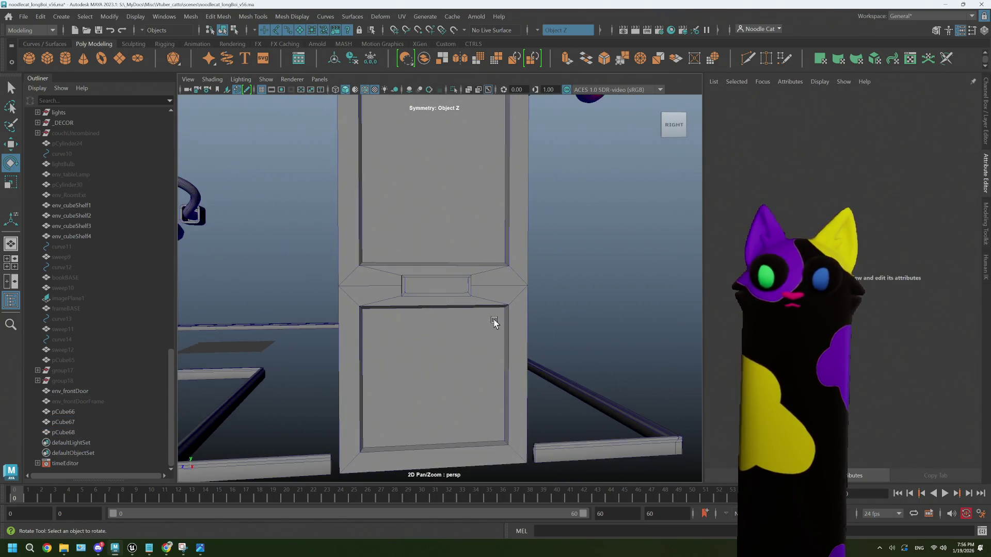
key(ctrl+z)
key(ctrl+z)
key(ctrl+z)
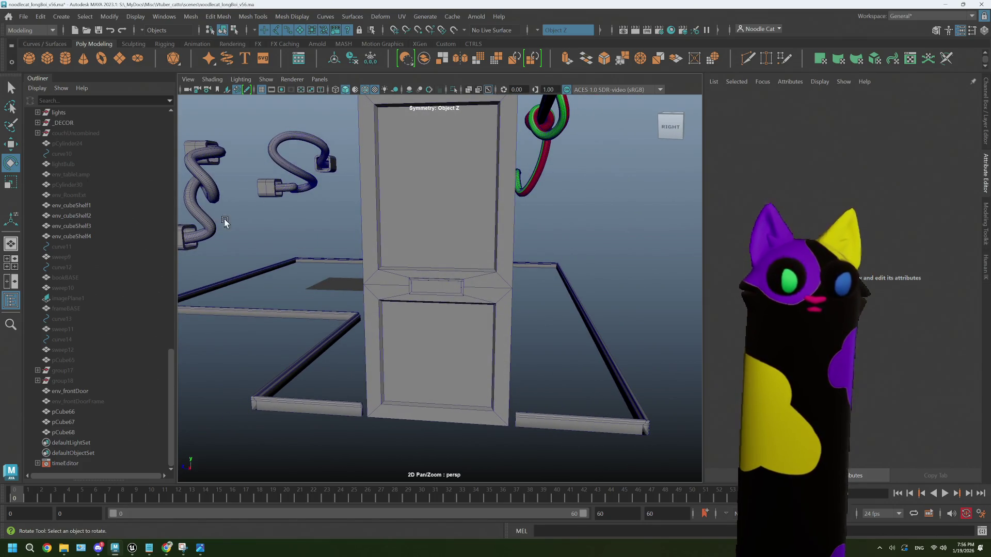
- Create a new cylinder and match its transforms to the letterbox slot piece
click(63, 60)
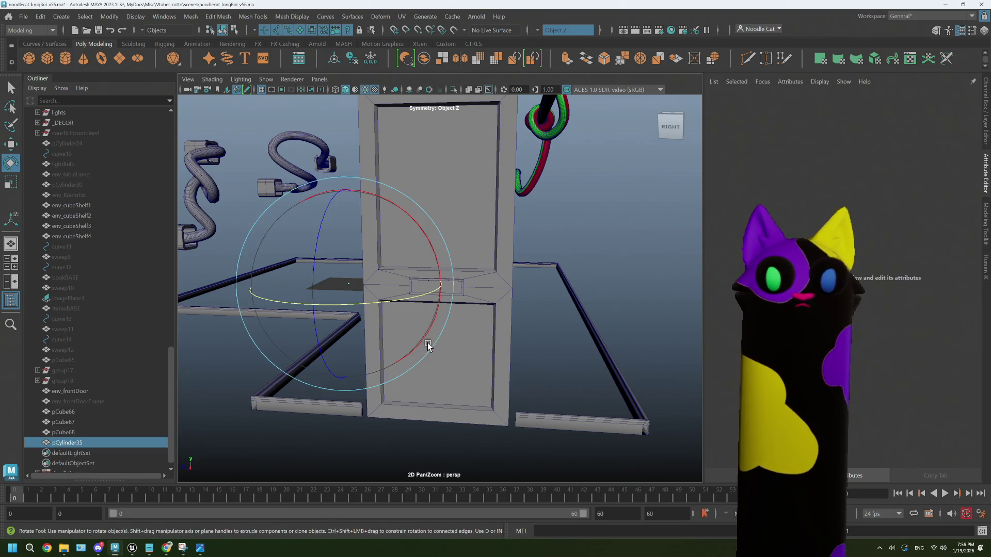
key(bracketleft)
key(bracketleft)
key(bracketleft)
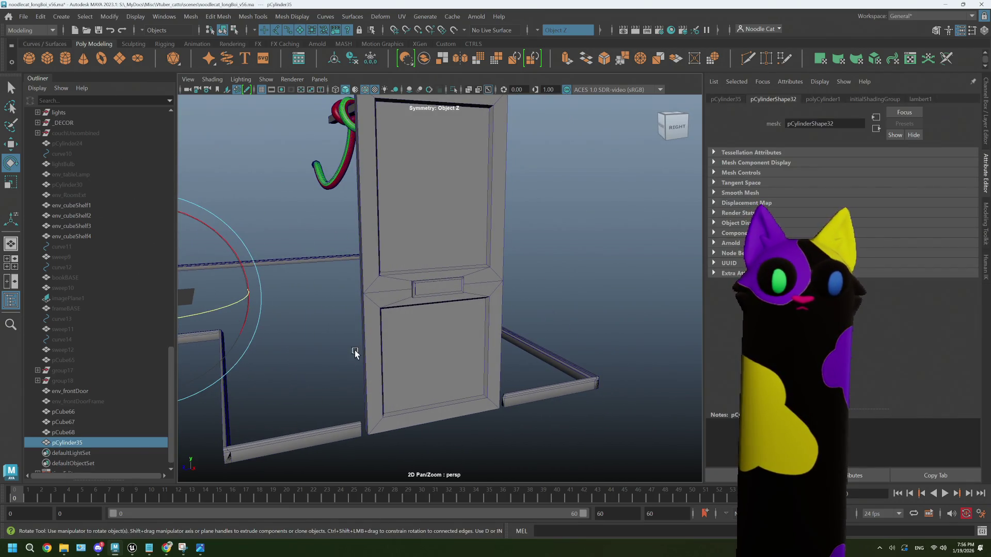
ctrl+click(63, 433)
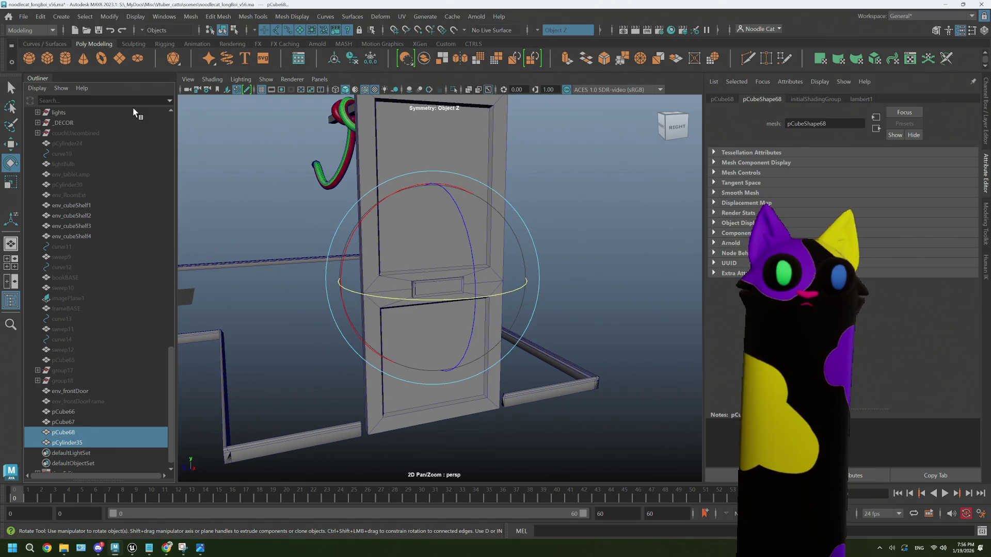
click(107, 18)
mouse_move(196, 67)
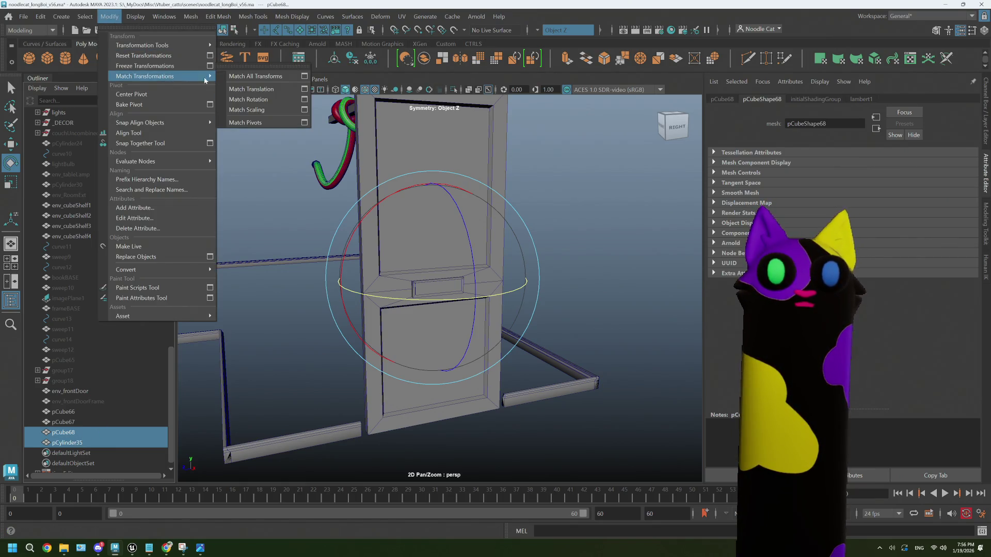
click(253, 77)
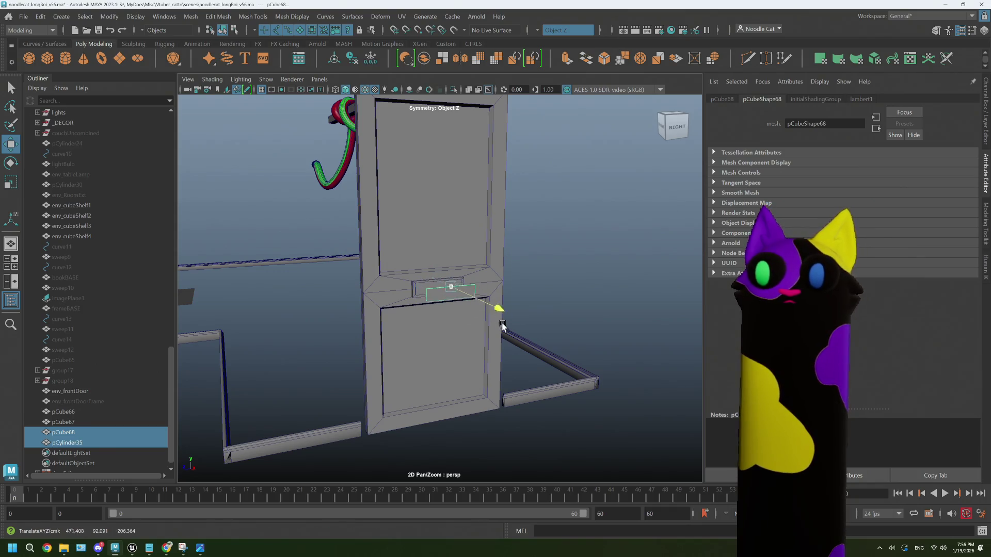
click(67, 443)
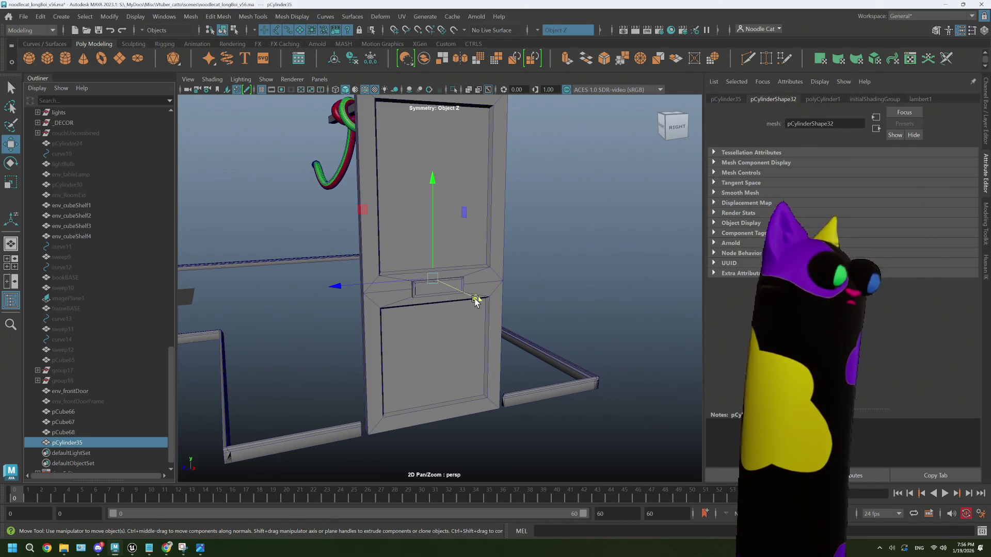
- Rotate the cylinder to -45° on Z and frame it in the view
key(q)
key(w)
key(e)
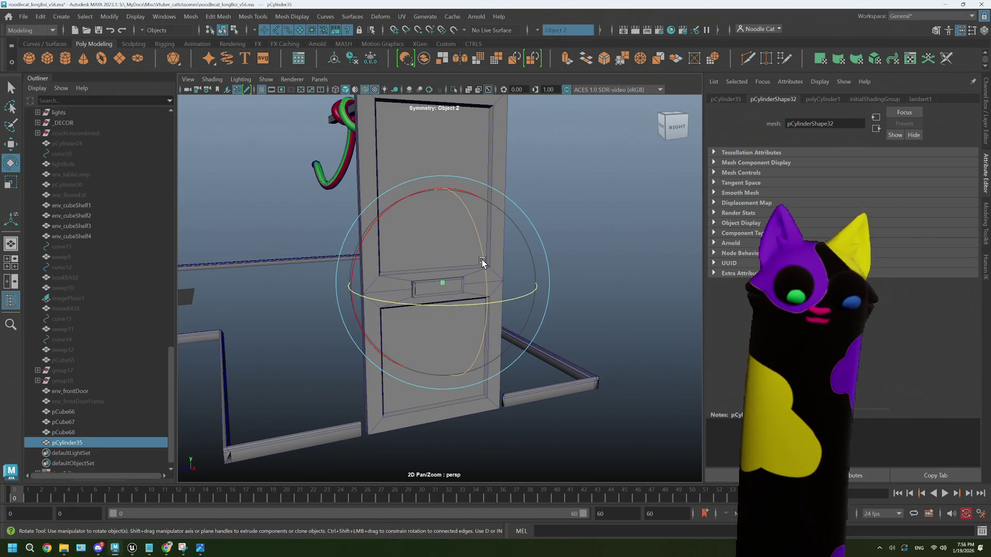
drag(482, 262, 488, 281)
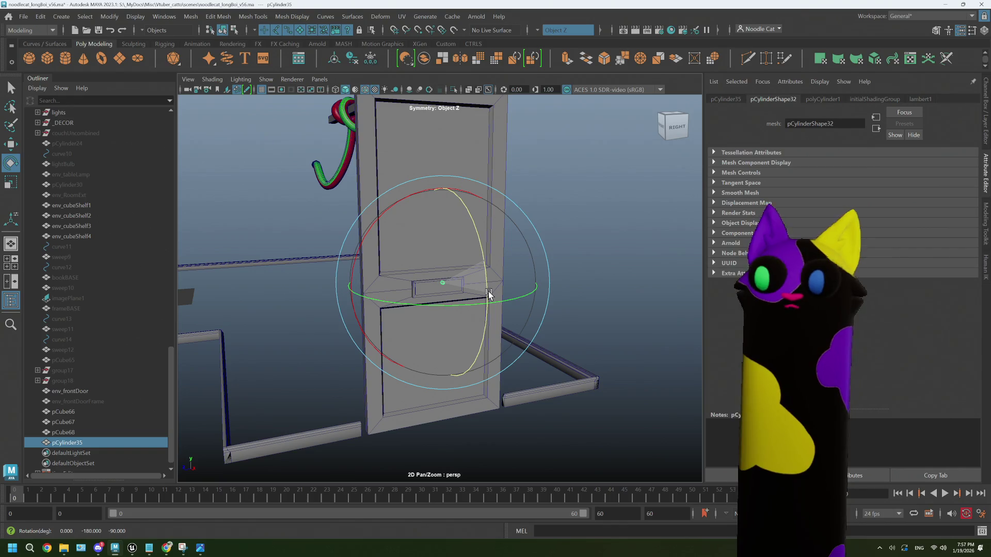
key(f)
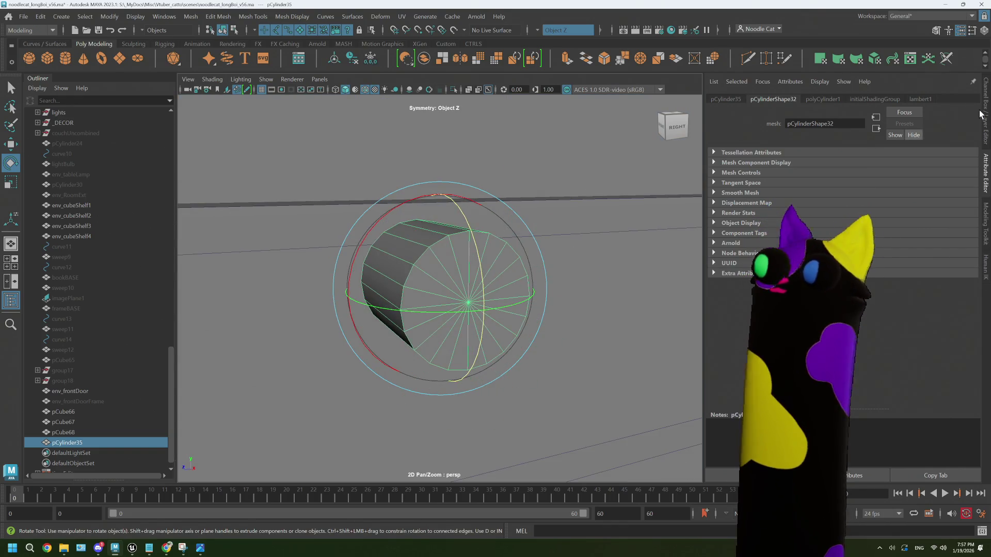
- Set the polyCylinder1 Subdivisions Axis to 16
click(984, 113)
click(984, 173)
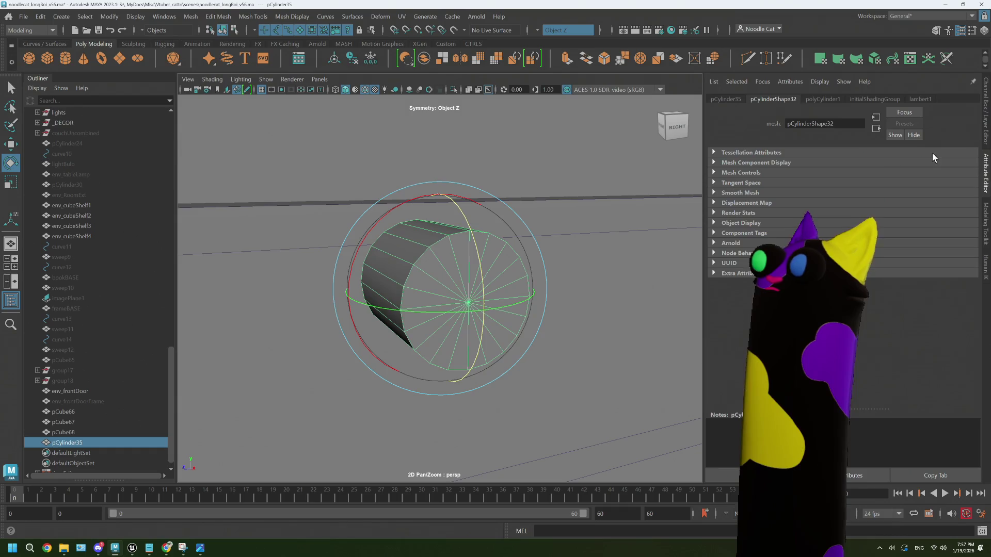
click(834, 102)
drag(875, 199, 866, 202)
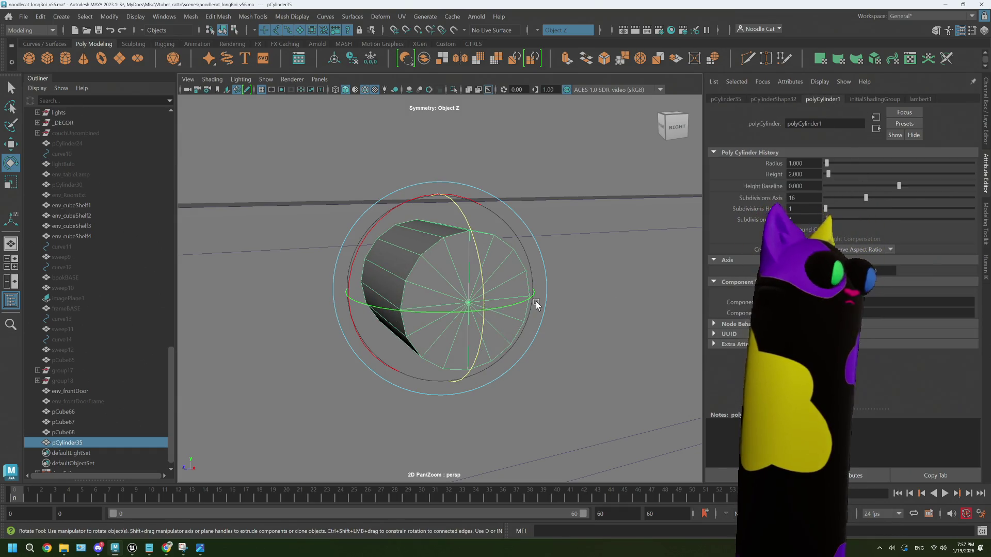
scroll(532, 304, down, 6)
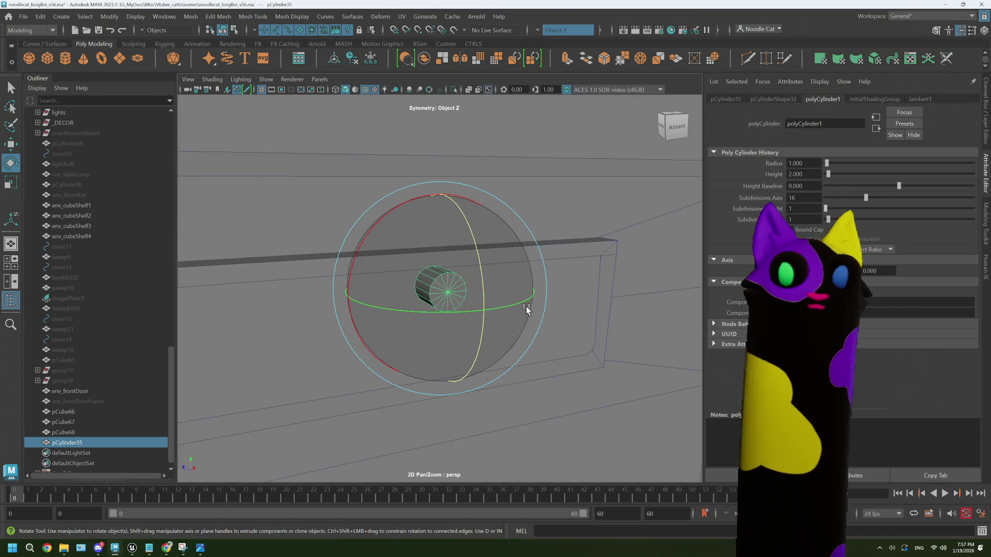
- Dolly out and slide the cylinder along its Z axis
key(w)
scroll(526, 309, down, 5)
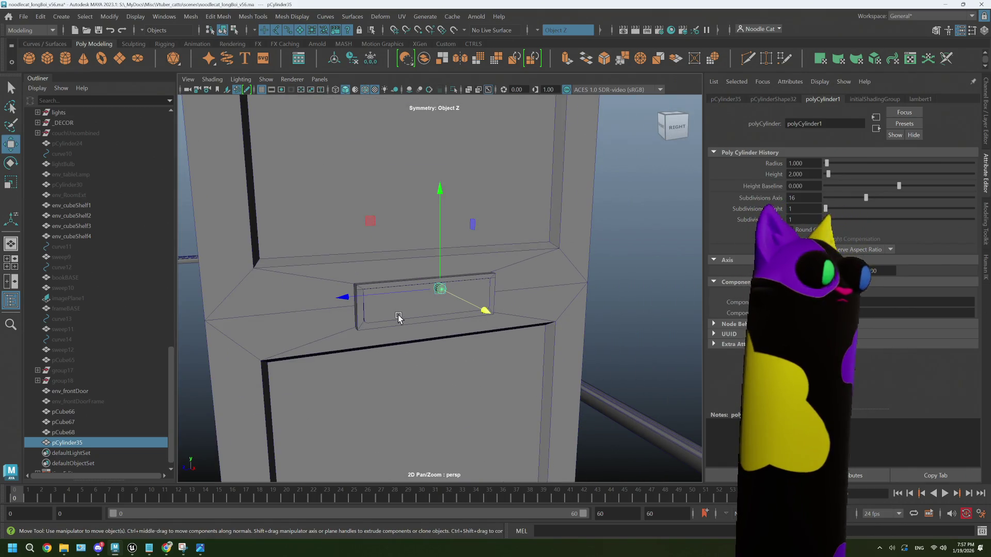
scroll(398, 318, down, 2)
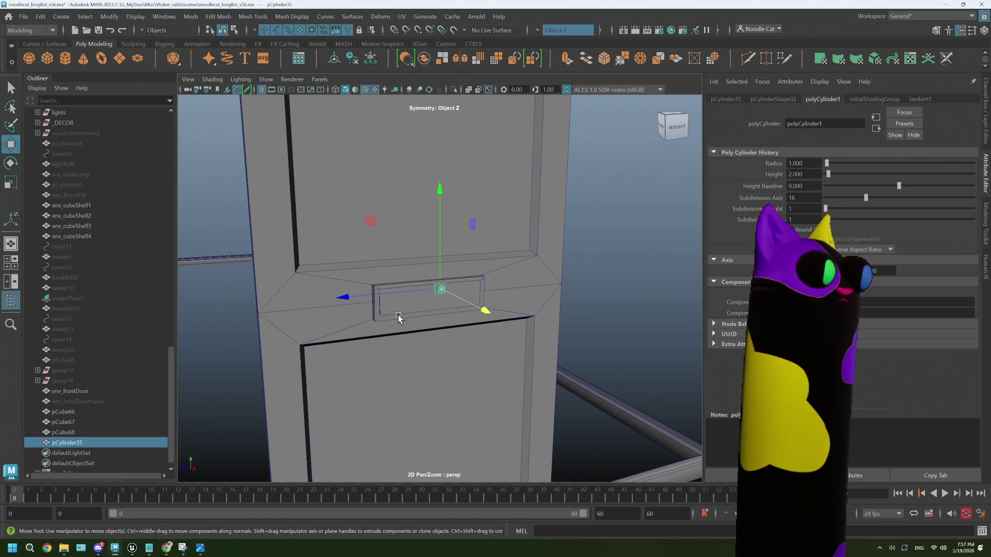
mouse_move(361, 307)
middle_down()
mouse_move(343, 303)
mouse_move(466, 299)
middle_up()
- Lower pCylinder35 along Y to the letterbox slot and scale it uniformly to about 3.423
scroll(525, 284, up, 3)
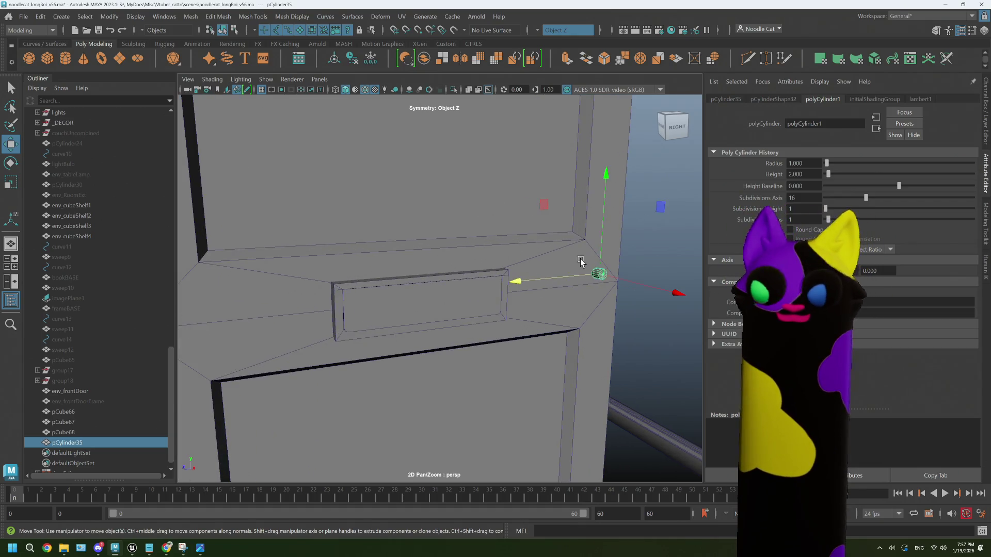
mouse_move(603, 179)
mouse_down()
mouse_move(566, 283)
mouse_move(652, 296)
mouse_move(461, 303)
mouse_up()
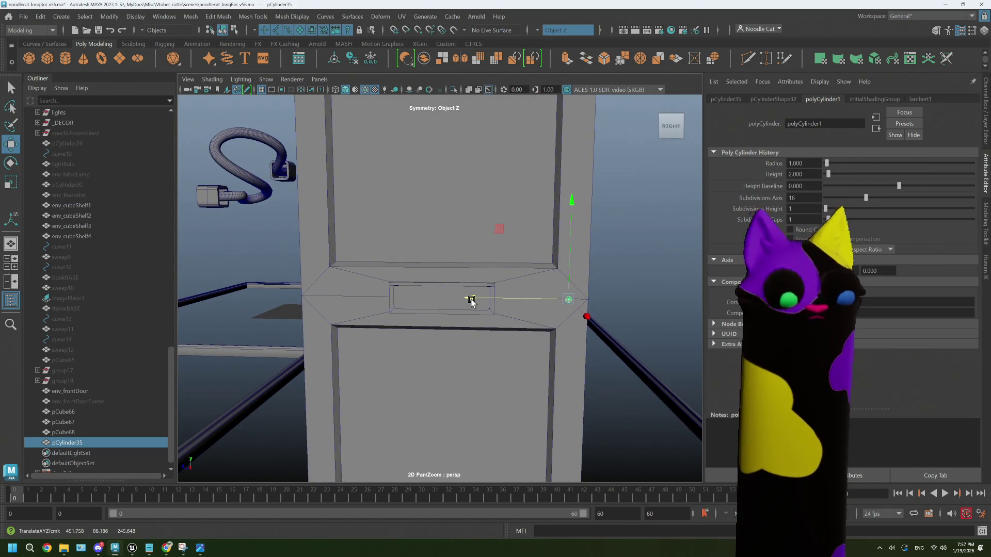
key(r)
mouse_move(567, 303)
mouse_down()
mouse_move(579, 303)
mouse_move(552, 295)
mouse_move(544, 316)
mouse_move(564, 316)
mouse_move(521, 298)
mouse_up()
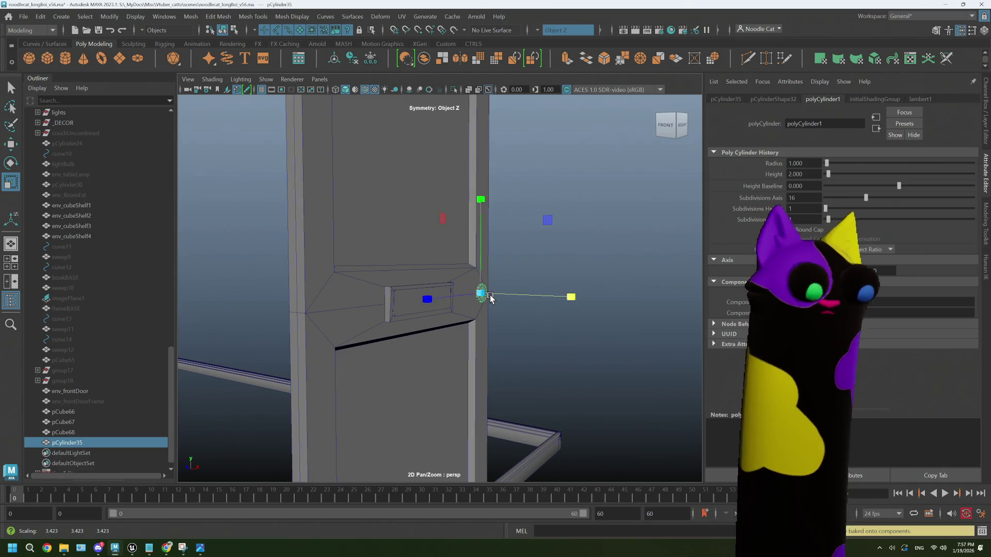
key(f)
mouse_move(490, 305)
alt+mouse_down()
mouse_move(492, 323)
mouse_move(516, 325)
mouse_move(393, 327)
mouse_move(412, 317)
alt+mouse_up()
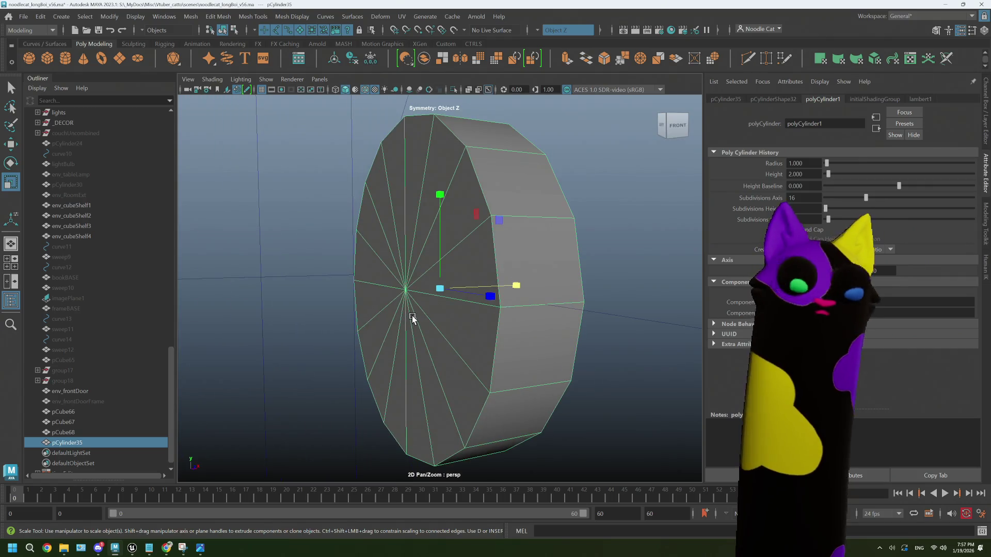
- Select and delete the faces of the cylinder's front cap
right_drag(411, 302, 420, 232)
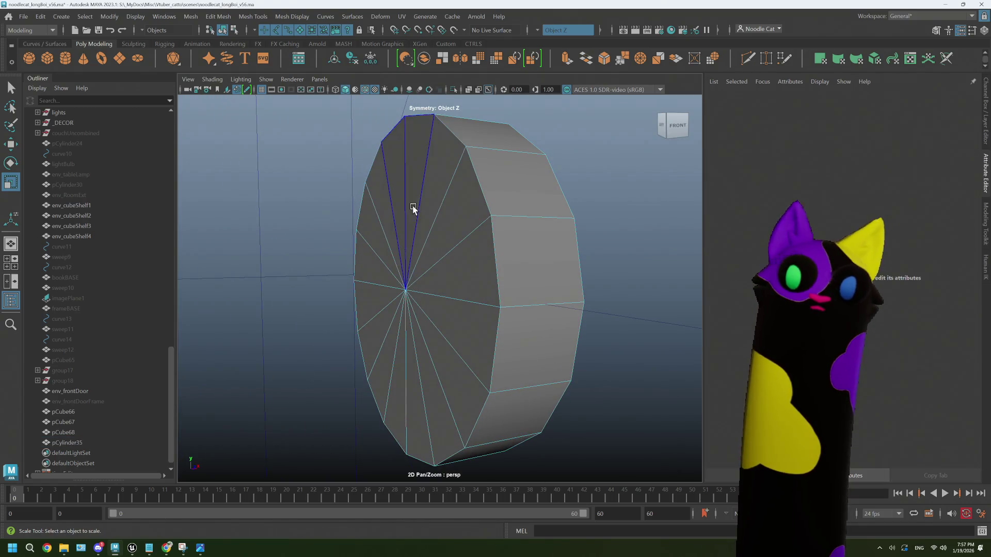
click(417, 204)
mouse_move(418, 222)
mouse_down()
mouse_move(422, 343)
mouse_move(406, 348)
mouse_up()
key(Delete)
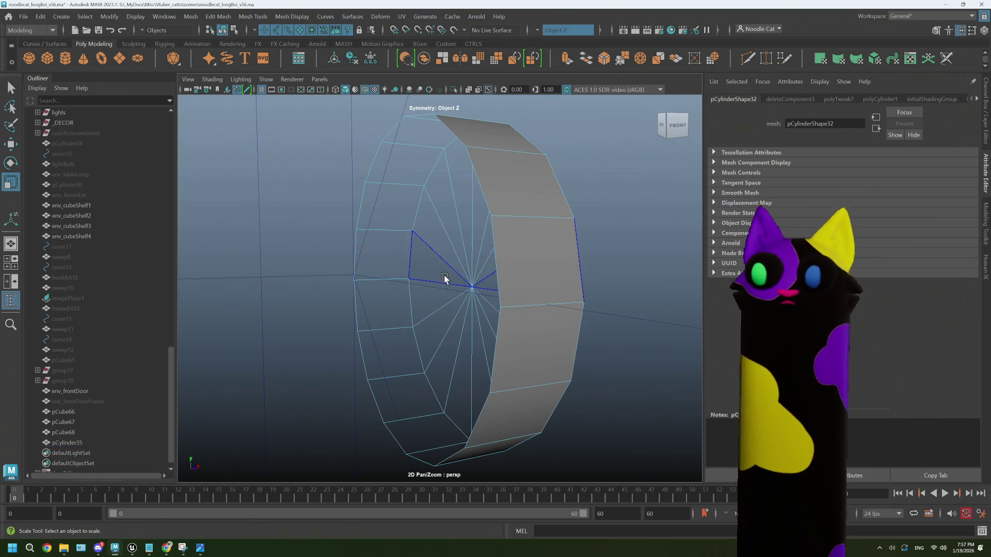
key(f)
alt+drag(515, 280, 460, 281)
scroll(460, 281, down, 2)
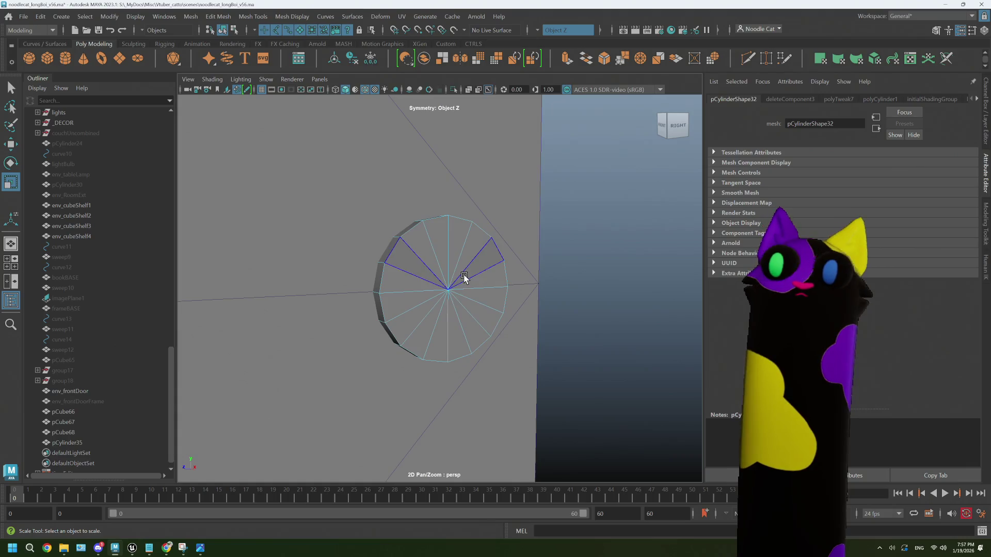
- Turn Symmetry off and extrude the remaining cap's faces with Offset 1.9
right_drag(464, 252, 467, 283)
scroll(444, 273, down, 2)
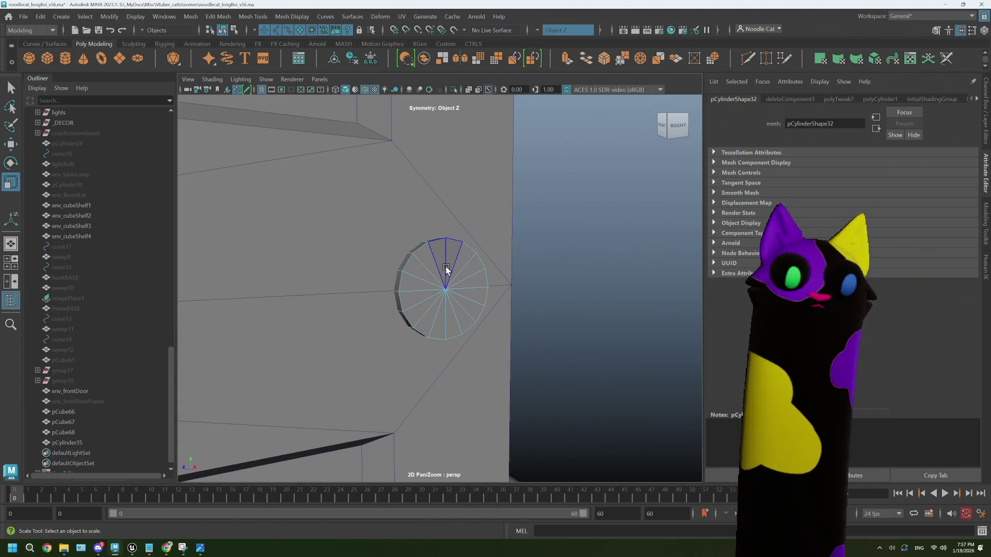
click(542, 32)
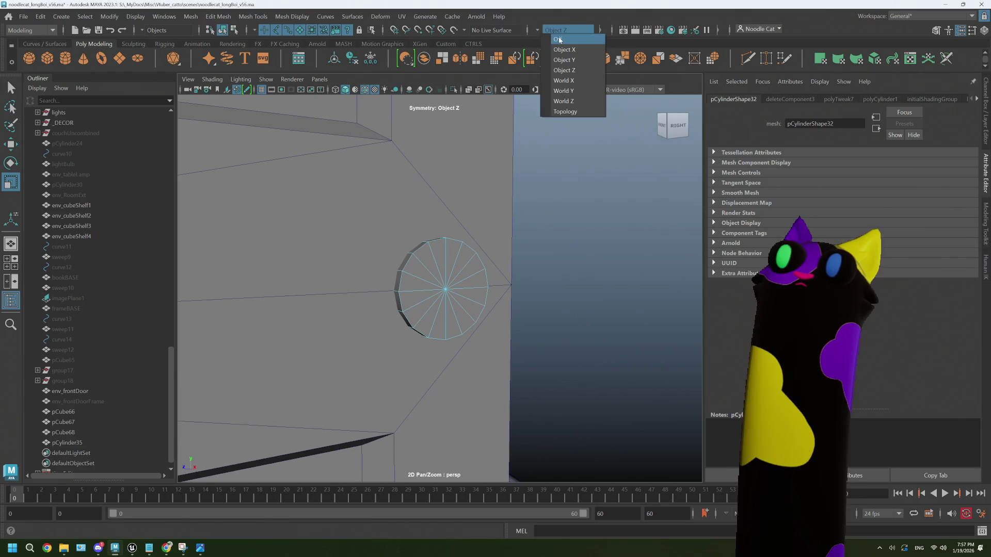
click(555, 37)
mouse_move(442, 262)
mouse_down()
mouse_move(465, 305)
mouse_move(450, 274)
mouse_up()
key(ctrl+e)
scroll(443, 299, down, 2)
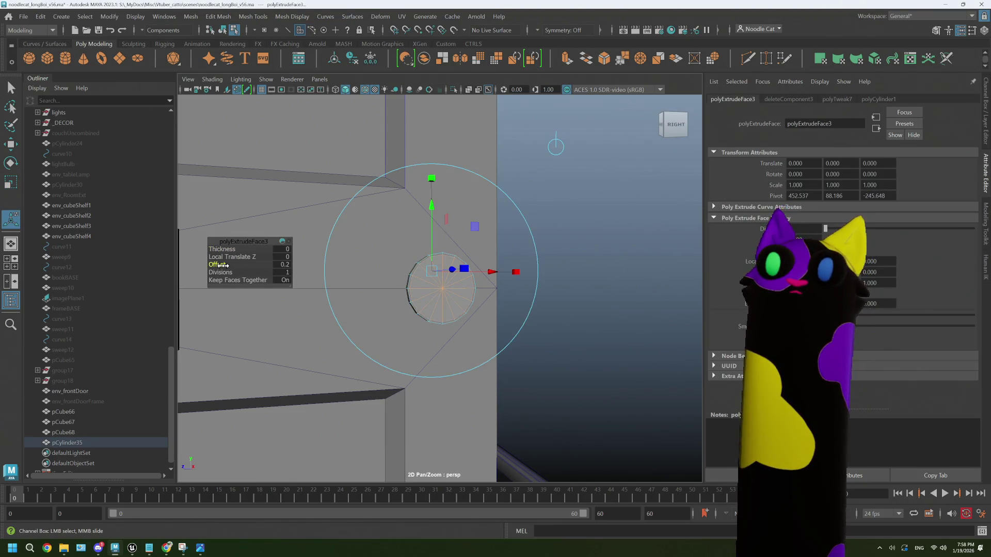
drag(217, 264, 226, 265)
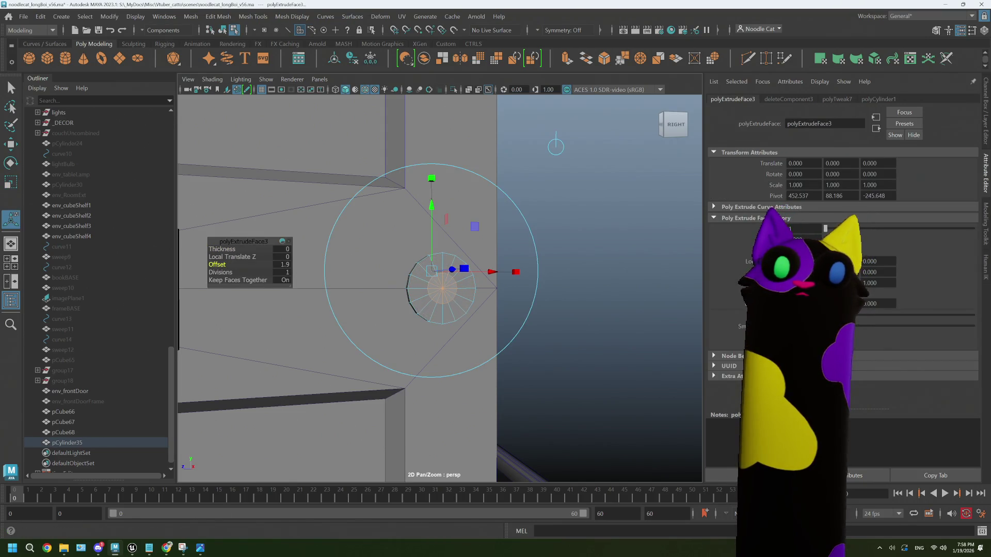
key(alt+Tab)
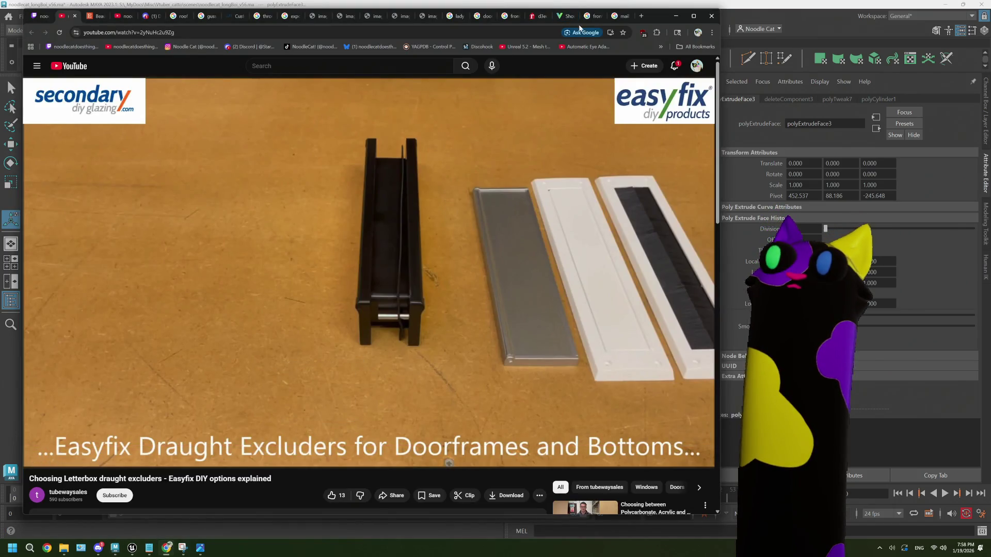
- View the 'front door dimensions cm' image results and the three-doors photo, then return to Maya
click(594, 16)
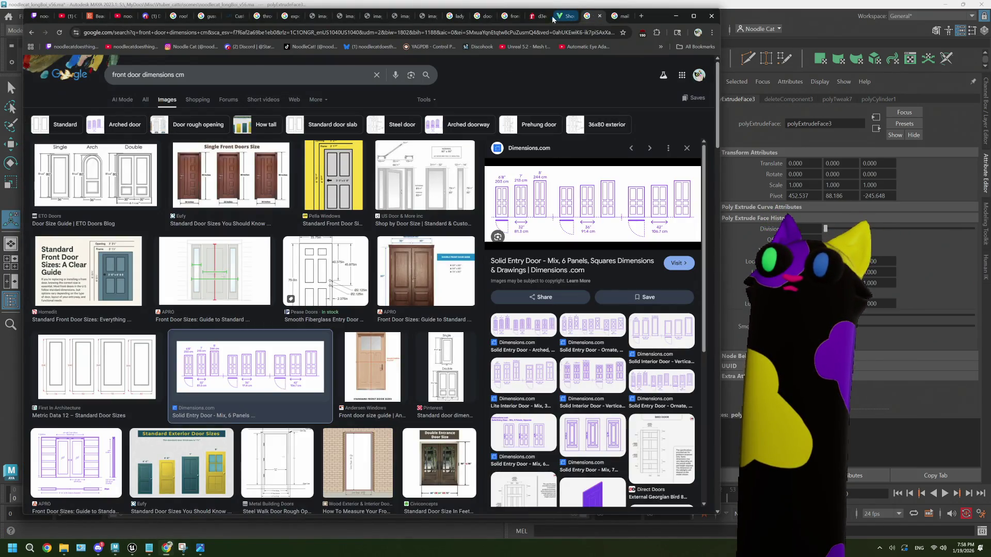
click(537, 16)
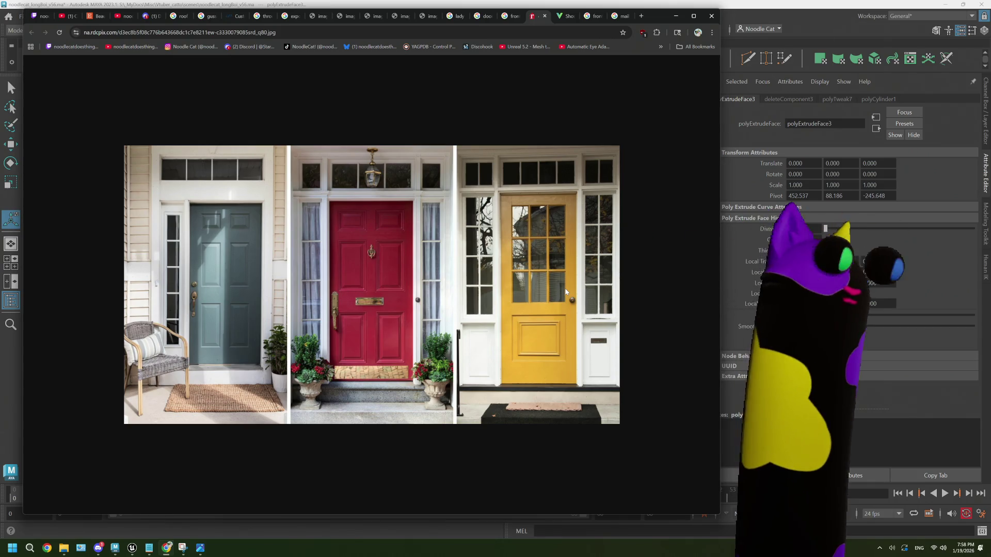
click(793, 24)
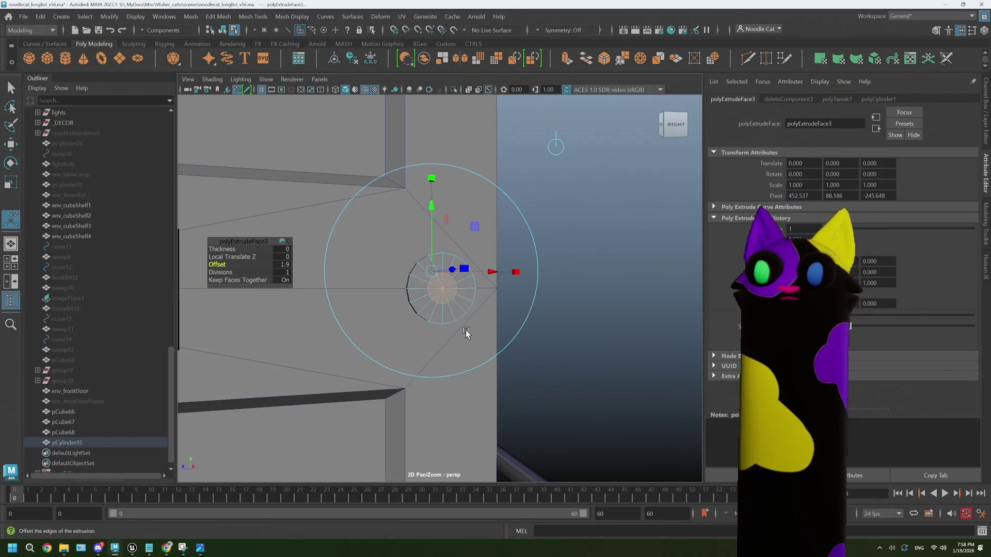
- Extrude the inset cap twice, pulling each extrusion outward along Local Translate Z
scroll(467, 332, up, 4)
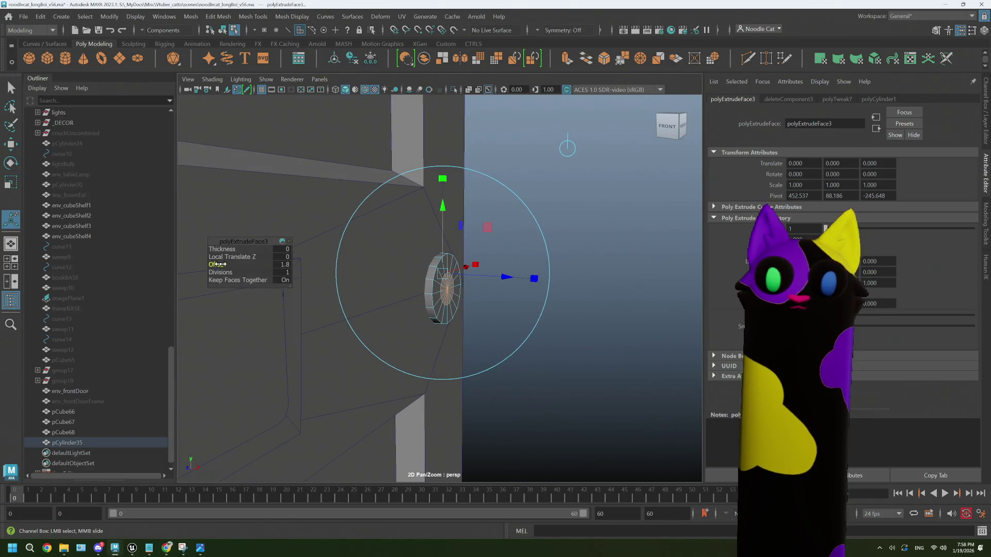
key(ctrl+e)
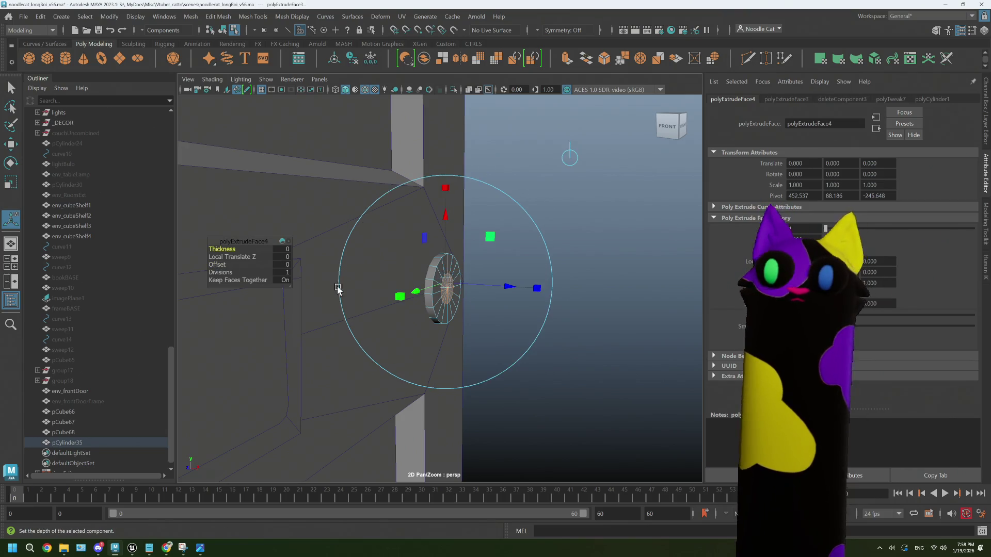
drag(507, 288, 527, 288)
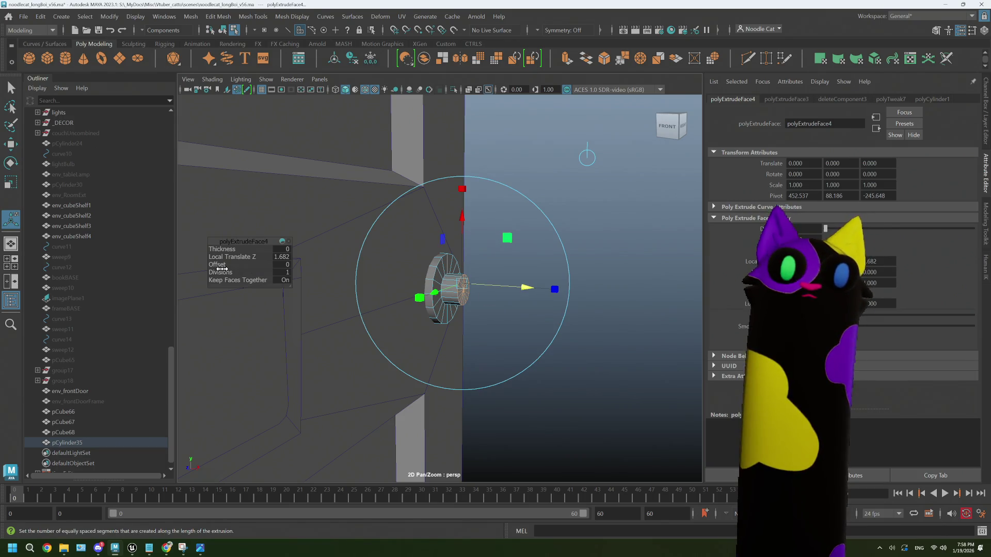
key(ctrl+e)
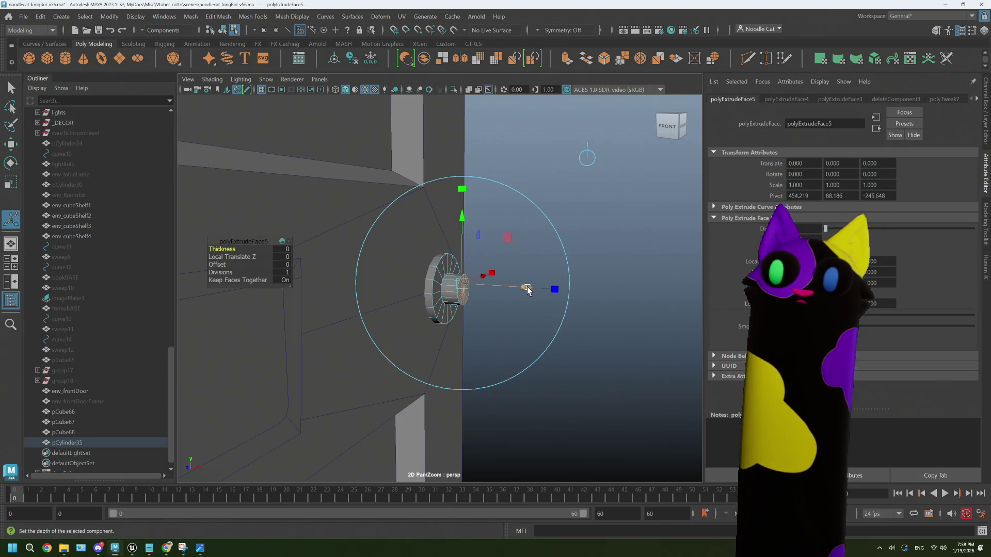
mouse_move(527, 290)
mouse_down()
mouse_move(553, 301)
mouse_move(531, 303)
mouse_move(583, 283)
mouse_up()
- Extrude the cap a short step further and scale its end to about 0.86
scroll(483, 312, up, 5)
key(ctrl+e)
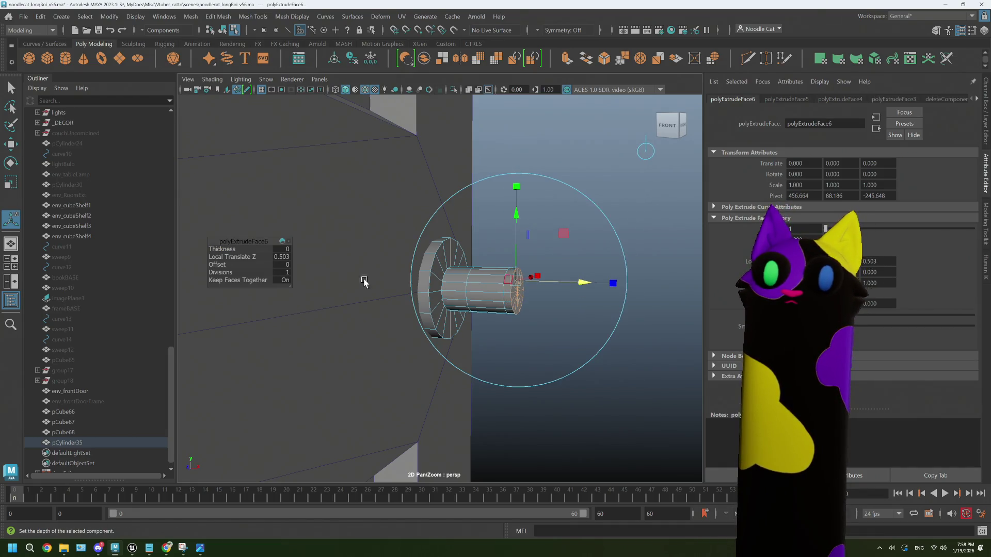
key(r)
drag(516, 294, 513, 295)
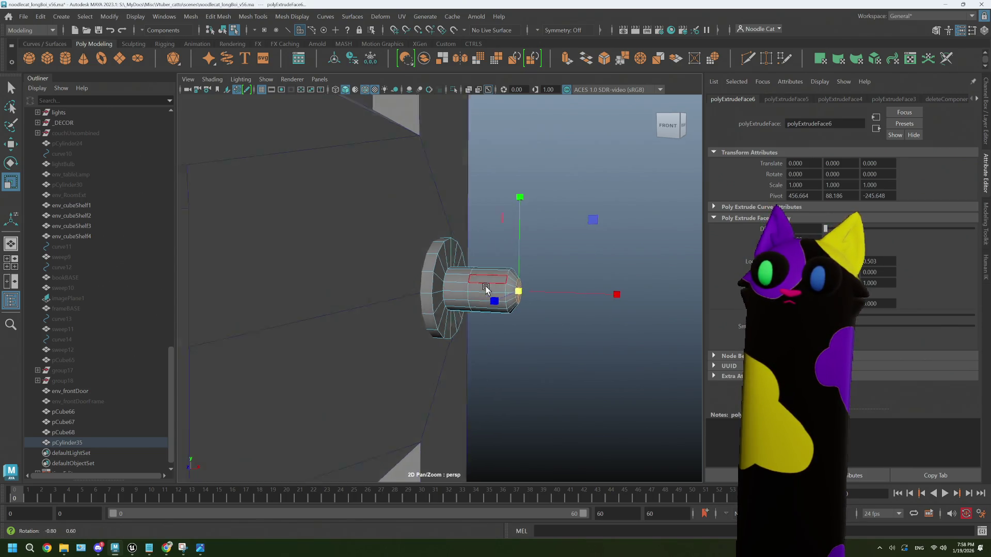
scroll(502, 293, up, 2)
click(747, 60)
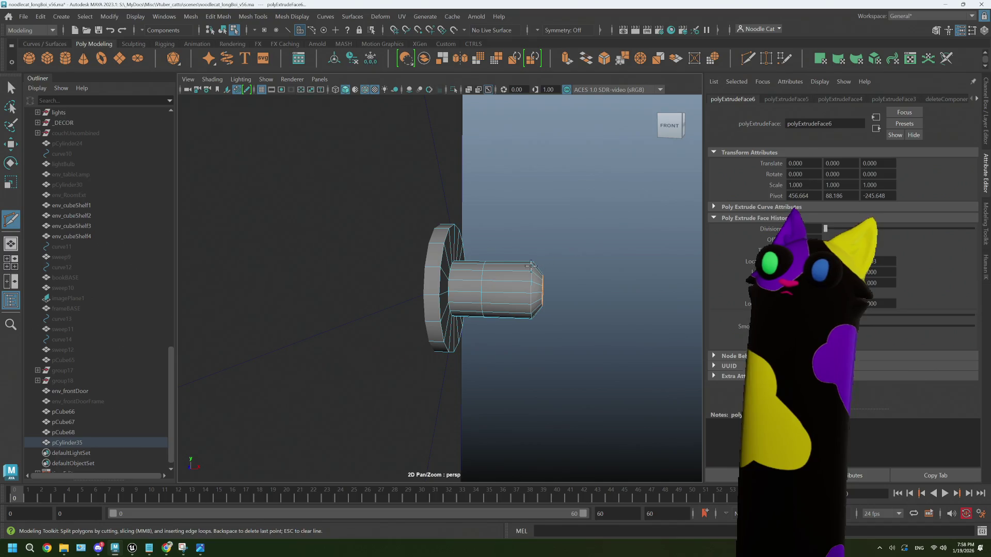
- Cut a new edge loop around the knob shaft and scale that loop up
ctrl+click(510, 279)
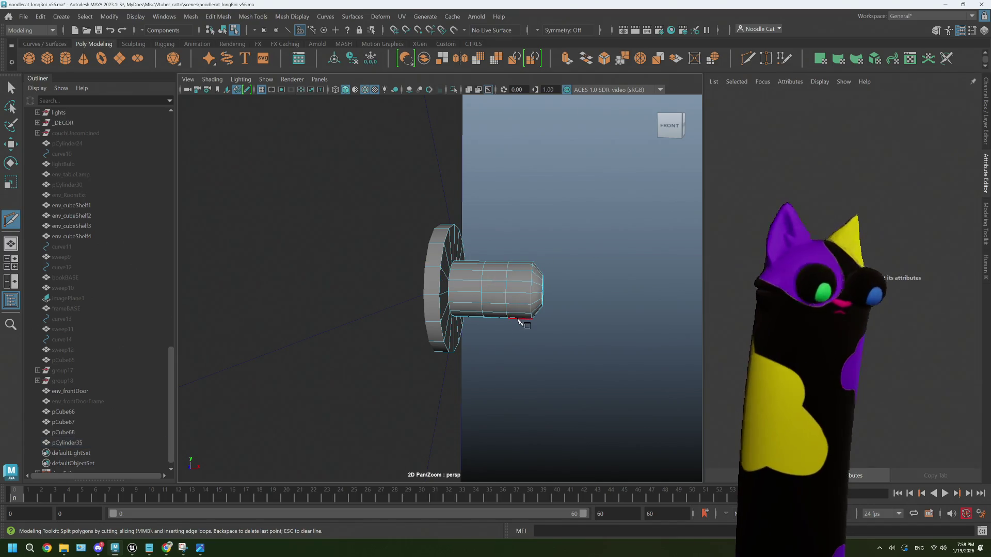
key(q)
right_drag(506, 273, 506, 227)
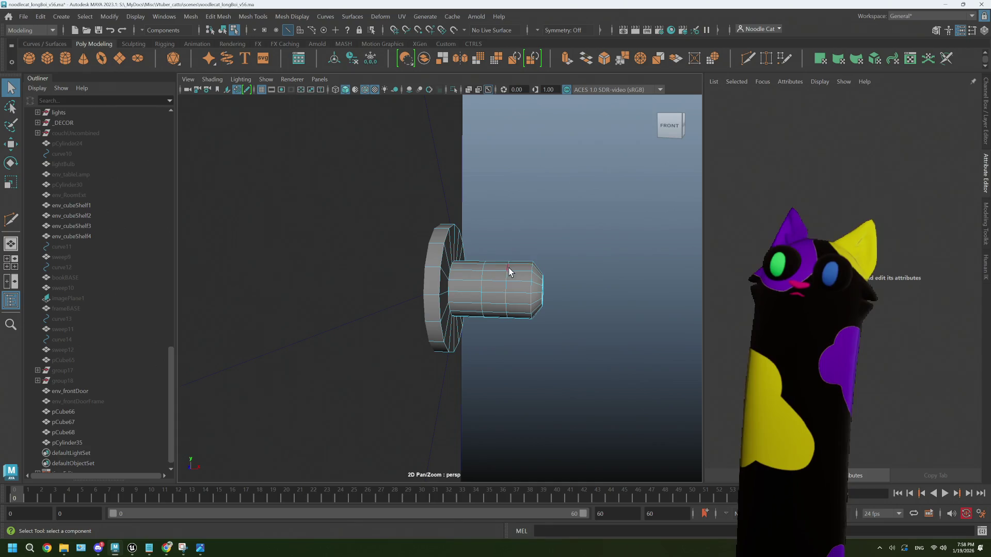
double_click(506, 277)
key(r)
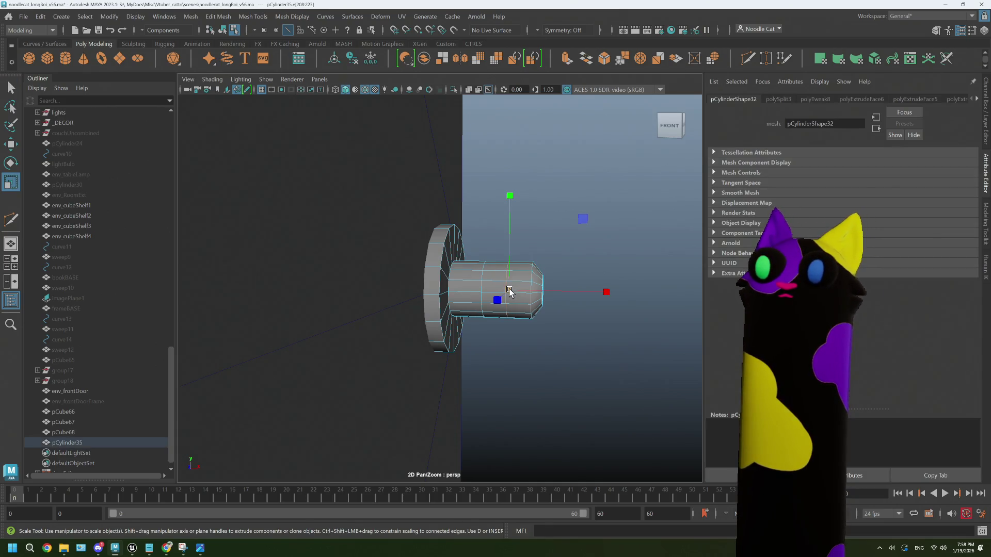
mouse_move(510, 289)
mouse_down()
mouse_move(553, 288)
mouse_move(529, 288)
mouse_move(567, 332)
mouse_move(567, 354)
mouse_move(481, 226)
mouse_move(500, 231)
mouse_up()
- Select the vertices at the knob's outer end and scale them slightly outward
alt+drag(521, 292, 532, 306)
right_drag(532, 305, 480, 261)
mouse_move(538, 310)
alt+mouse_down()
mouse_move(569, 343)
mouse_move(499, 240)
alt+mouse_up()
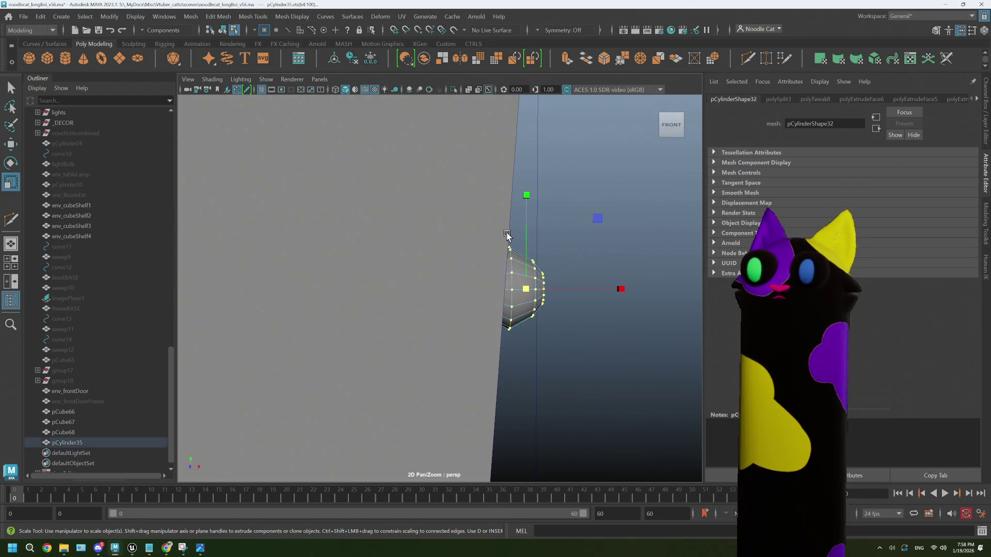
mouse_move(525, 291)
mouse_down()
mouse_move(542, 292)
mouse_move(563, 327)
mouse_move(588, 250)
mouse_up()
click(617, 232)
scroll(535, 303, down, 5)
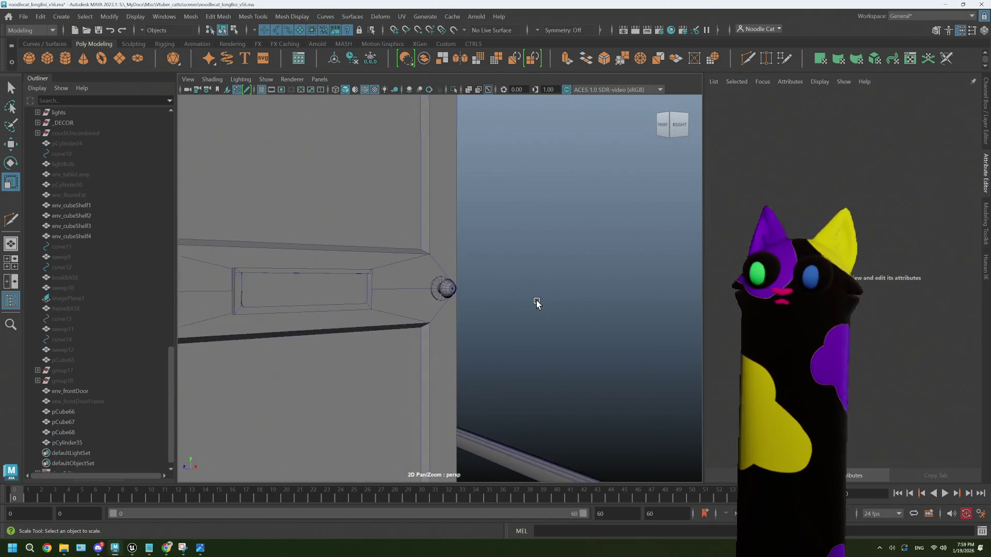
- Select the door knob and pick the vertex ring at its outer end
mouse_move(535, 303)
alt+mouse_down()
mouse_move(511, 321)
mouse_move(445, 292)
mouse_move(454, 309)
mouse_move(394, 293)
mouse_move(423, 310)
mouse_move(394, 302)
alt+mouse_up()
scroll(446, 297, up, 3)
click(441, 290)
key(w)
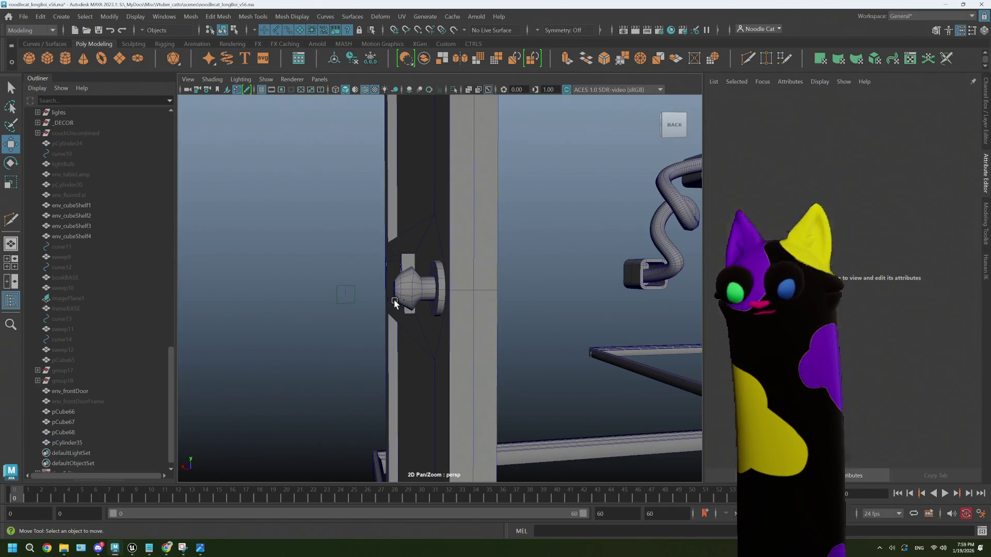
key(F9)
scroll(379, 285, up, 3)
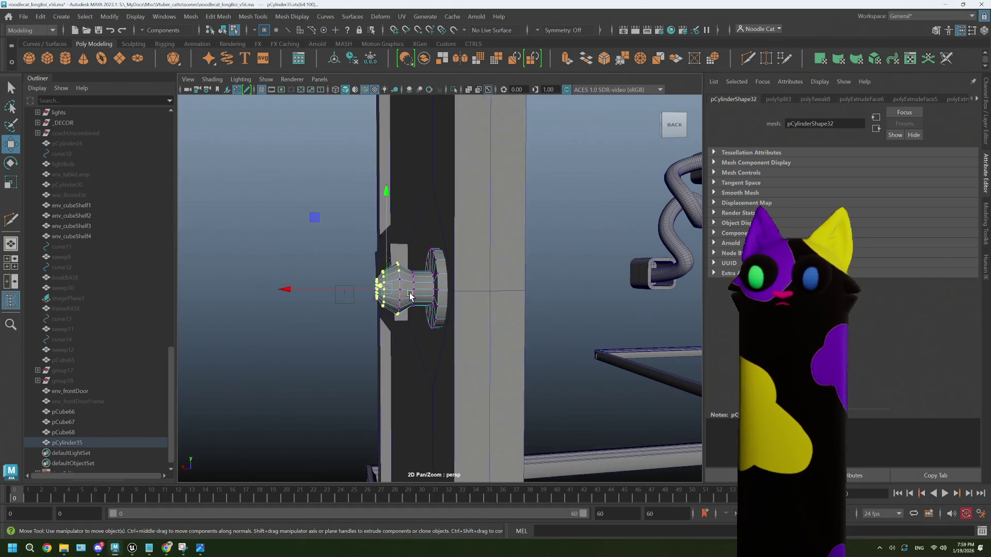
alt+drag(379, 285, 385, 282)
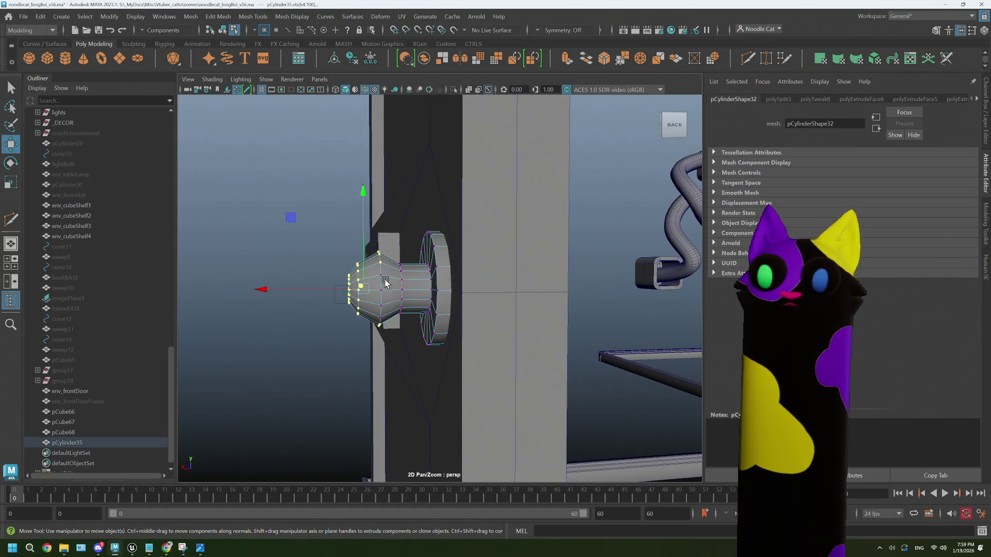
shift+click(379, 319)
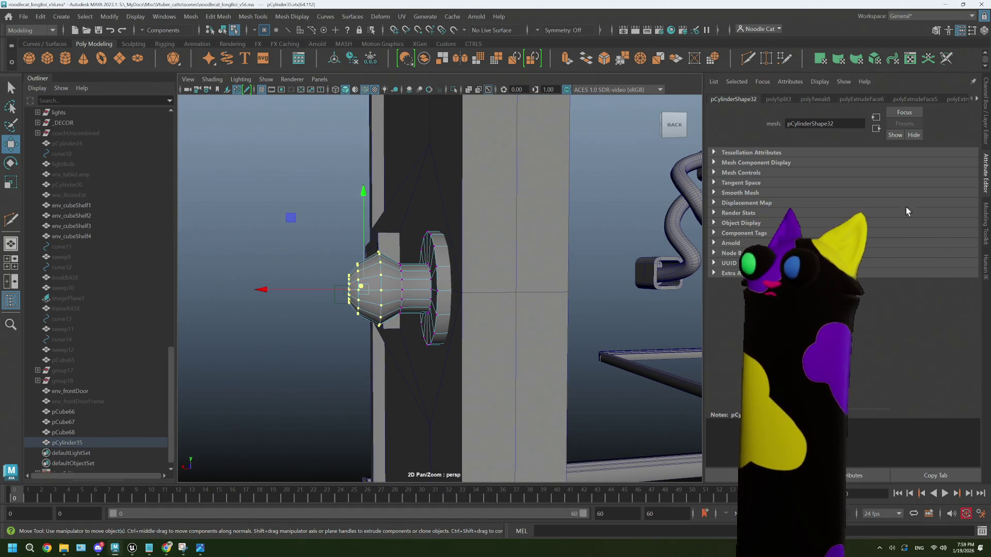
- Scale the knob's end vertex ring up to 1.240 to flare the rim
click(976, 102)
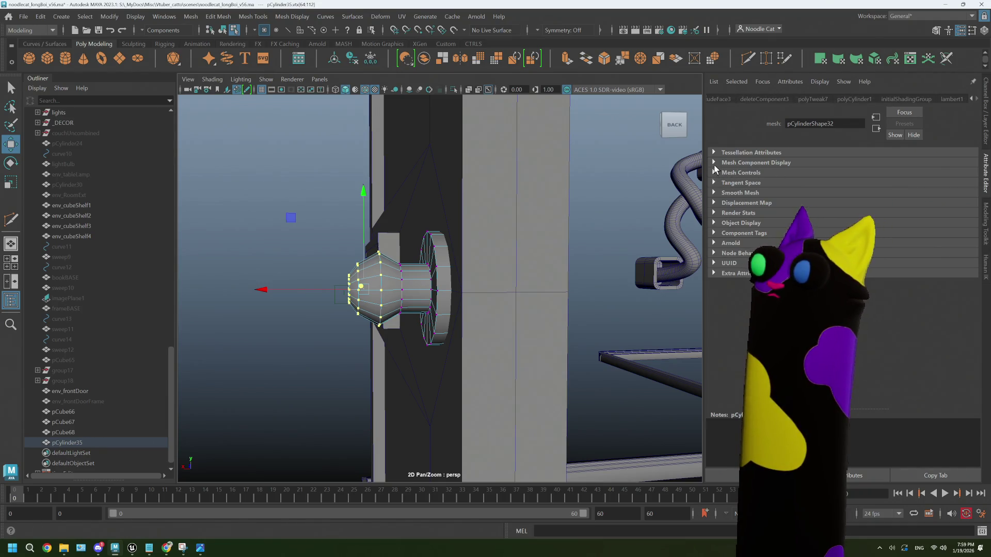
click(714, 163)
click(714, 163)
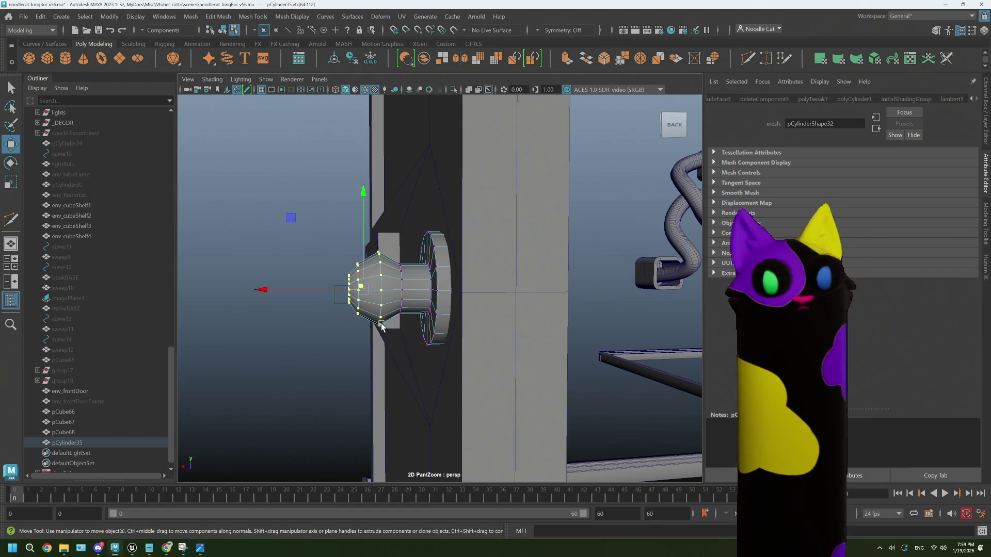
mouse_move(429, 307)
alt+mouse_down()
mouse_move(371, 332)
mouse_move(418, 348)
alt+mouse_up()
key(r)
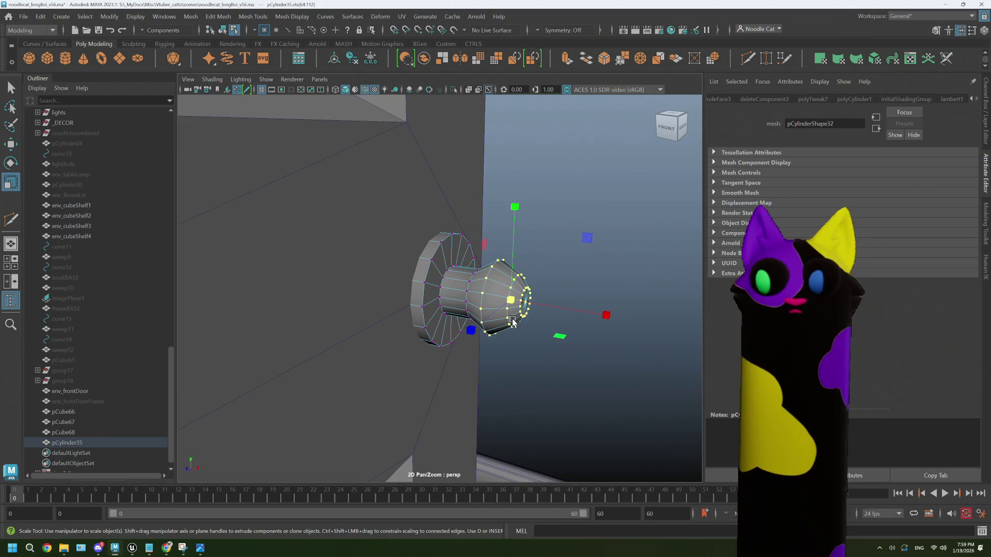
drag(514, 302, 540, 294)
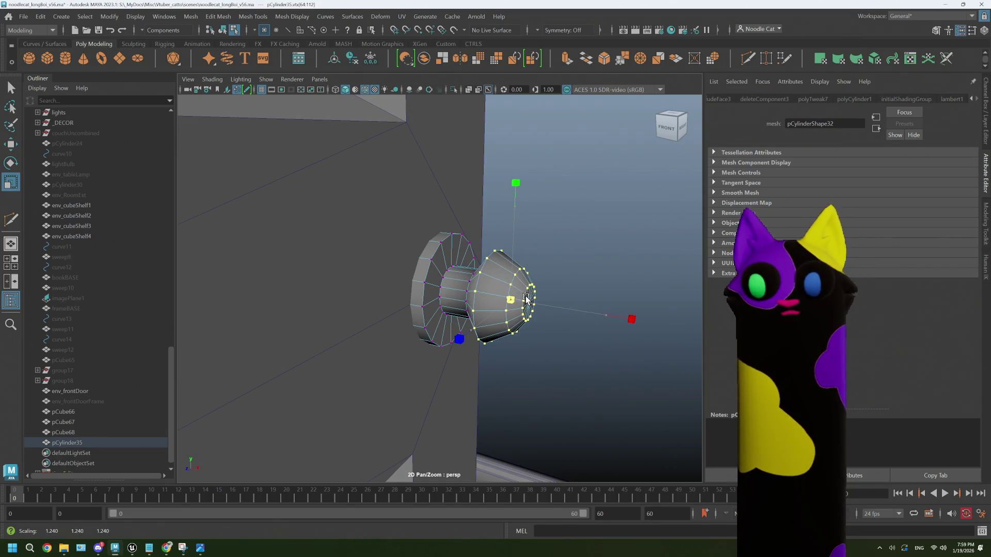
- Return to object mode and scale the whole knob to 4.854
right_click(486, 252)
right_drag(493, 291, 538, 235)
mouse_move(539, 235)
alt+mouse_down()
mouse_move(521, 294)
mouse_move(534, 330)
alt+mouse_up()
mouse_move(440, 288)
mouse_down()
mouse_move(450, 292)
mouse_move(394, 294)
mouse_up()
key(w)
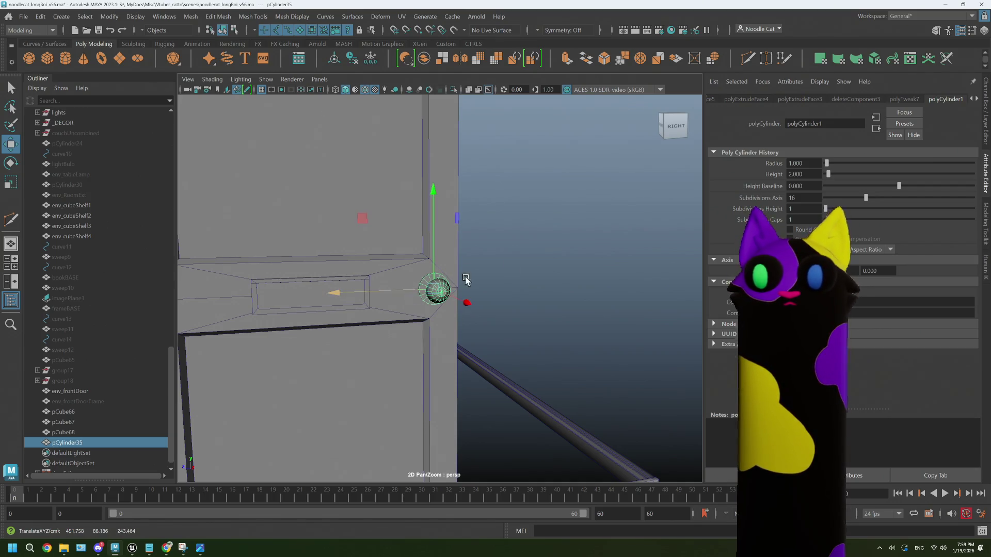
- Assign an existing material to the door knob
click(510, 268)
mouse_move(516, 293)
alt+mouse_down()
mouse_move(497, 310)
mouse_move(507, 312)
mouse_move(443, 316)
mouse_move(474, 312)
alt+mouse_up()
scroll(416, 308, up, 6)
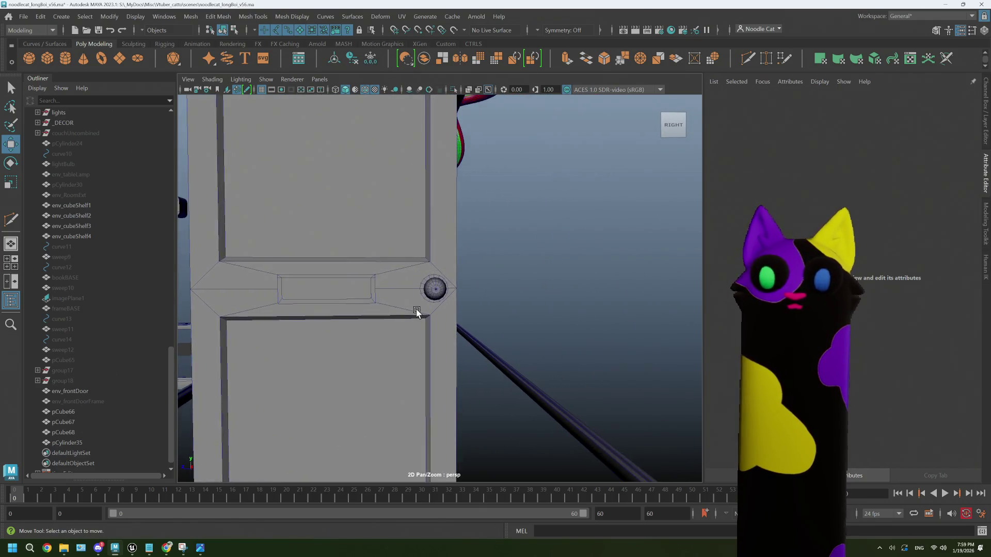
click(418, 288)
right_click(419, 288)
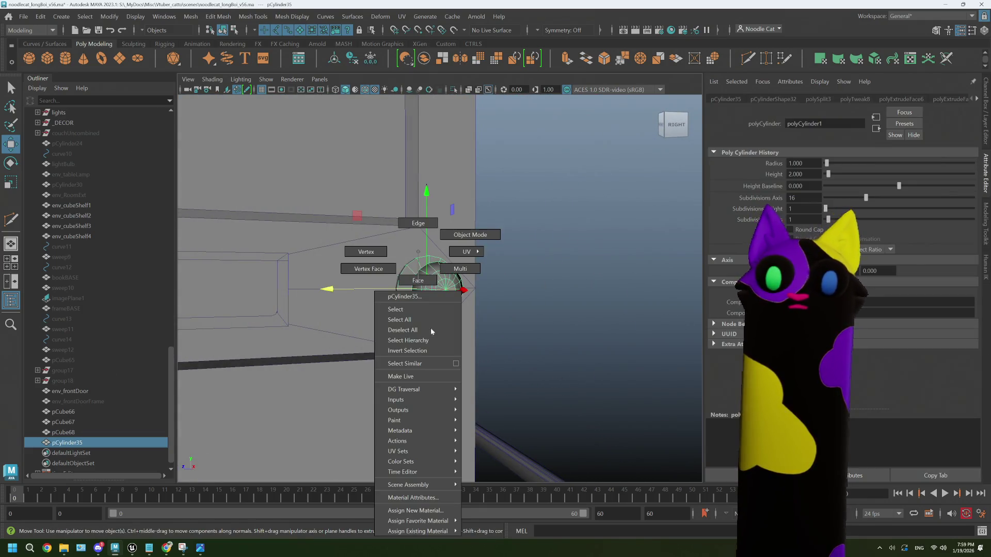
mouse_move(419, 521)
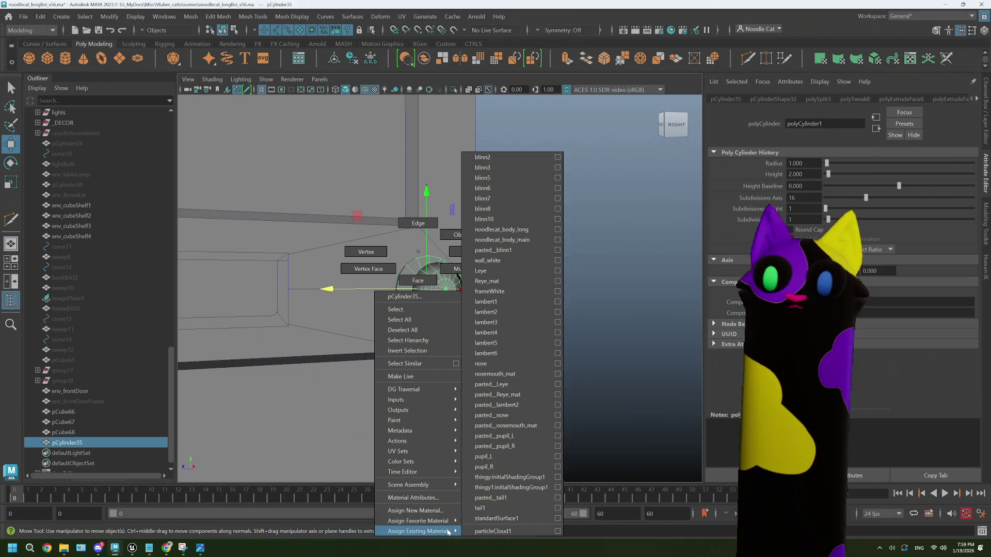
click(490, 312)
scroll(414, 359, down, 2)
scroll(414, 359, up, 4)
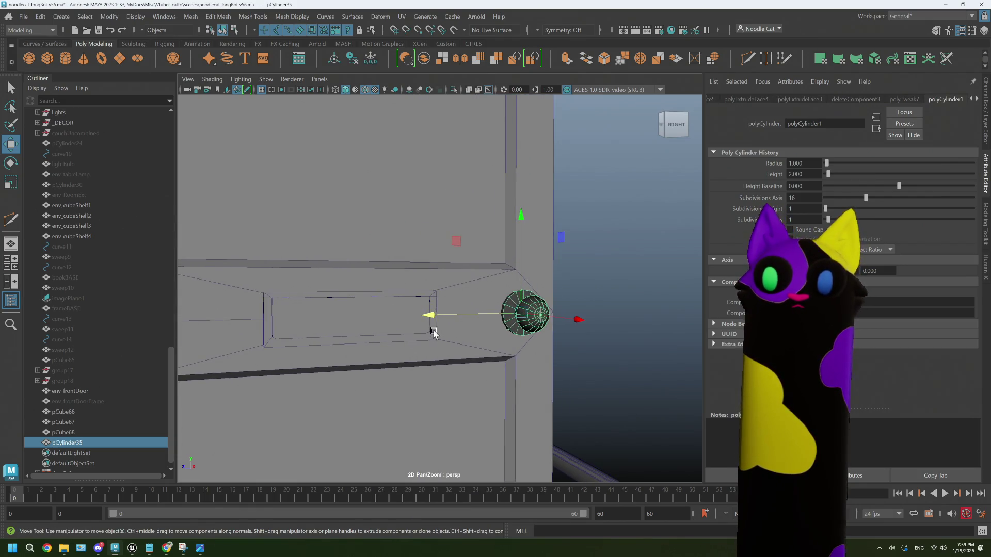
- Assign lambert3 to the letterbox frame pCube66
click(418, 345)
right_click(427, 345)
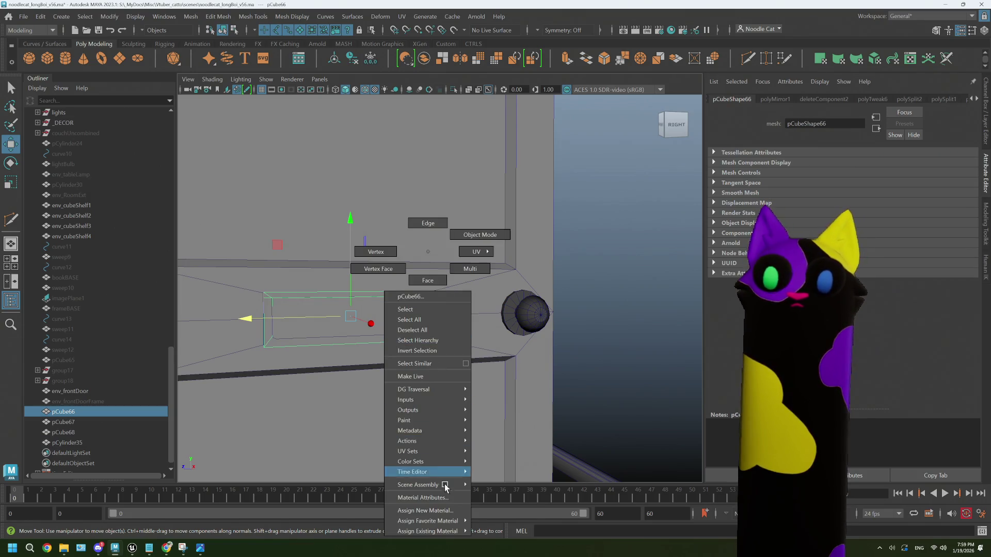
mouse_move(445, 531)
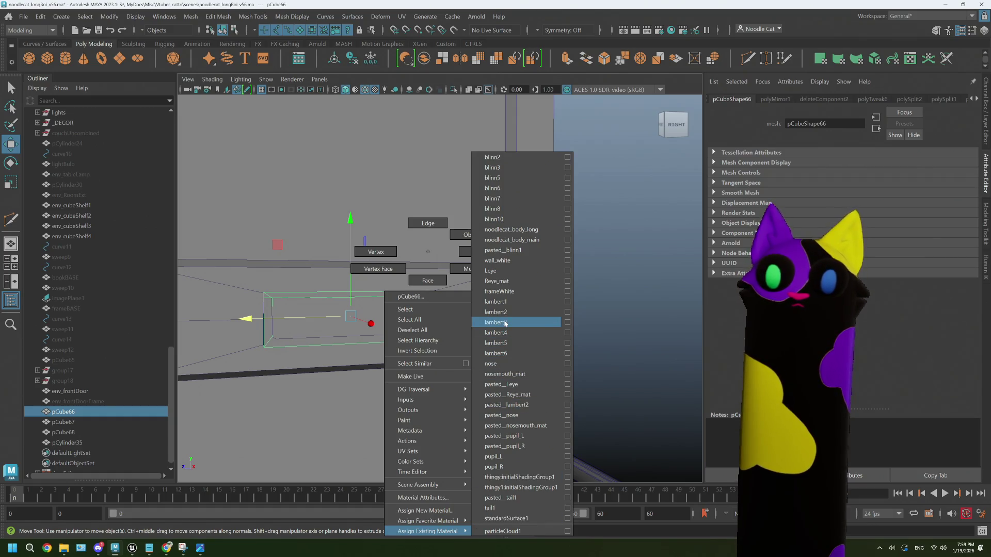
click(505, 323)
- Assign lambert4 to both letterbox flaps, pCube67 and pCube68
click(412, 332)
mouse_move(412, 332)
alt+mouse_down()
mouse_move(397, 354)
mouse_move(477, 320)
alt+mouse_up()
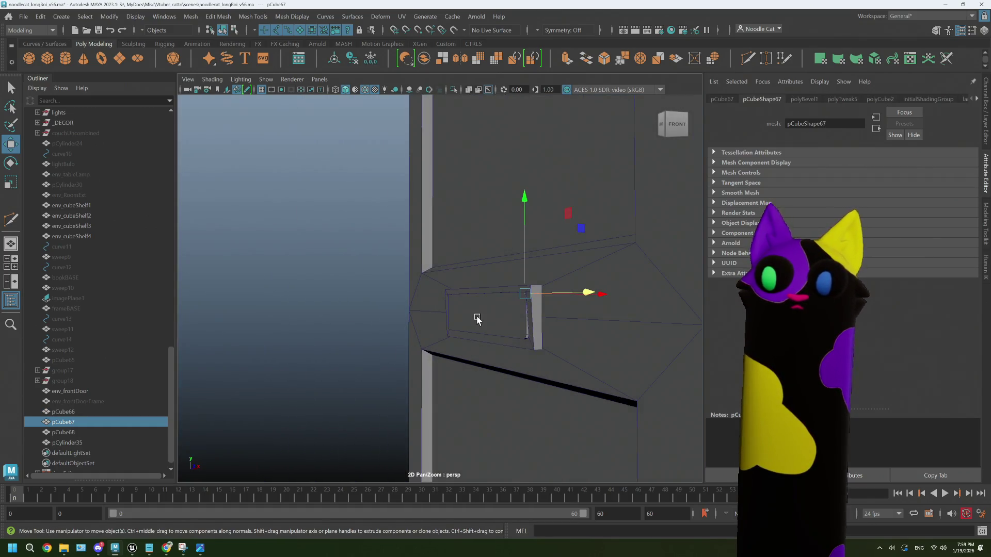
shift+click(477, 320)
right_click(333, 251)
mouse_move(353, 521)
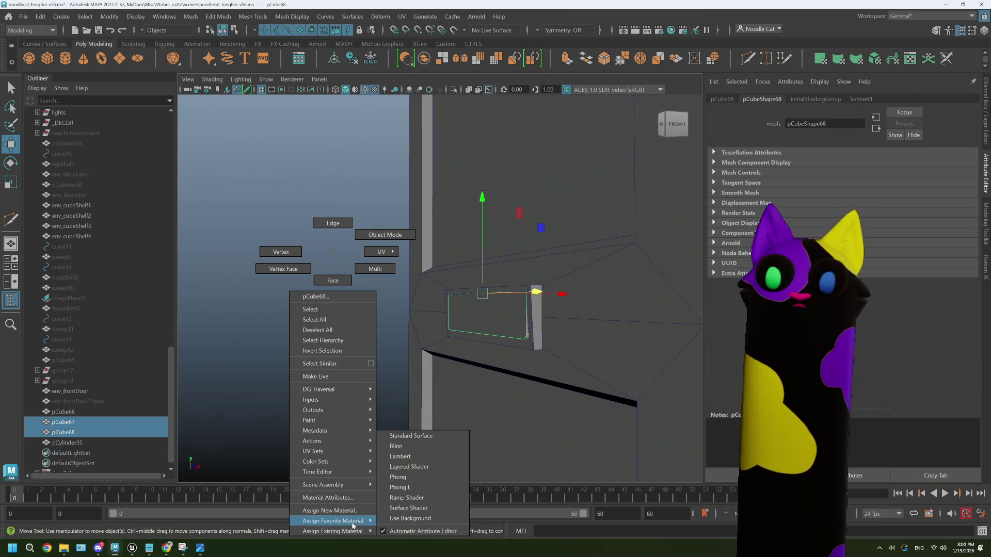
click(420, 332)
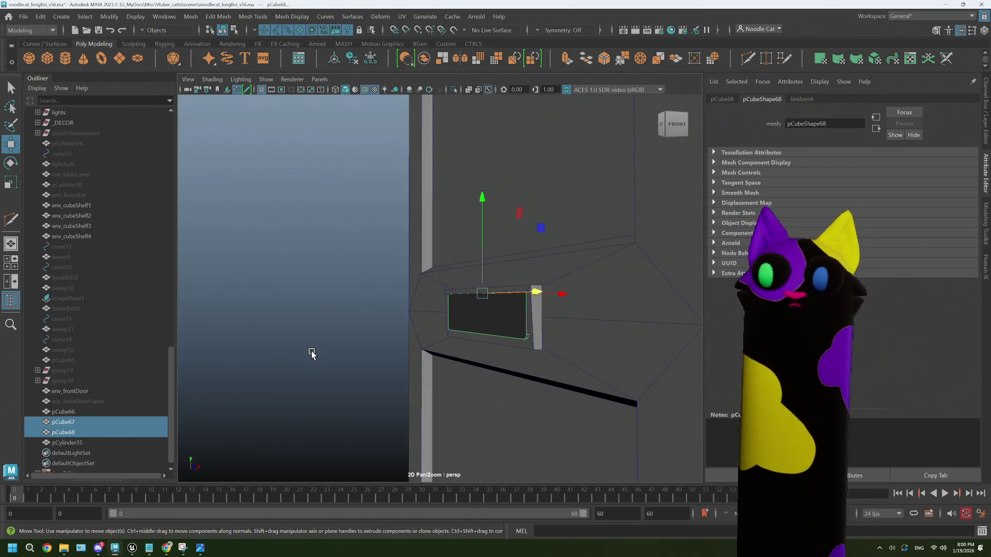
click(311, 353)
mouse_move(311, 353)
alt+mouse_down()
mouse_move(487, 381)
mouse_move(552, 347)
mouse_move(485, 354)
mouse_move(549, 314)
mouse_move(525, 332)
mouse_move(463, 343)
mouse_move(513, 338)
mouse_move(444, 346)
alt+mouse_up()
- Duplicate knob pCylinder35, flip the copy 180°, and slide it to the door's back side
scroll(444, 346, up, 5)
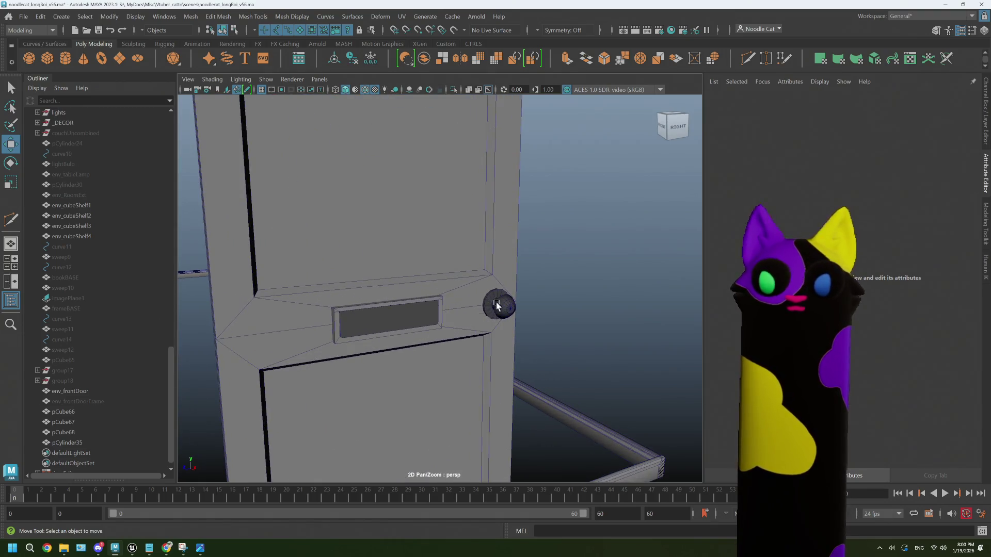
click(499, 306)
alt+drag(436, 359, 475, 359)
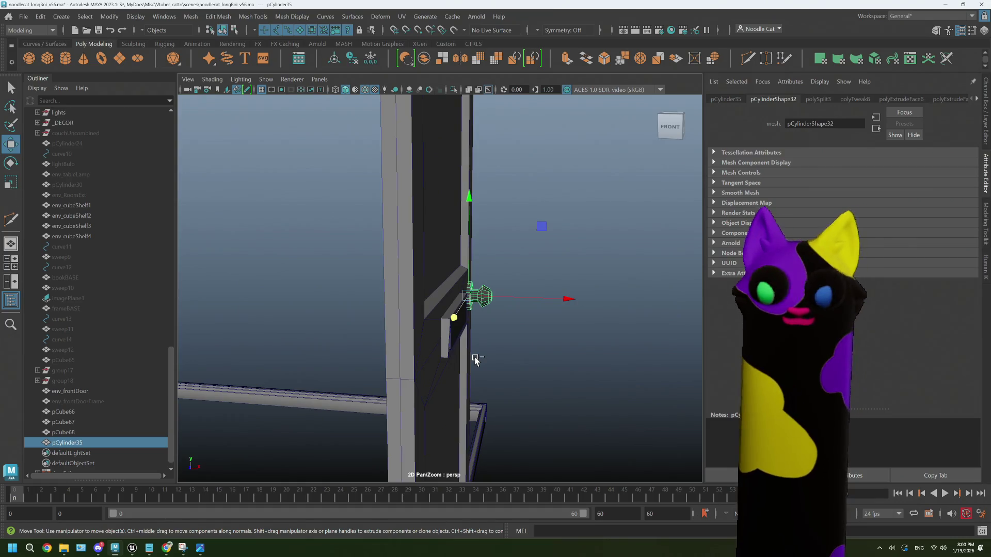
key(ctrl+d)
key(e)
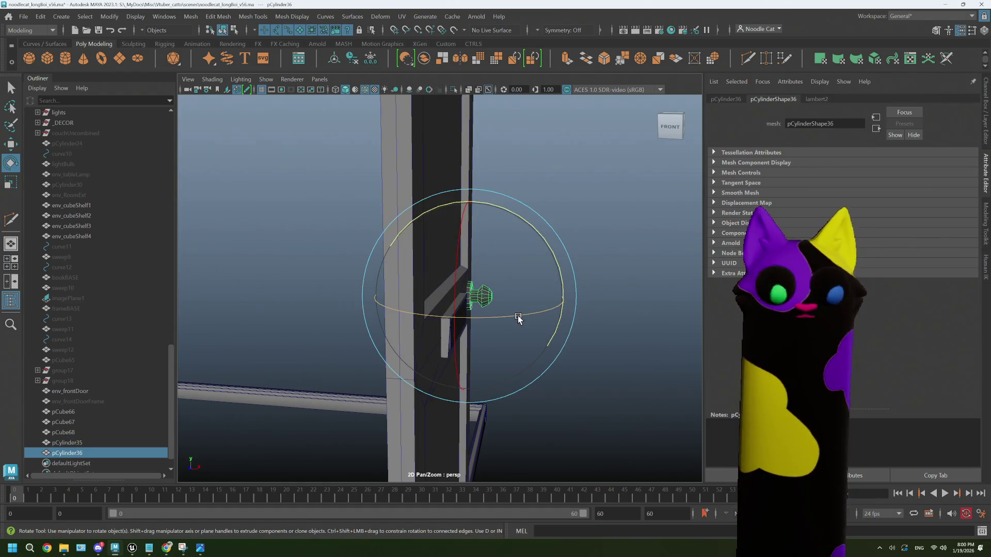
drag(518, 318, 454, 327)
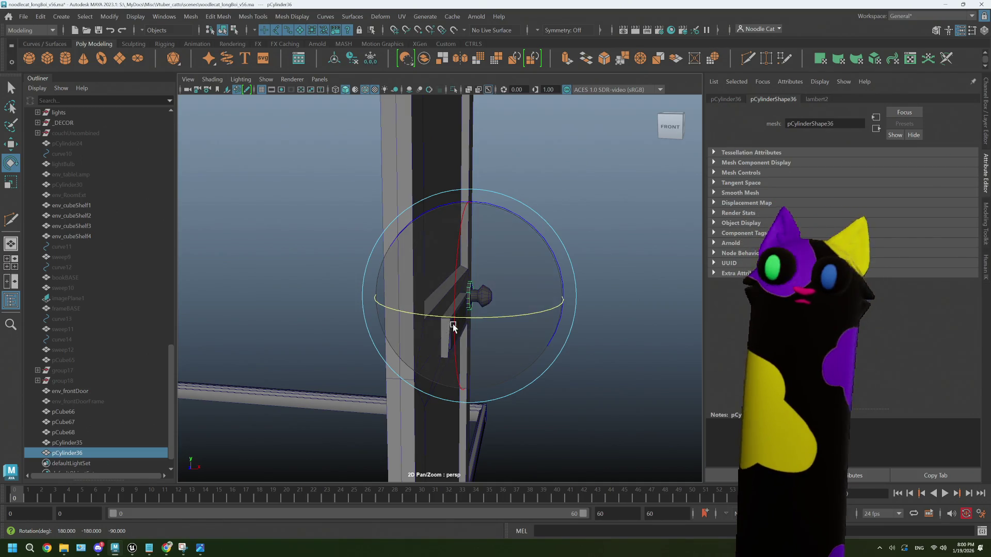
key(w)
mouse_move(553, 300)
mouse_down()
mouse_move(511, 323)
mouse_move(497, 308)
mouse_move(534, 316)
mouse_move(579, 308)
mouse_move(478, 330)
mouse_move(516, 341)
mouse_move(436, 345)
mouse_move(454, 345)
mouse_up()
right_click(573, 265)
click(619, 233)
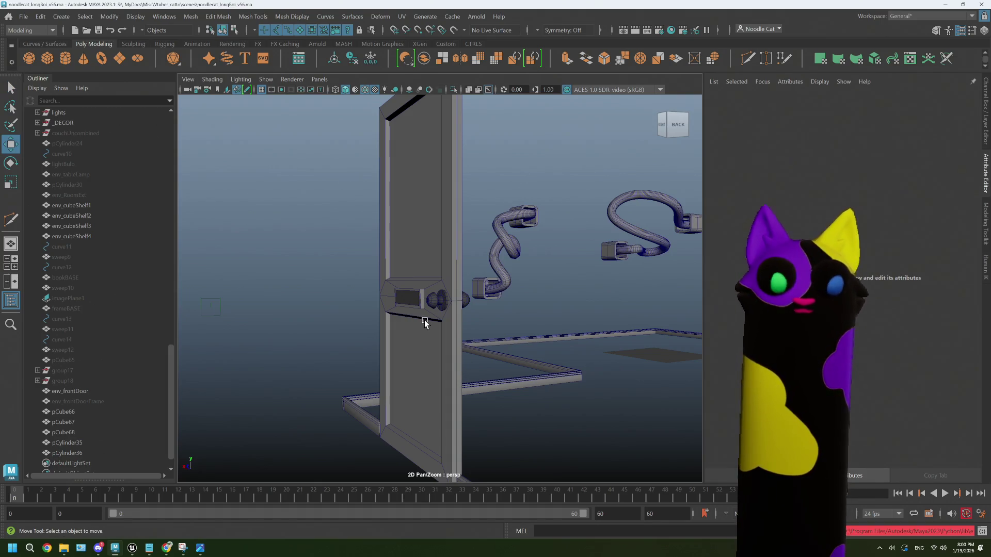
scroll(126, 417, down, 1)
- Name the letterbox pieces pCube66–68 letterbox, letterflap1 and latterflap2
click(74, 393)
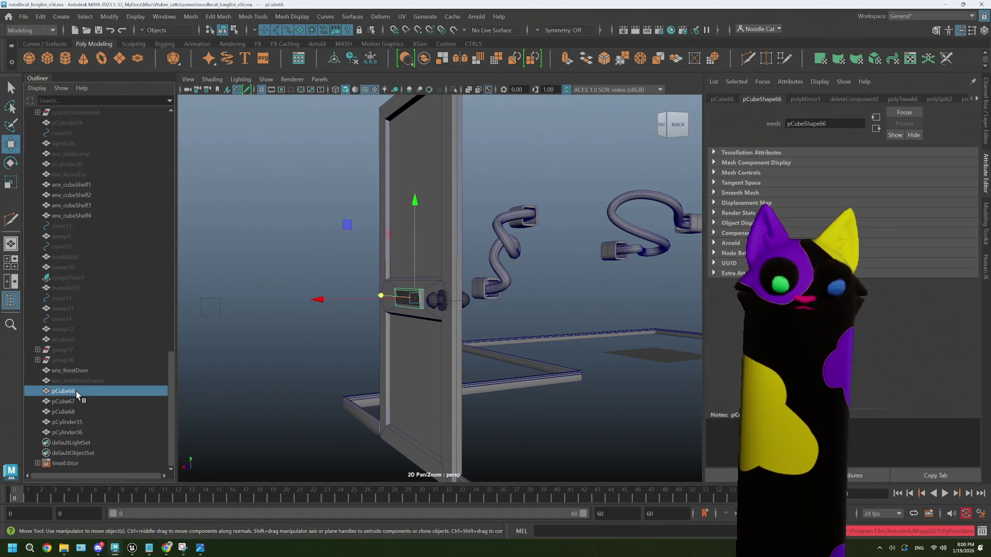
alt+drag(346, 356, 353, 356)
double_click(76, 393)
text(letterbox)
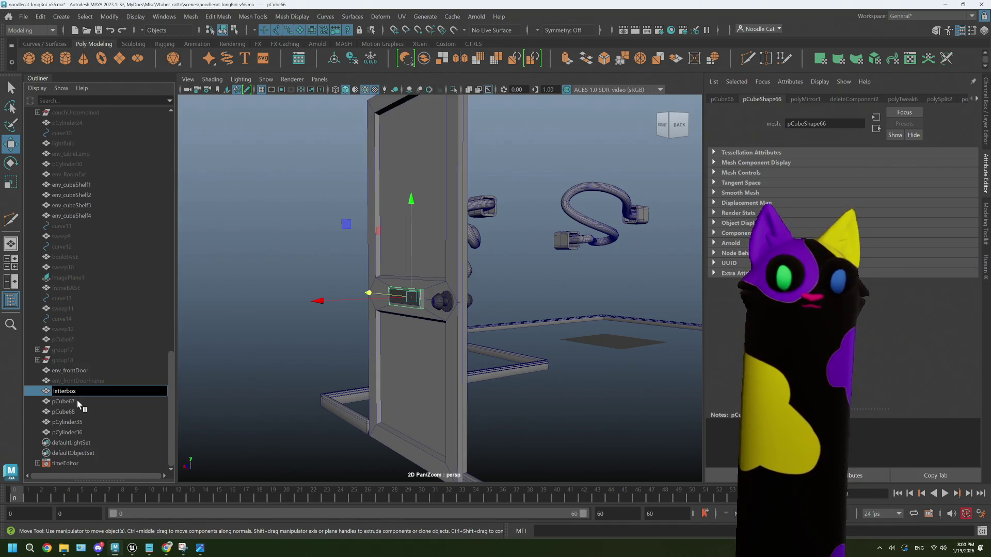
double_click(77, 401)
text(letterflap1)
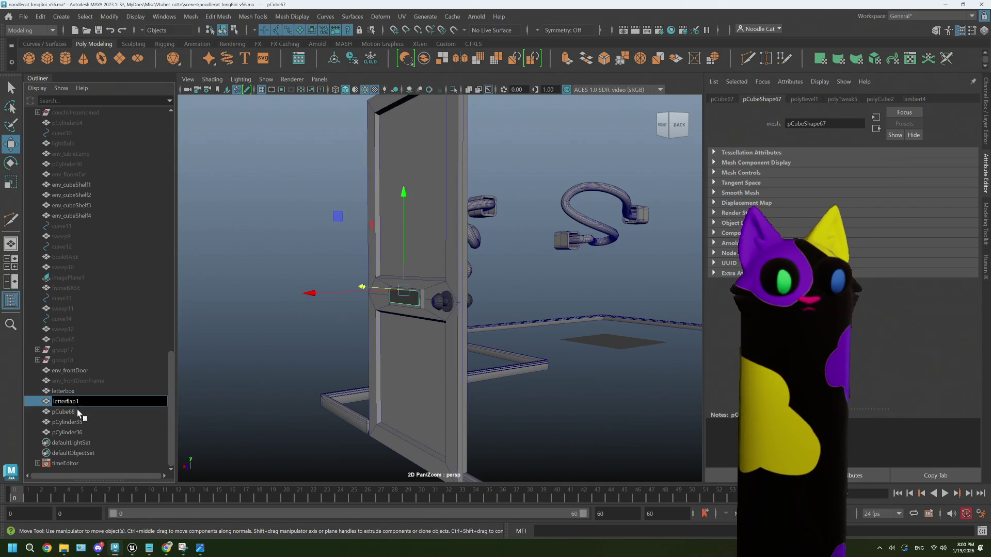
double_click(78, 412)
text(latterflap2)
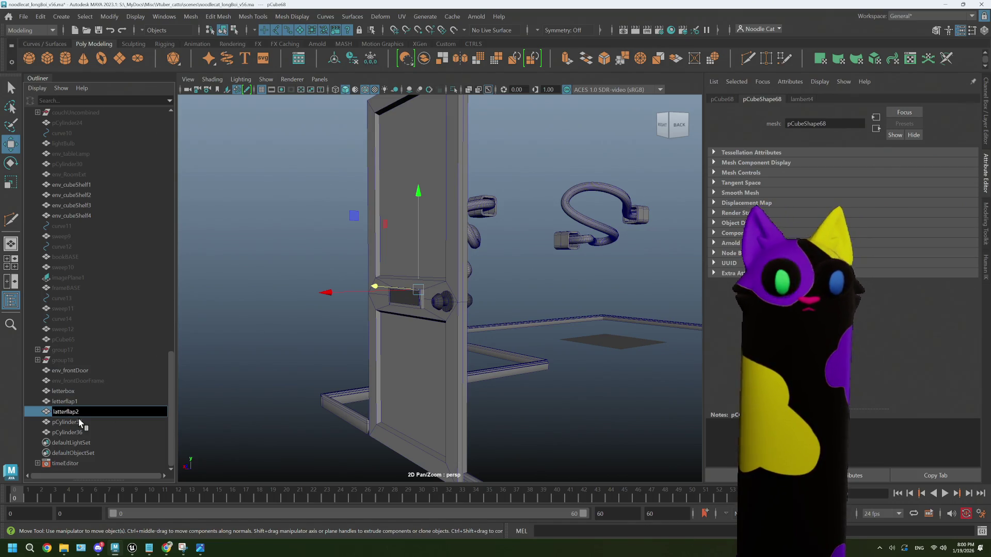
- Rename knob cylinders pCylinder35 and pCylinder36 to doorHandle1 and doorHandle2
double_click(80, 422)
text(doorHandle)
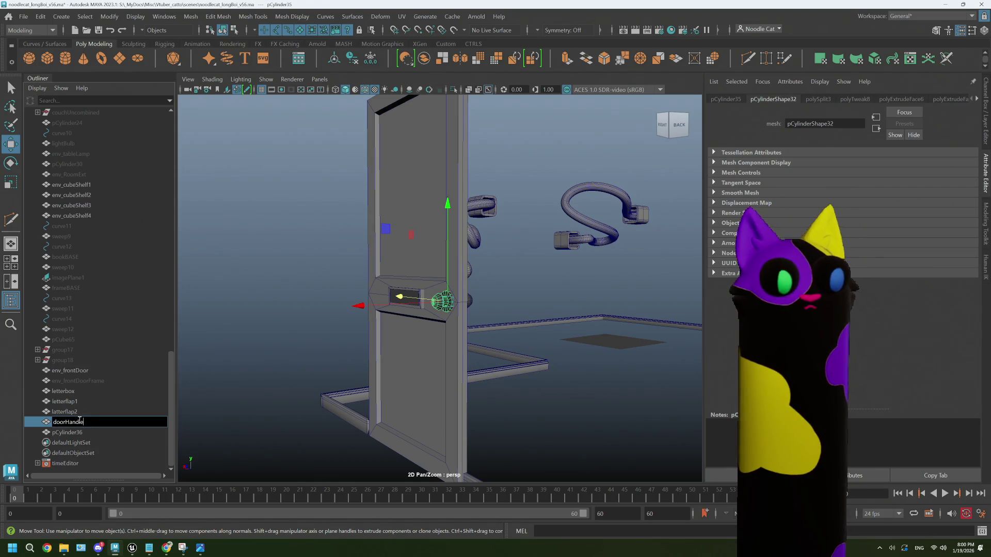
click(85, 433)
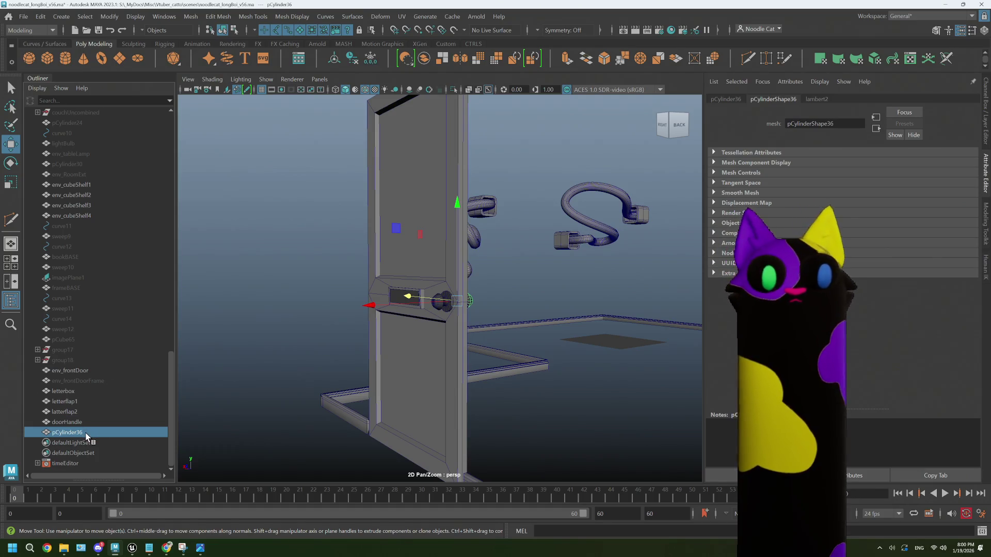
double_click(82, 424)
text(1)
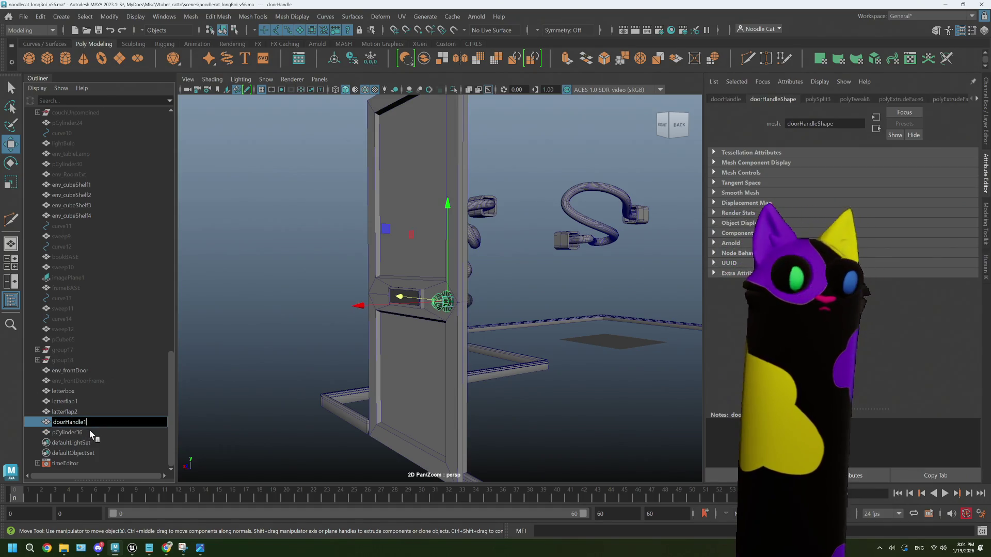
double_click(91, 433)
text(doorHandle2)
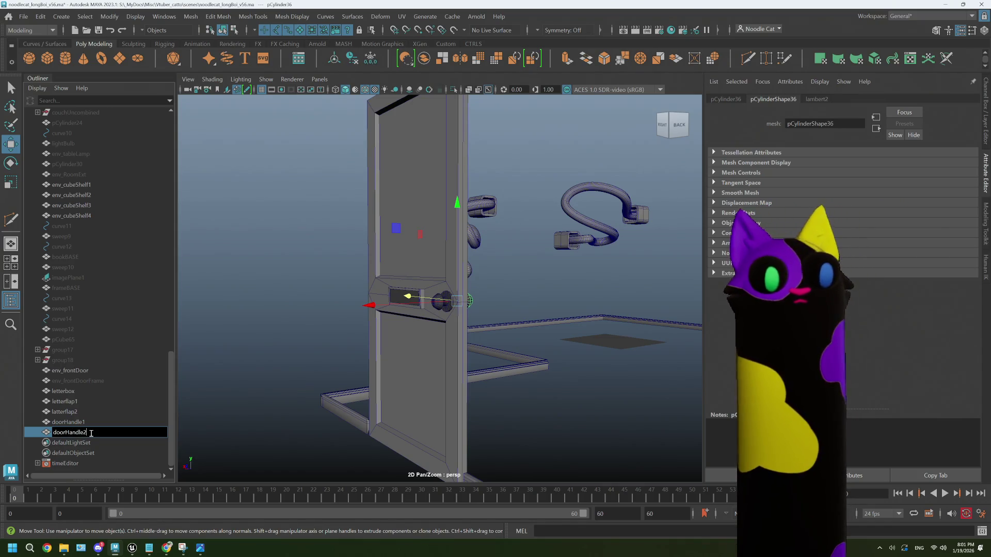
key(Return)
click(76, 372)
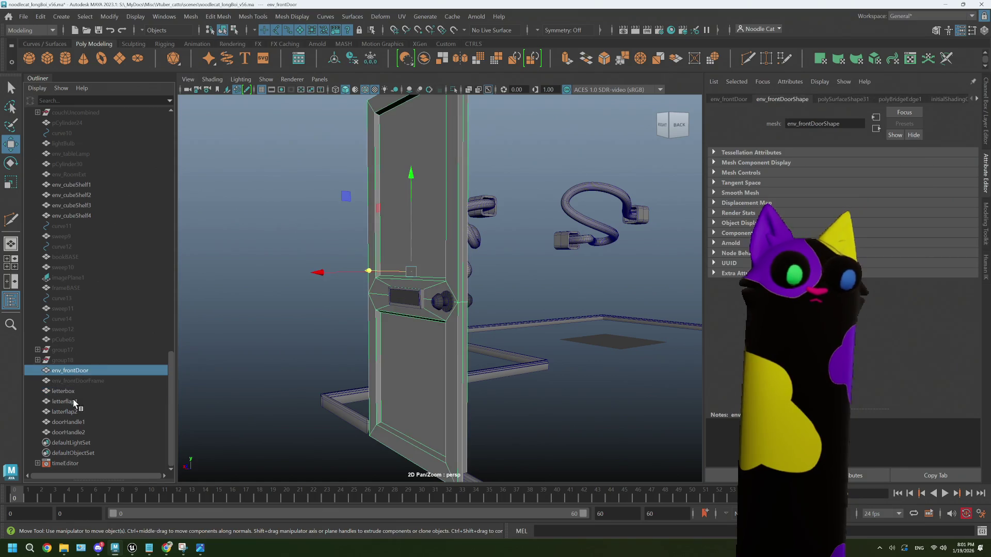
- Duplicate the door, letterbox, flaps and both handles, and combine the copies into one mesh
shift+click(74, 393)
ctrl+click(79, 380)
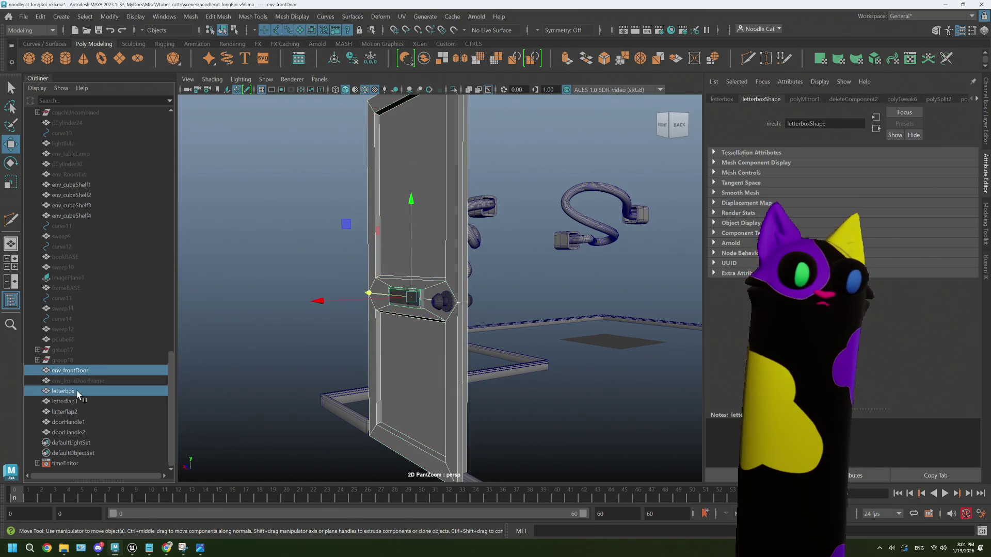
ctrl+click(72, 402)
ctrl+click(75, 412)
ctrl+click(79, 423)
ctrl+click(82, 433)
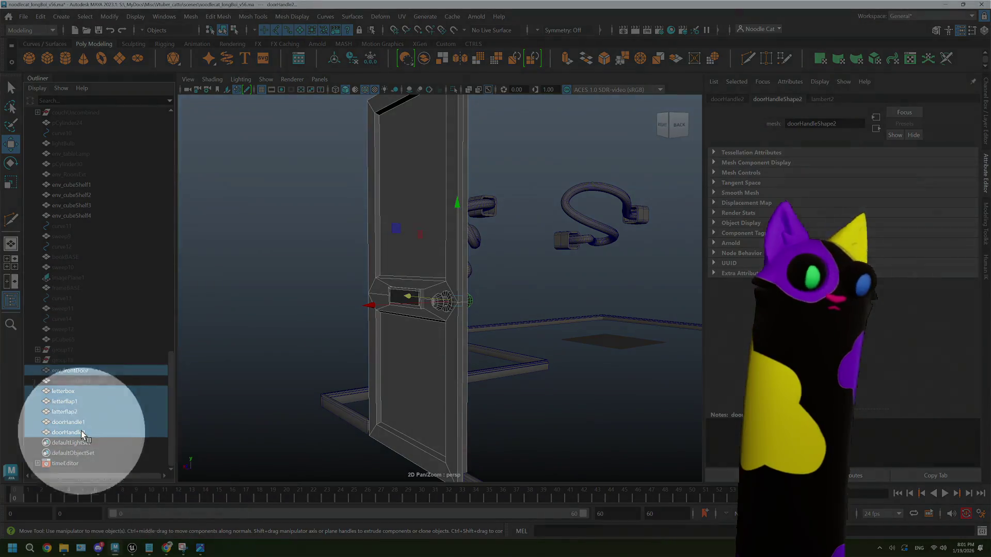
key(ctrl+d)
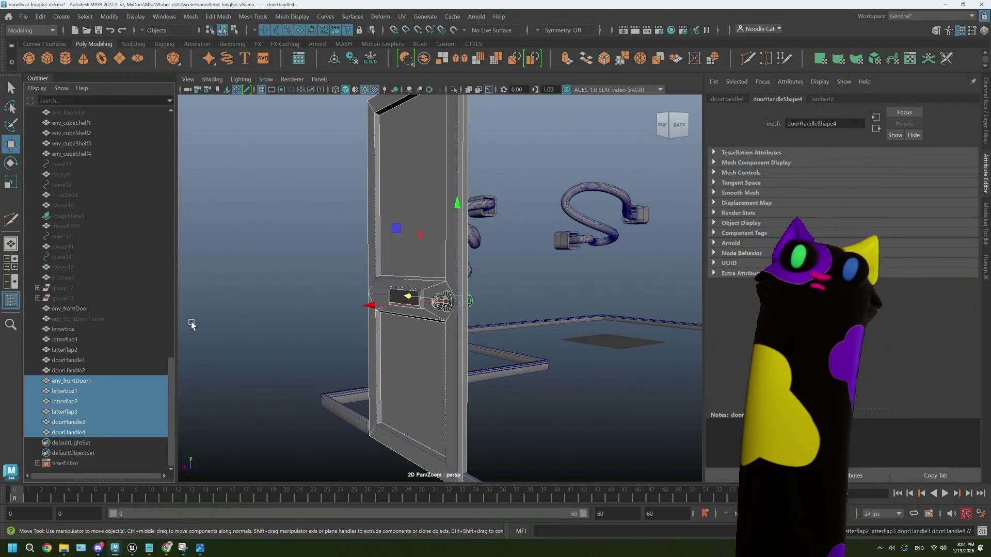
click(424, 63)
- Group the original uncombined door parts into group19
click(71, 311)
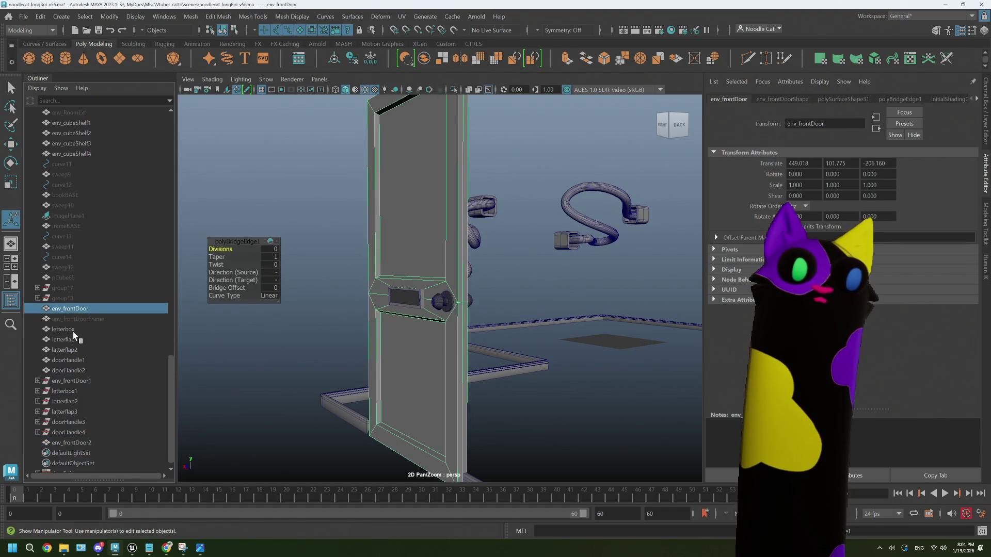
ctrl+drag(73, 331, 78, 367)
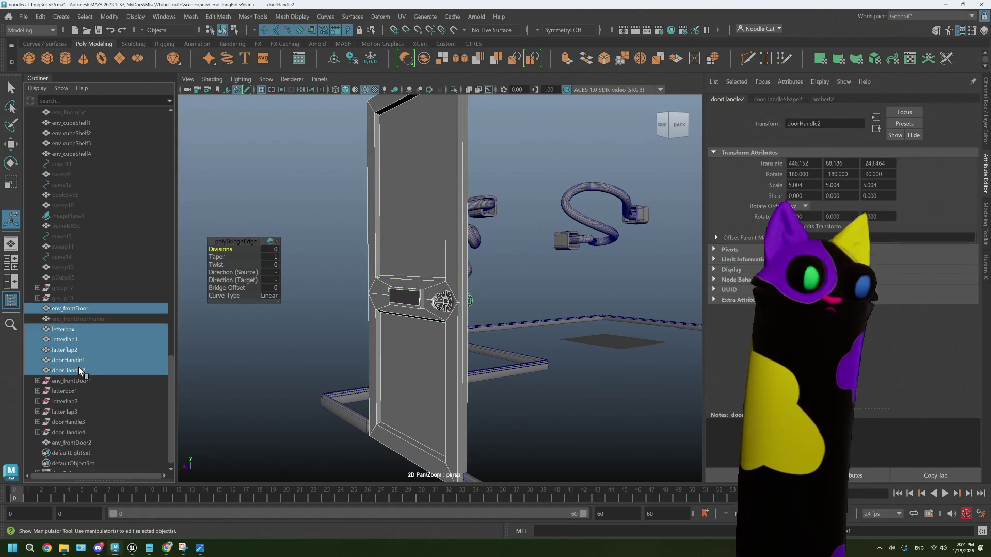
key(ctrl+g)
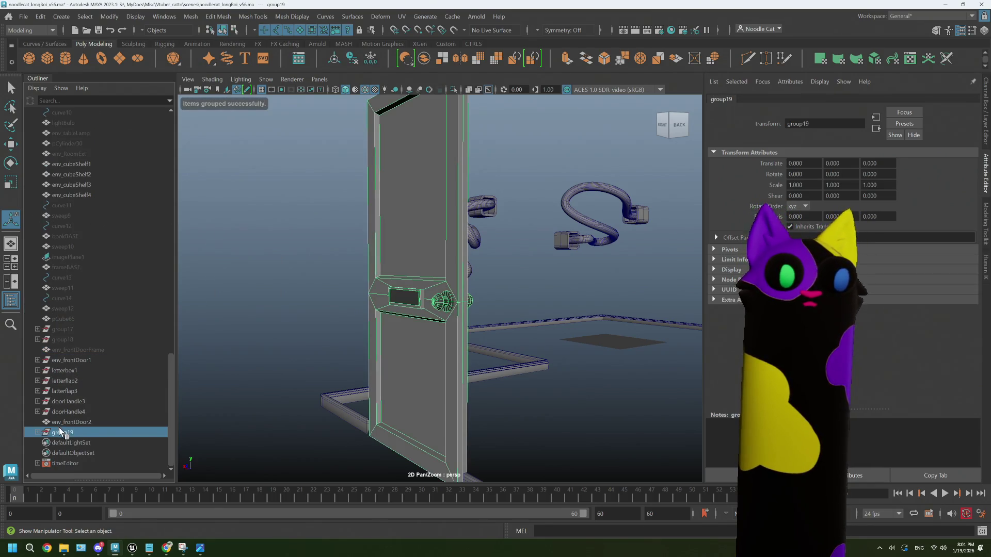
- Rename the combined mesh env_frontDoor2 to env_frontDoor
click(77, 422)
alt+drag(408, 361, 454, 360)
scroll(457, 355, down, 2)
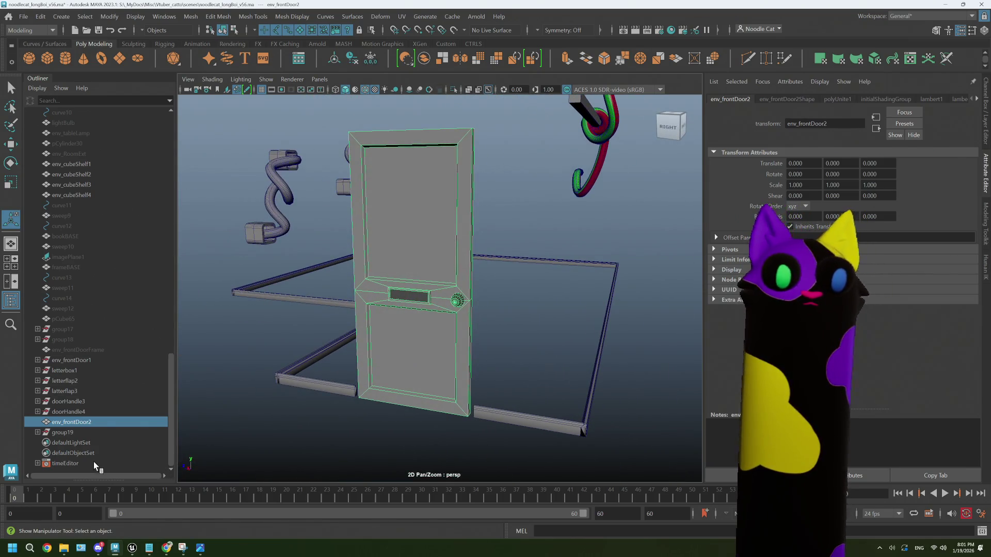
double_click(98, 422)
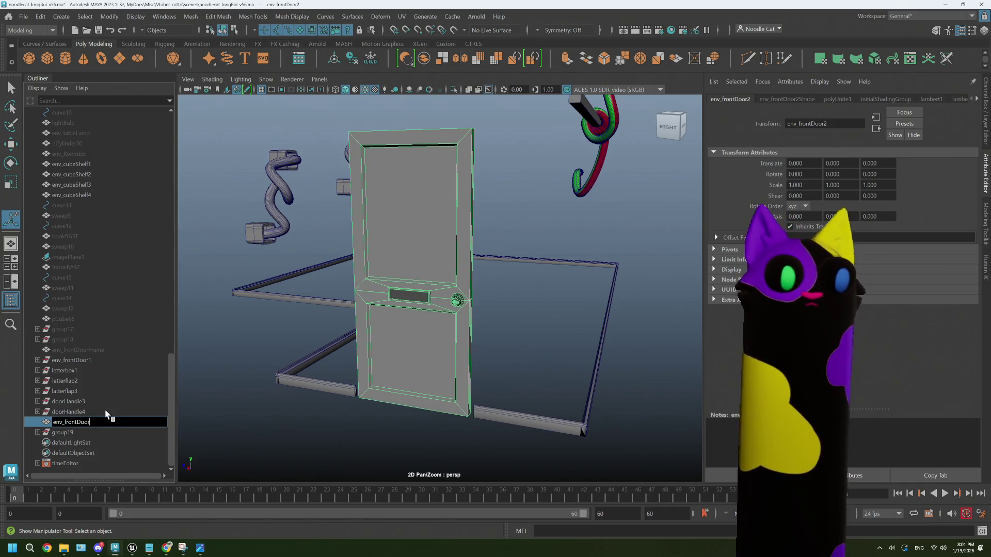
key(Return)
click(102, 419)
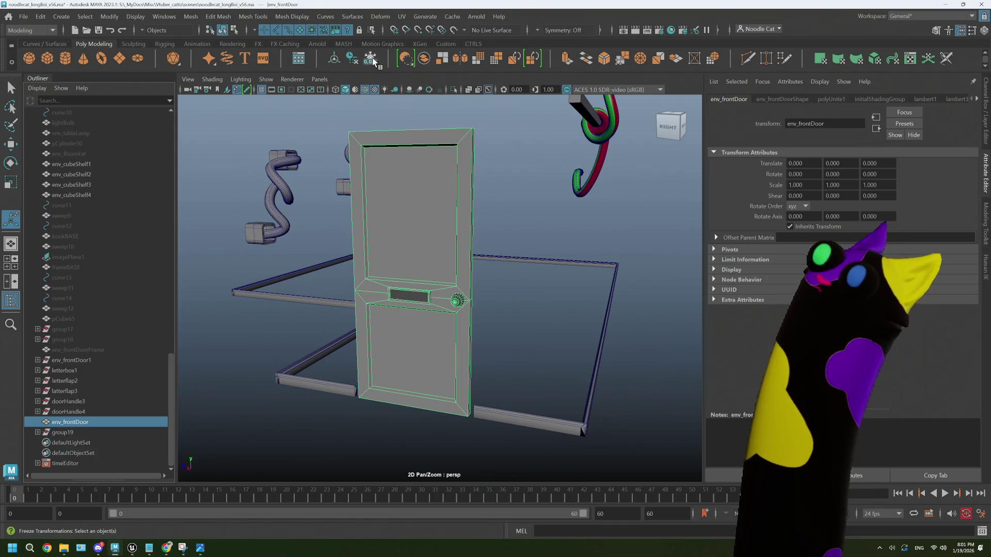
- Try rotating the door, then undo so its rotation stays at 0
key(r)
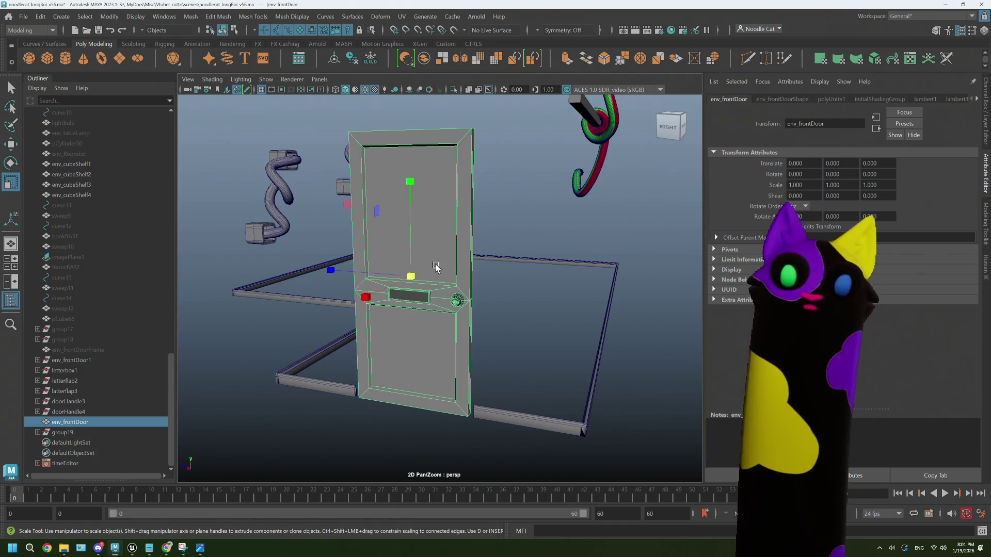
alt+drag(436, 293, 531, 295)
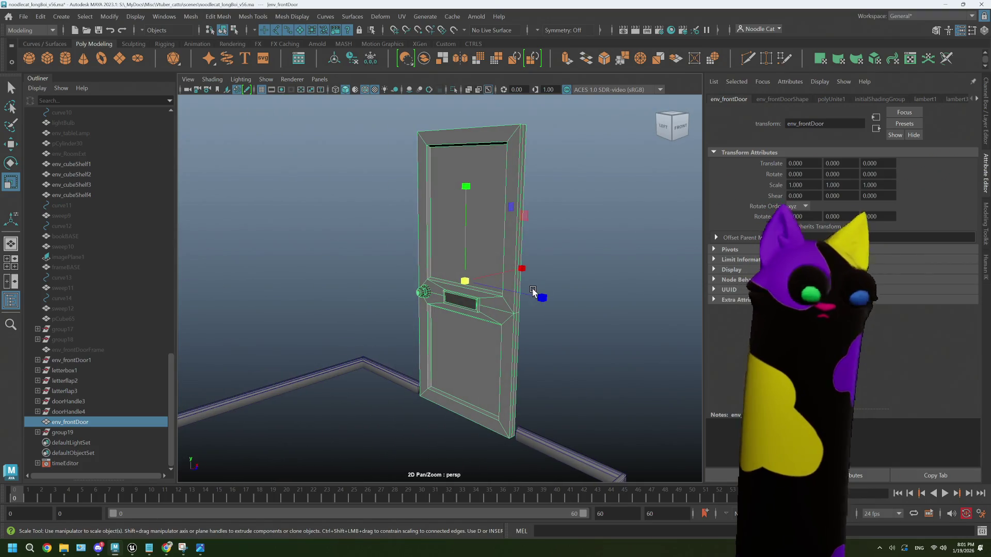
key(d)
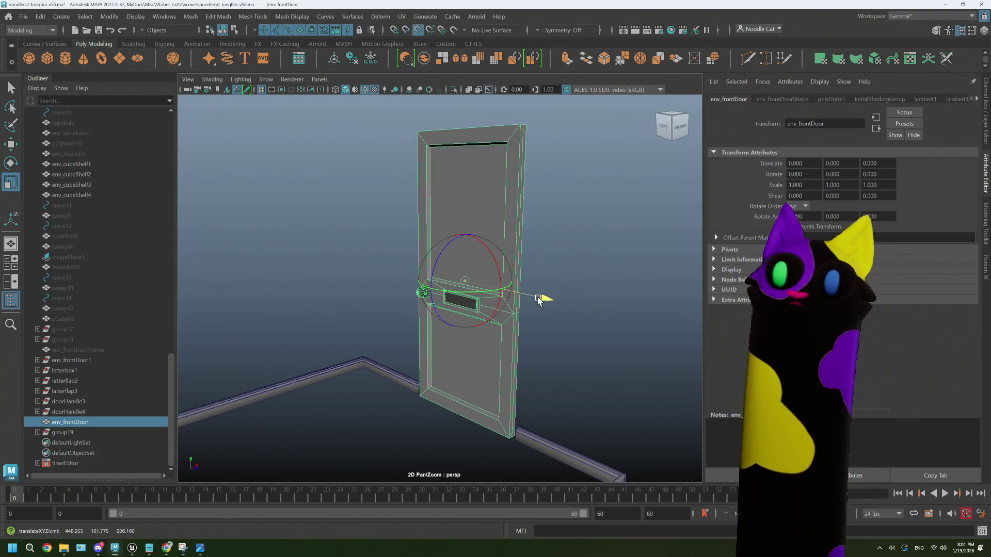
click(622, 261)
mouse_move(622, 261)
alt+mouse_down()
mouse_move(580, 287)
mouse_move(596, 288)
mouse_move(501, 295)
alt+mouse_up()
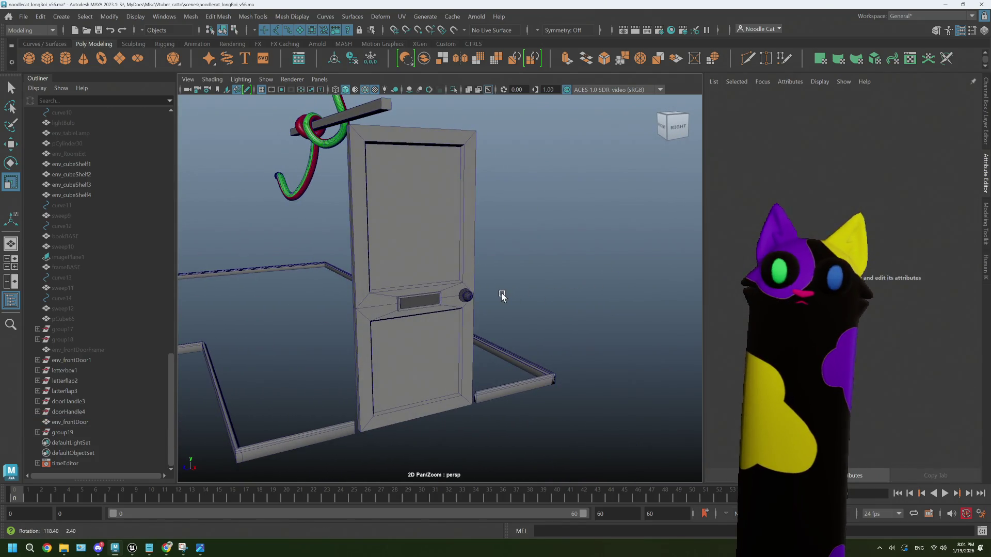
click(454, 258)
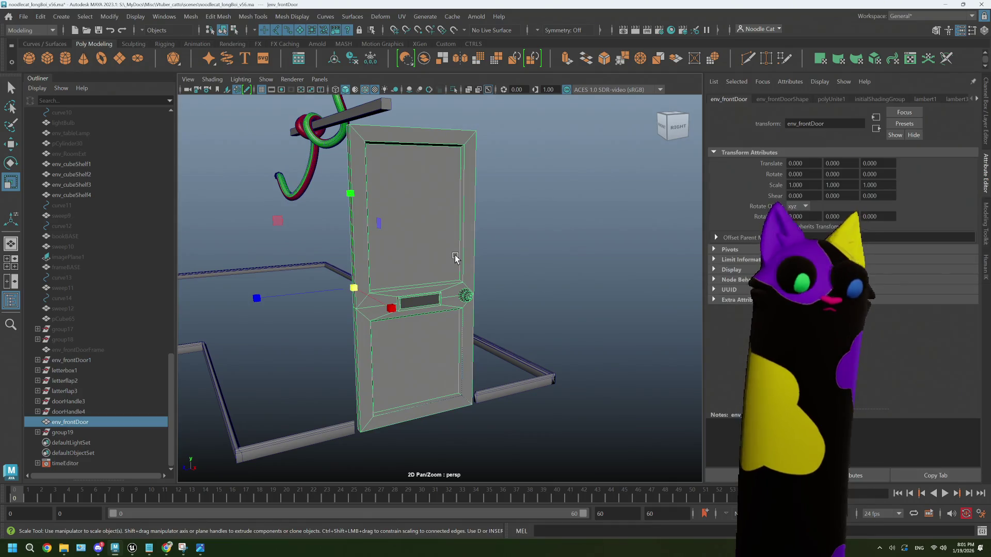
key(e)
mouse_move(380, 309)
mouse_down()
mouse_move(287, 317)
mouse_move(490, 307)
mouse_up()
key(ctrl+z)
key(ctrl+z)
key(ctrl+z)
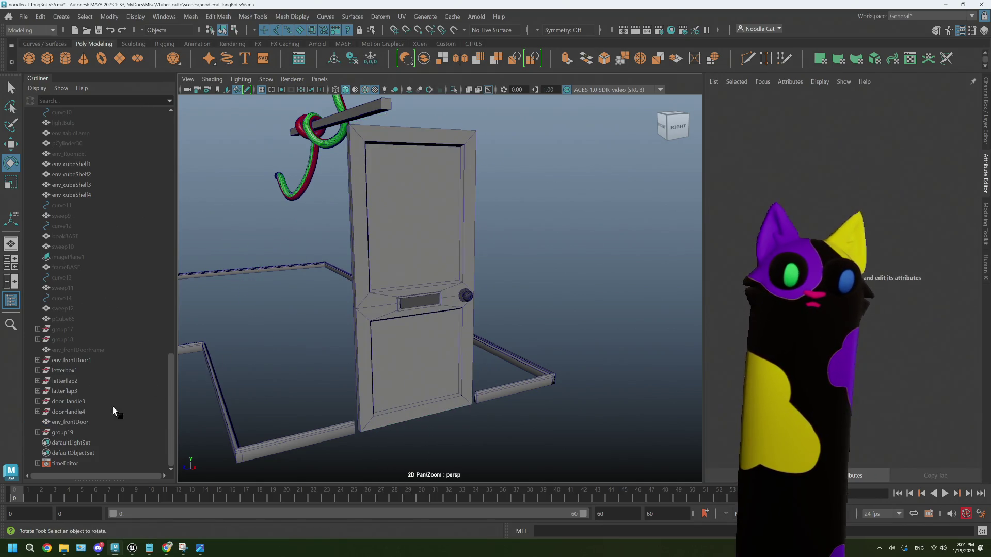
- Drag env_frontDoor up the Outliner into the ENV group beside env_baseboards
click(72, 422)
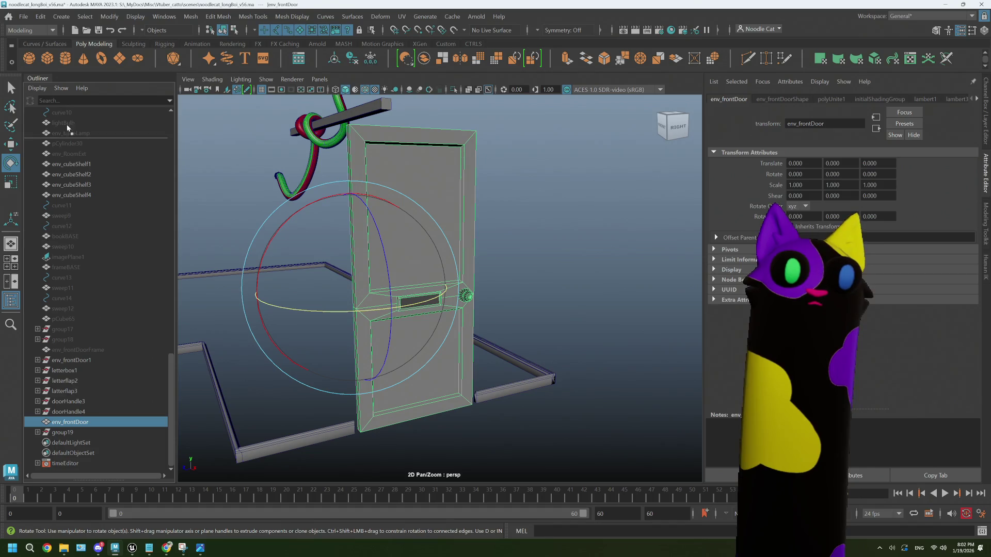
scroll(75, 127, up, 3)
mouse_move(78, 123)
mouse_down()
mouse_move(81, 163)
mouse_move(86, 151)
mouse_up()
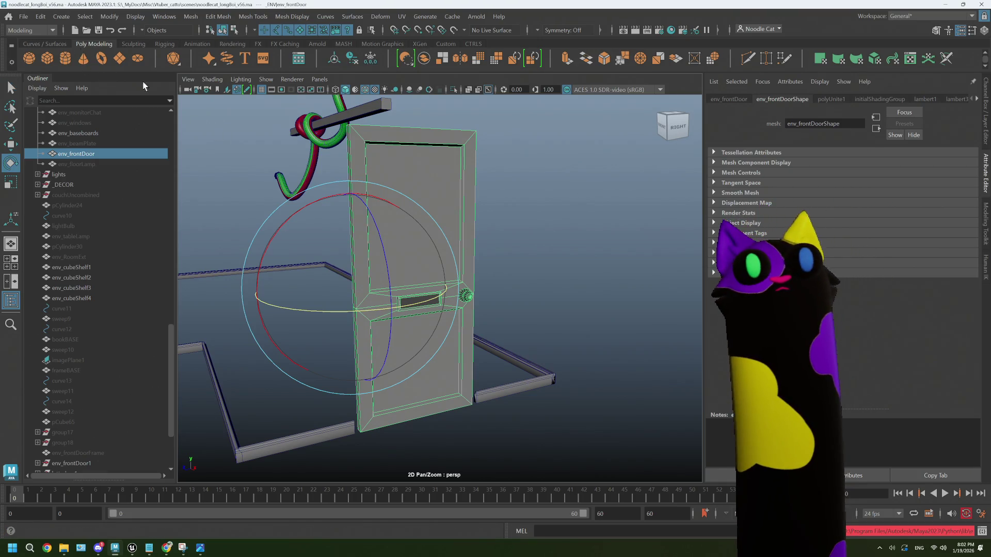
- Delete the door's construction history, remove the leftover env_frontDoor1, and save the scene
click(43, 18)
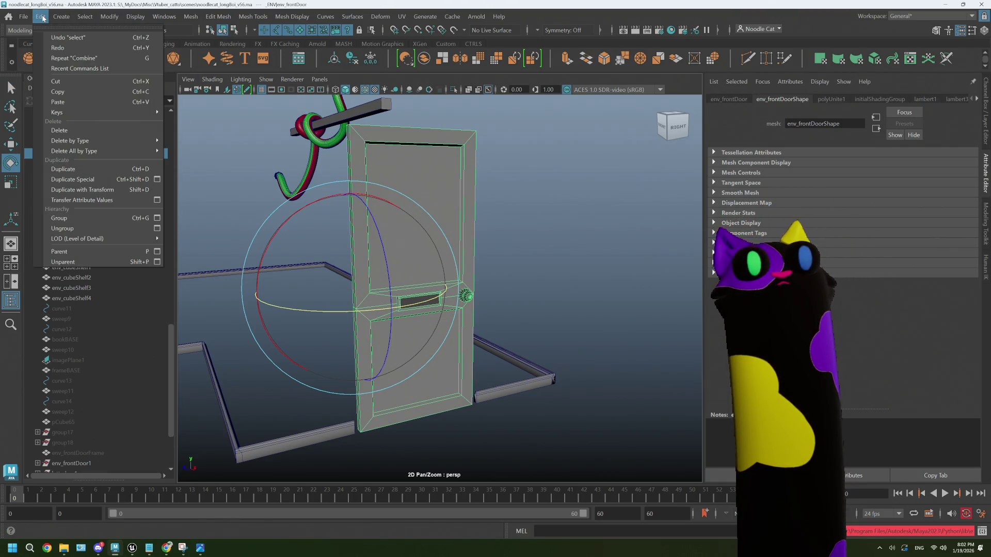
mouse_move(113, 141)
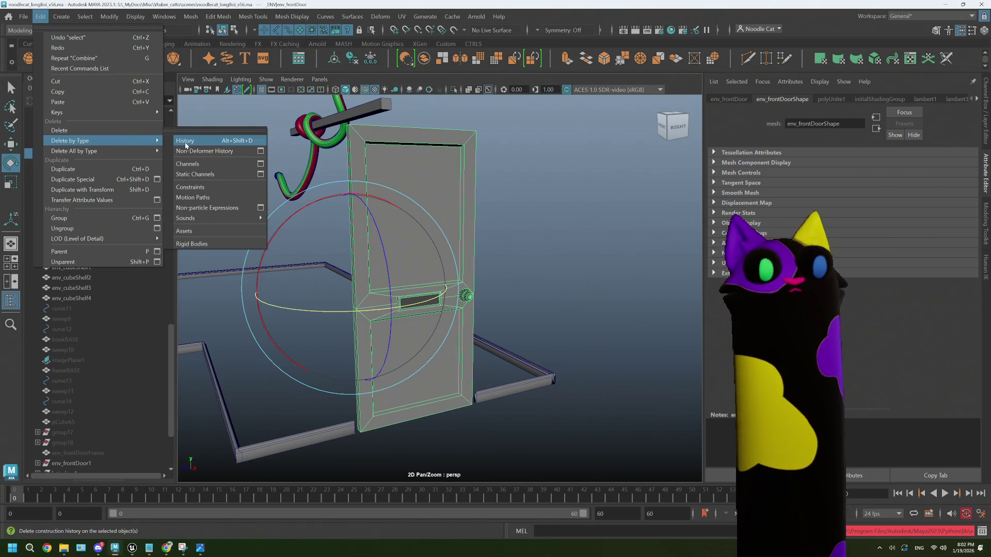
click(191, 143)
scroll(131, 176, down, 2)
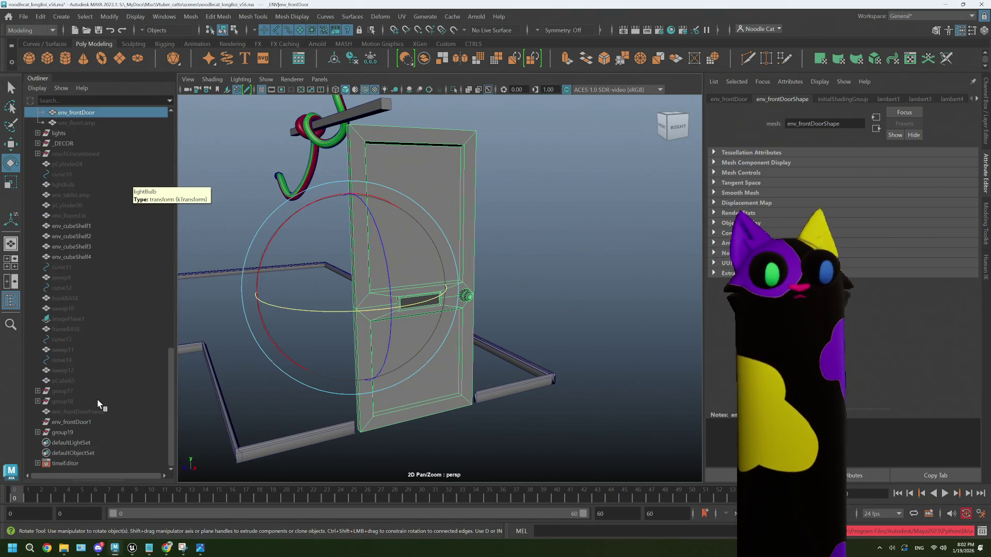
click(90, 419)
key(Delete)
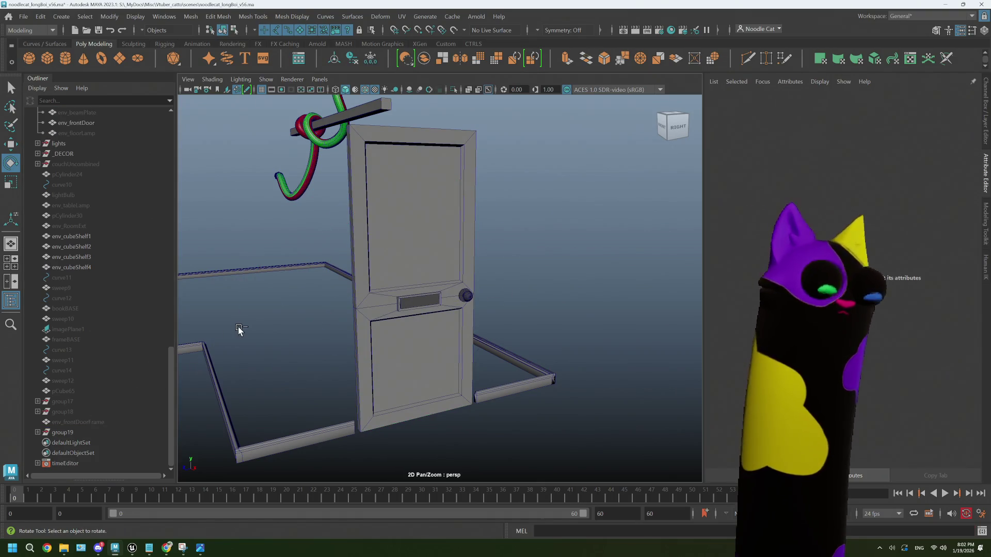
key(q)
key(ctrl+s)
- Rename group19 to doorUncombined and select only the combined env_frontDoor mesh
click(72, 432)
key(e)
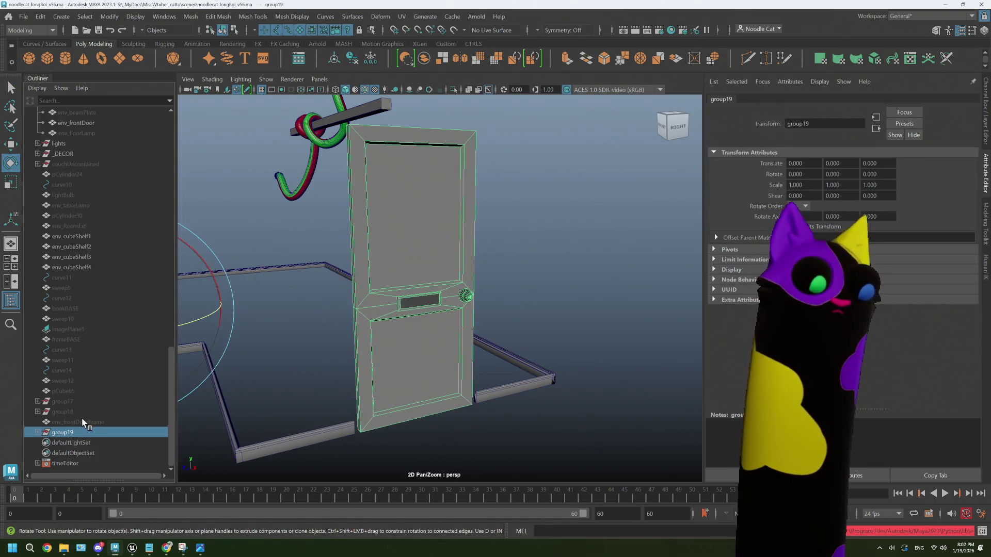
click(422, 304)
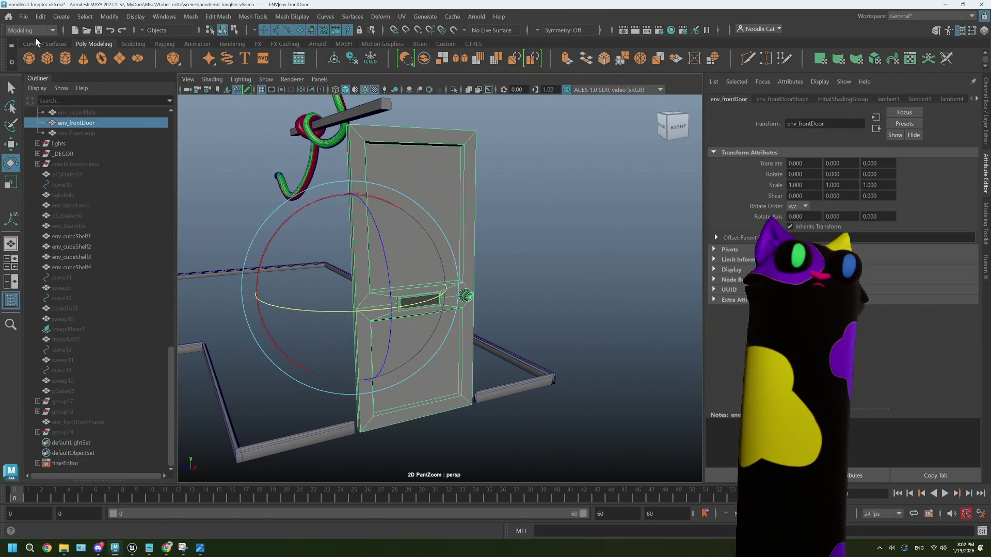
click(24, 17)
click(238, 466)
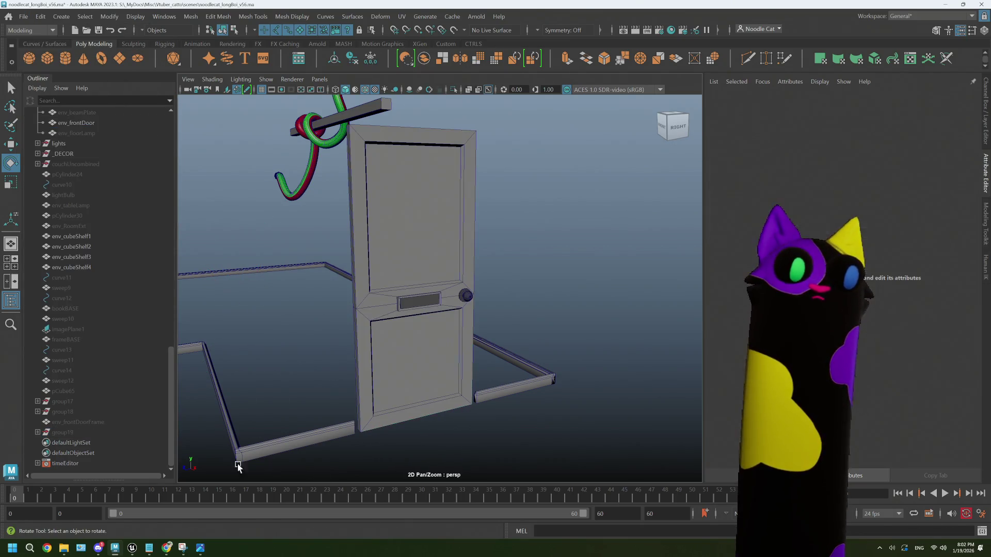
double_click(70, 433)
text(doorUncombined)
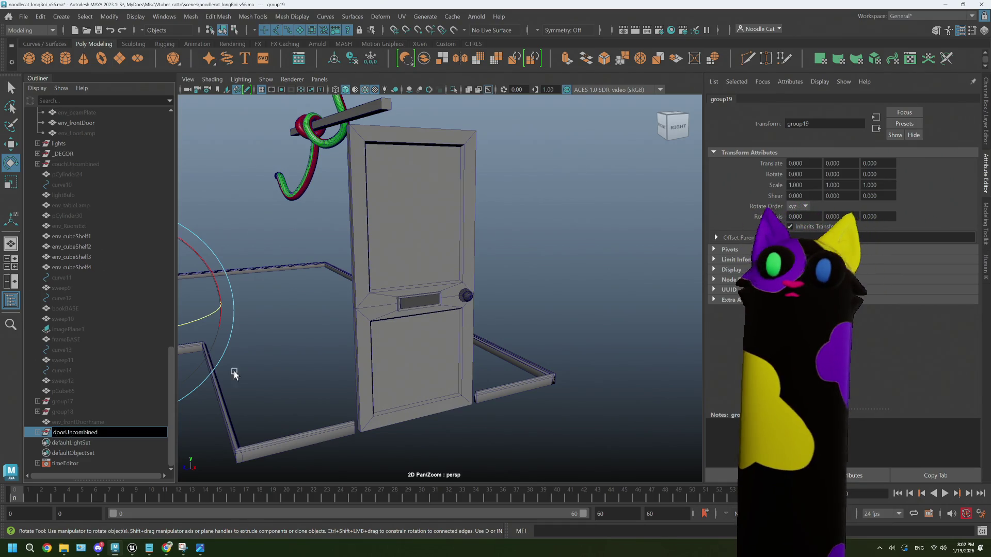
click(233, 374)
click(382, 231)
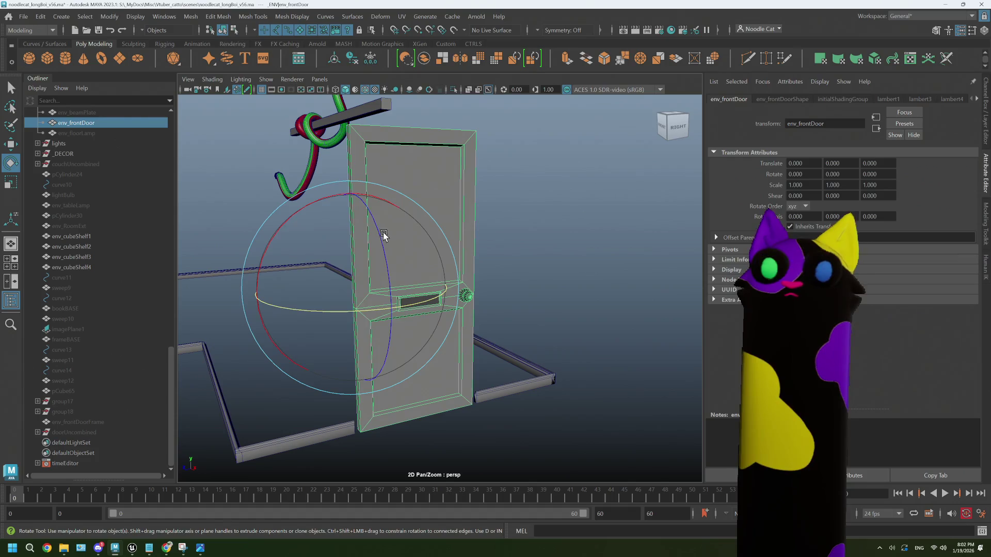
click(24, 18)
- Export the selected door as noodlecat_env_frontDoor.fbx into _ENV, then switch to Unreal
click(97, 161)
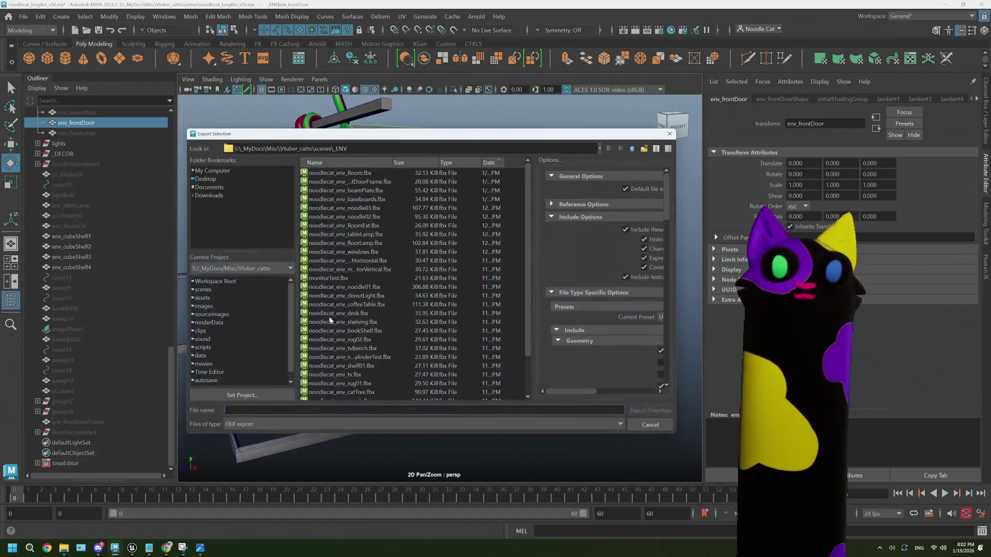
text(nv_)
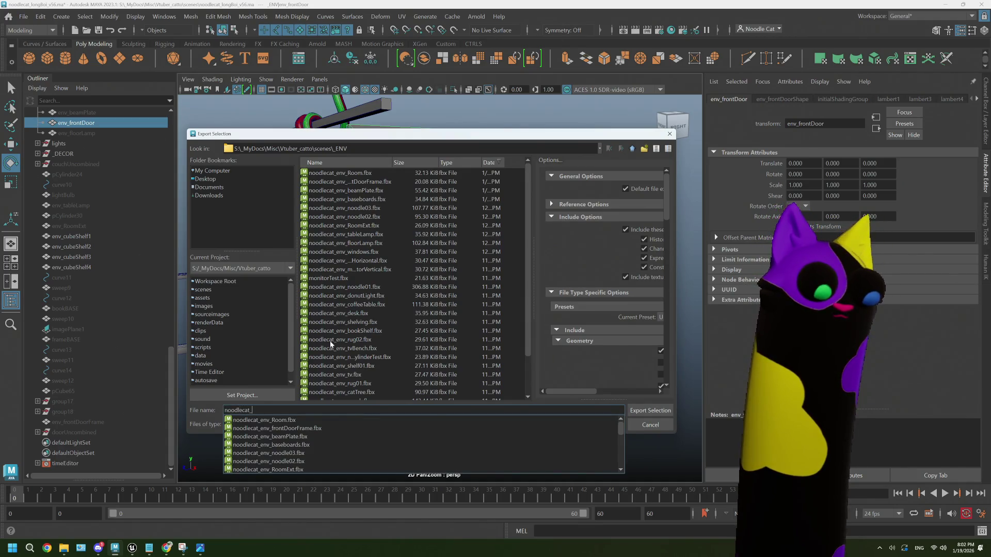
text(frontDoor)
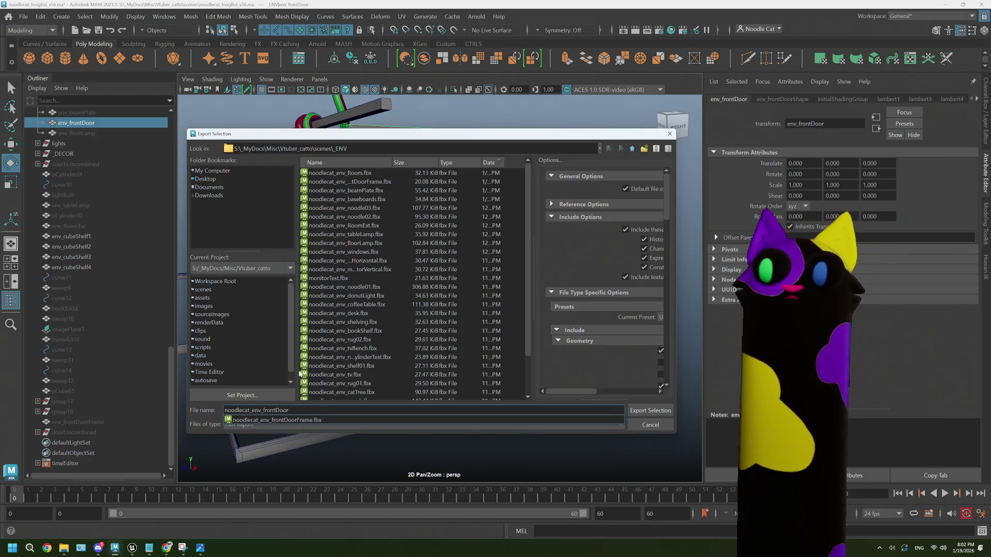
click(636, 411)
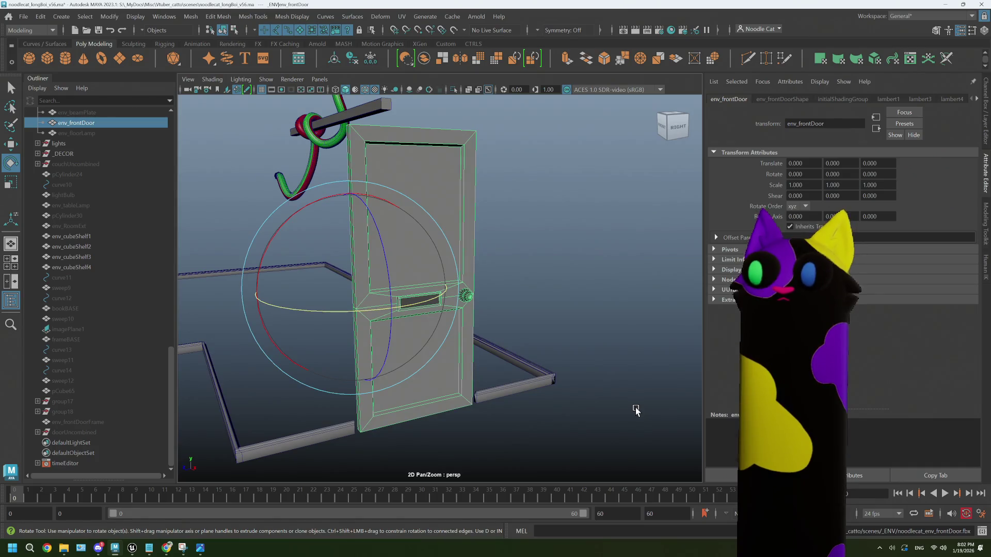
mouse_move(132, 548)
click(91, 490)
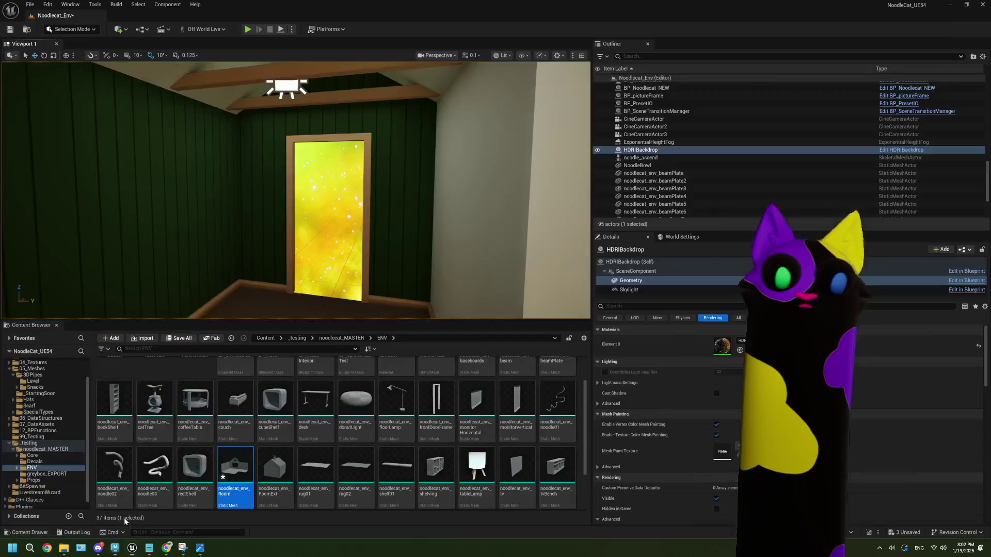
- Import noodlecat_env_frontDoor.fbx into the ENV content folder and place it in the doorway
click(64, 549)
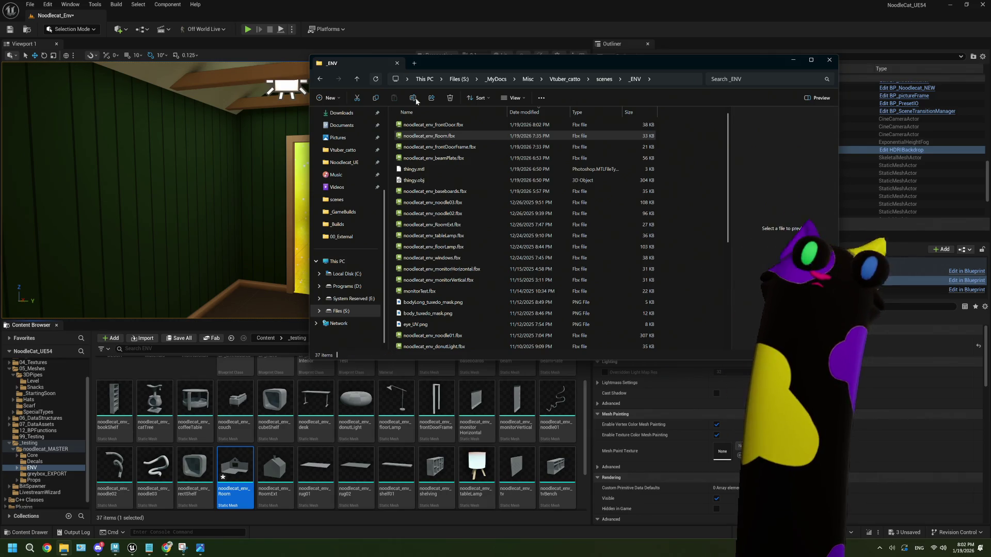
click(473, 128)
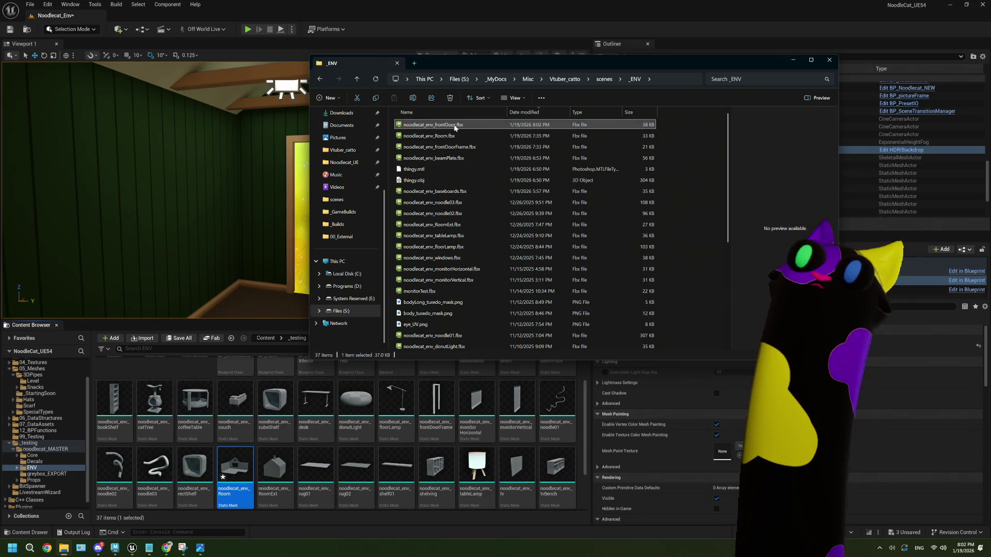
mouse_move(455, 127)
mouse_down()
mouse_move(569, 503)
mouse_move(580, 492)
mouse_up()
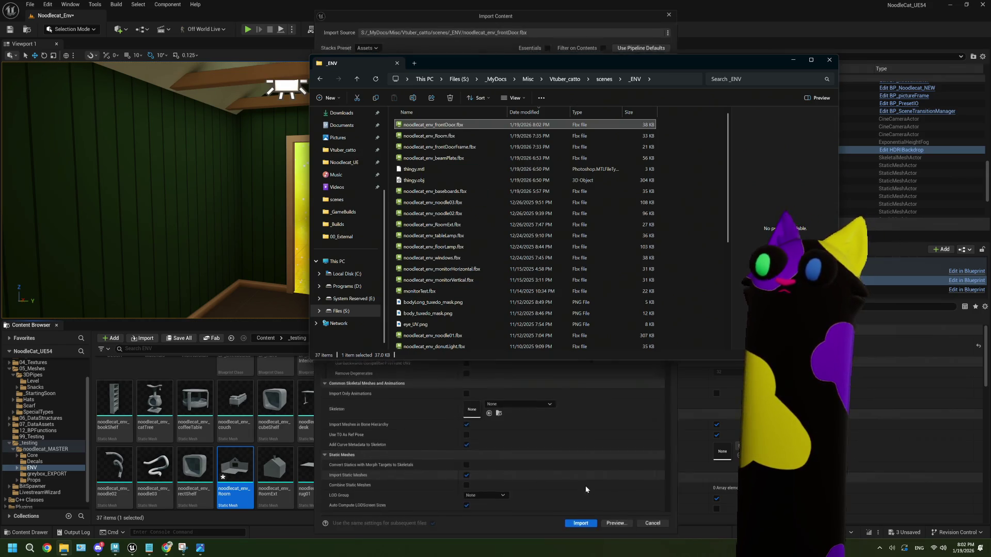
click(584, 531)
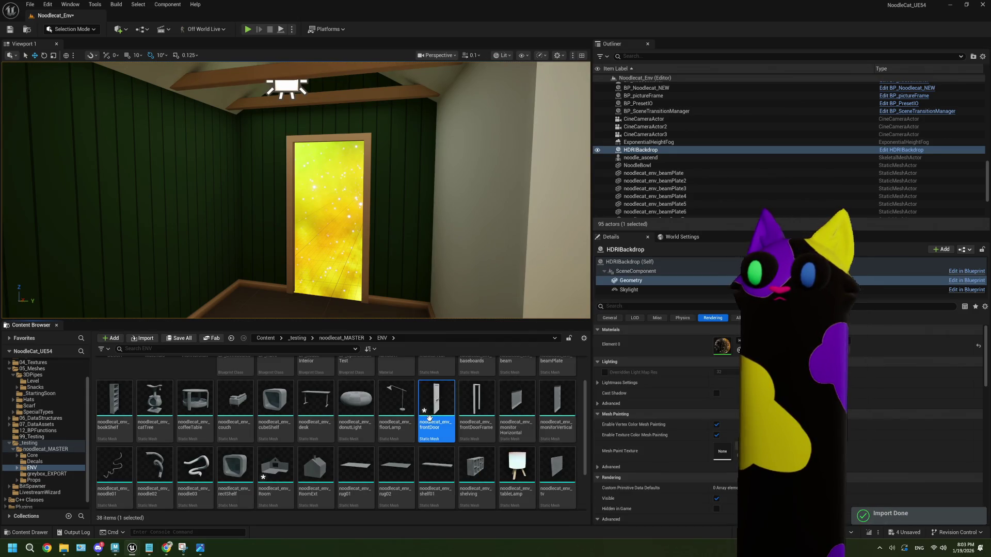
drag(436, 408, 331, 255)
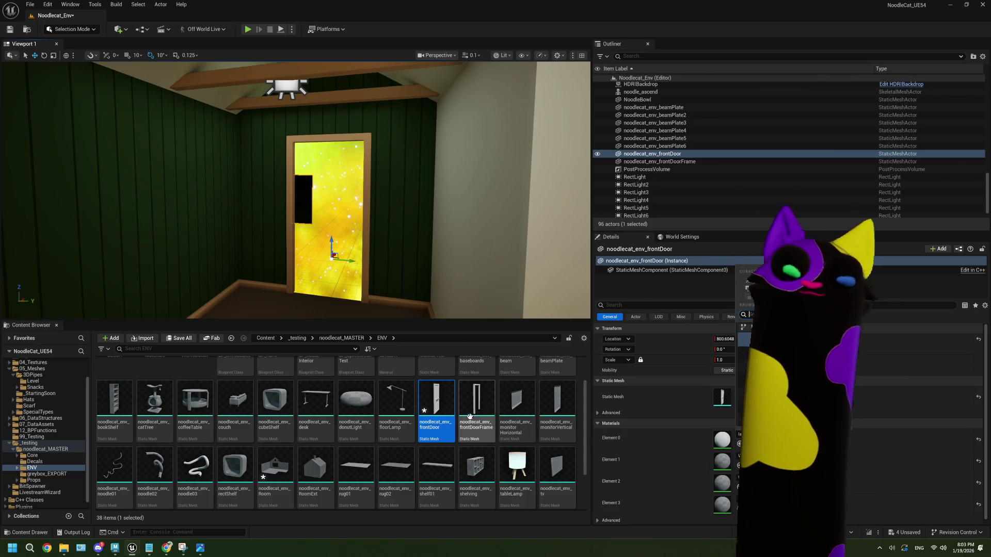
- Force-delete the imported front door asset and return to Maya
mouse_move(474, 412)
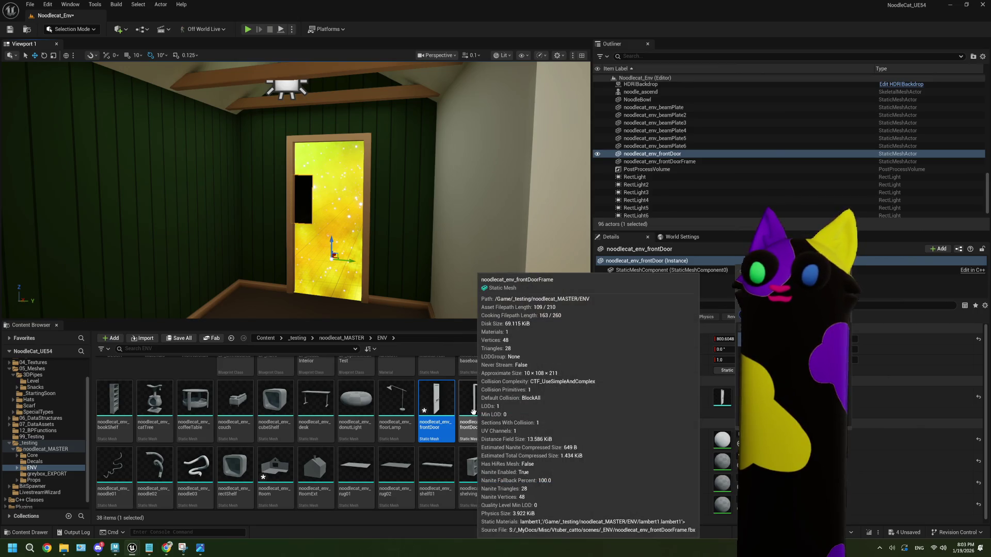
key(Delete)
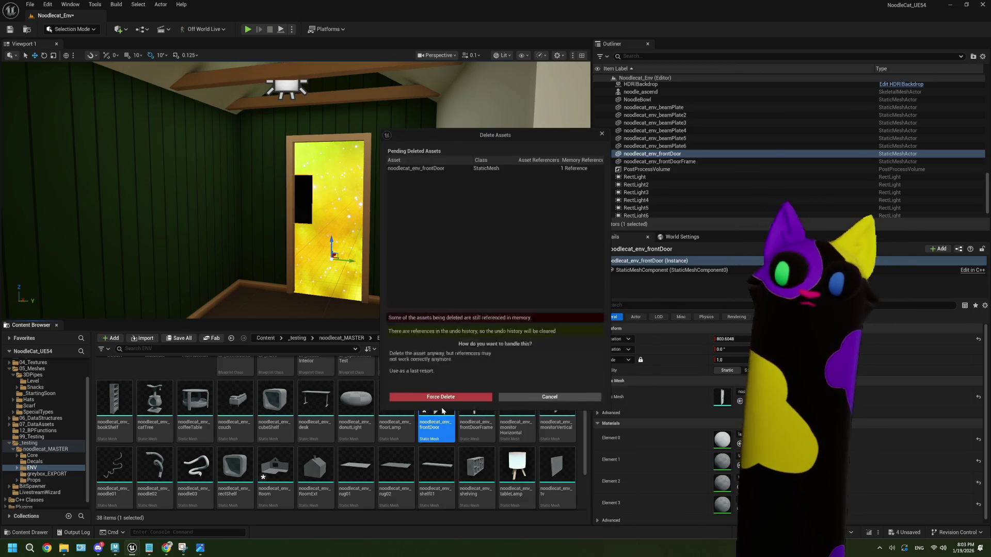
click(440, 397)
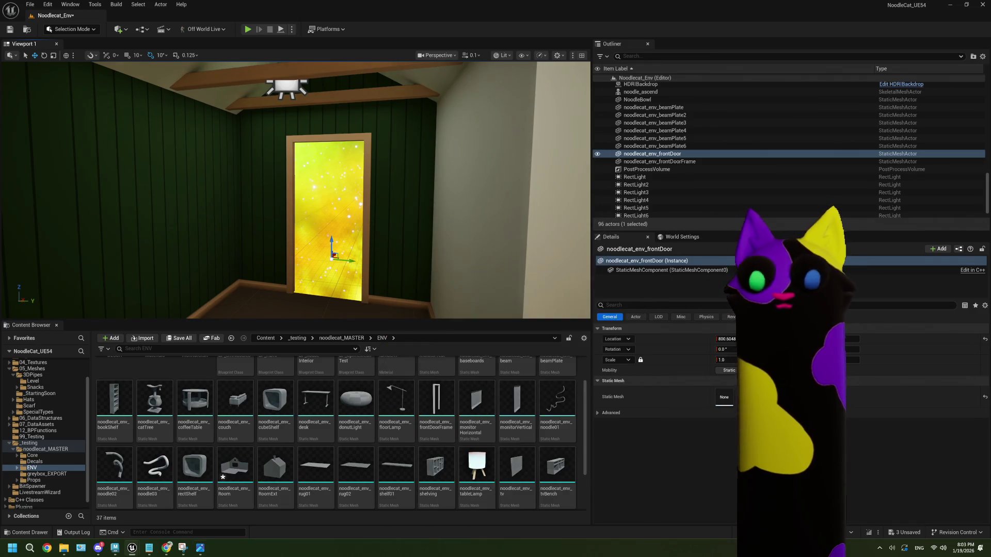
click(114, 548)
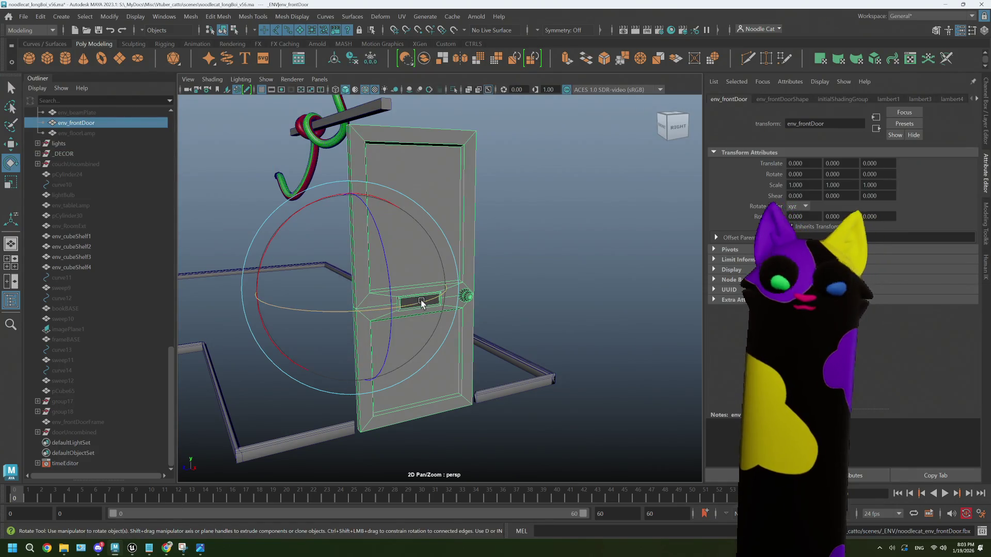
- Move the door's pivot down to its bottom edge
mouse_move(444, 331)
alt+mouse_down()
mouse_move(457, 333)
mouse_move(450, 342)
mouse_move(401, 332)
alt+mouse_up()
key(w)
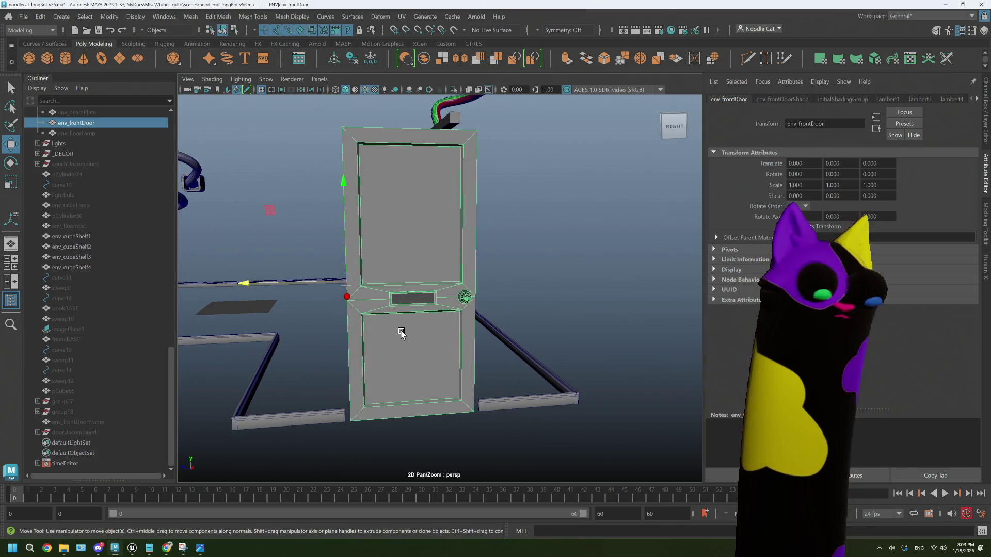
key(d)
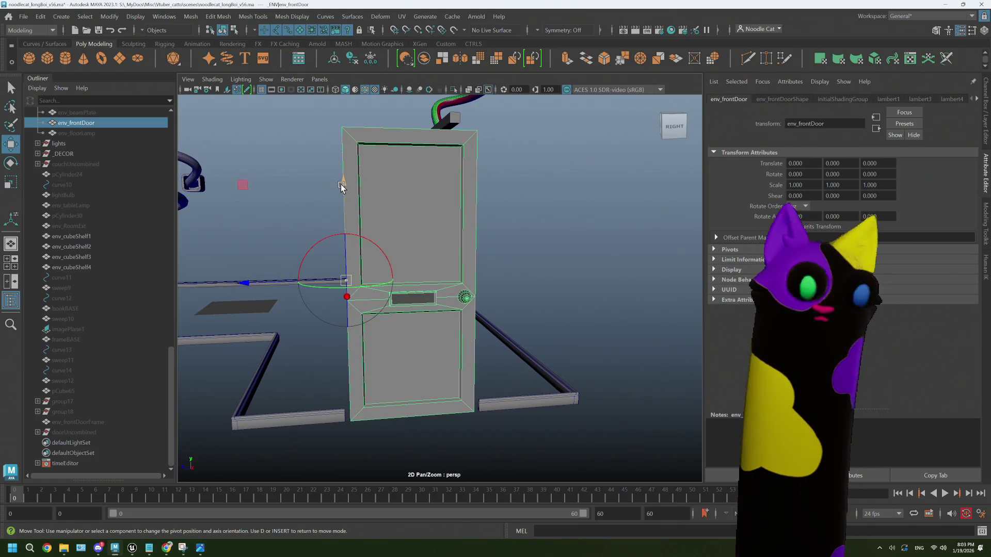
mouse_move(341, 188)
mouse_down()
mouse_move(336, 434)
mouse_move(421, 438)
mouse_move(439, 420)
mouse_move(435, 438)
mouse_up()
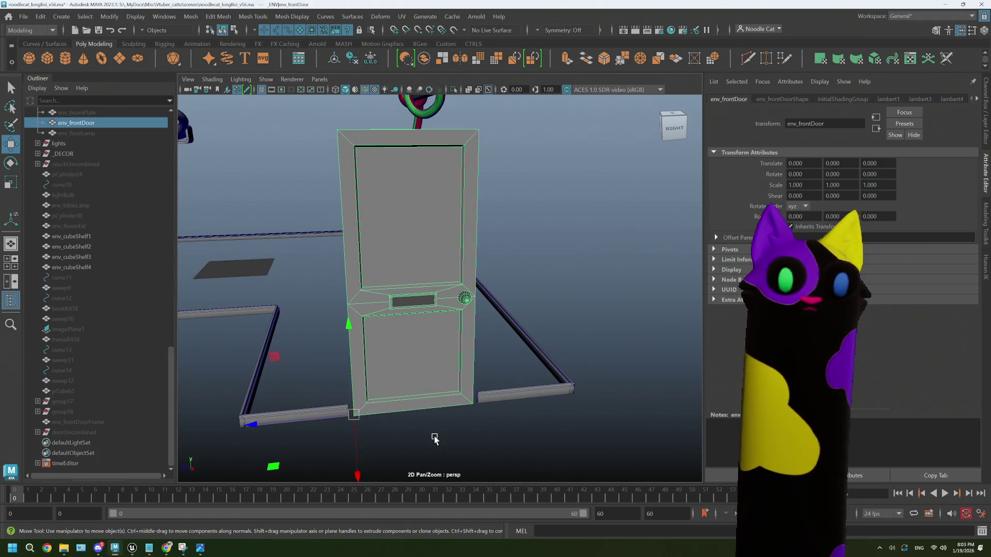
- Move the door into the room at translate -448.955, 0, 160.660, aligning its corner
scroll(435, 438, down, 3)
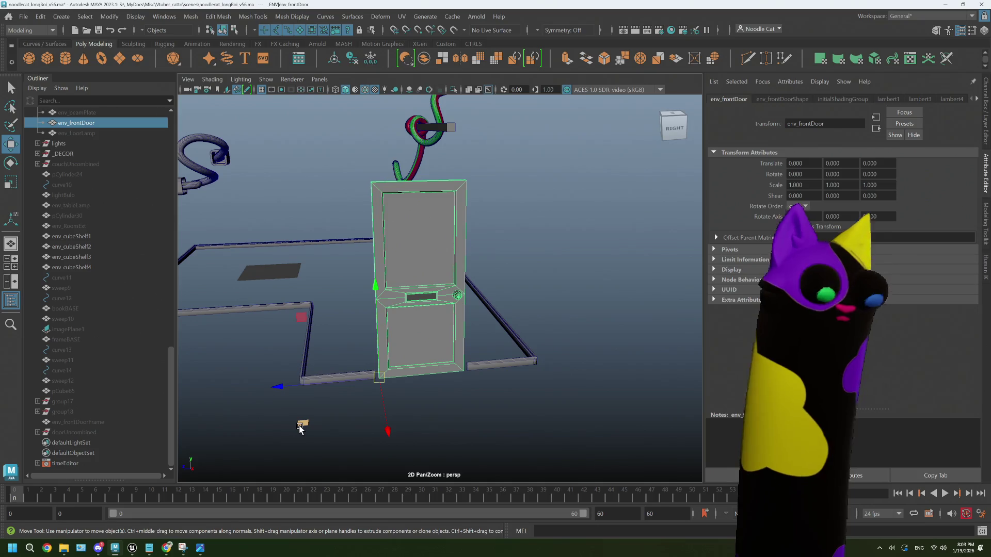
mouse_move(379, 378)
mouse_down()
mouse_move(270, 356)
mouse_move(266, 286)
mouse_up()
key(f)
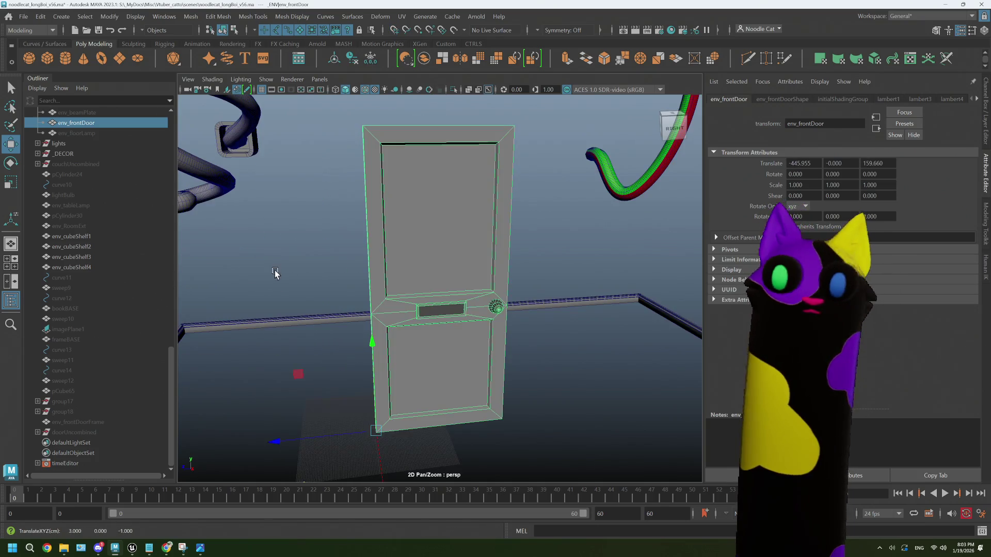
scroll(383, 354, down, 2)
mouse_move(390, 402)
alt+mouse_down()
mouse_move(394, 414)
mouse_move(506, 259)
mouse_move(441, 307)
mouse_move(427, 281)
mouse_move(533, 214)
mouse_move(472, 291)
alt+mouse_up()
scroll(394, 414, up, 5)
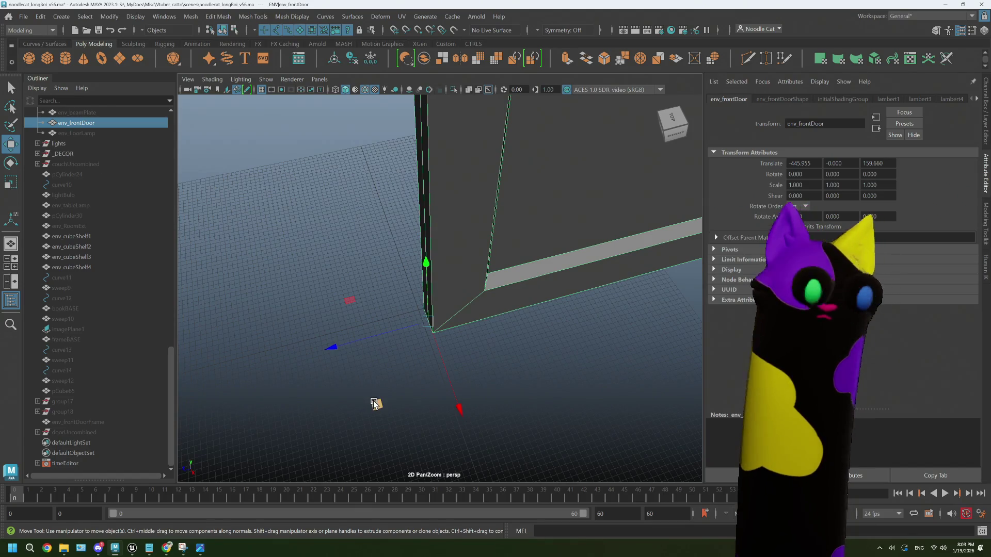
mouse_move(376, 404)
mouse_down()
mouse_move(434, 350)
mouse_move(449, 398)
mouse_move(417, 312)
mouse_up()
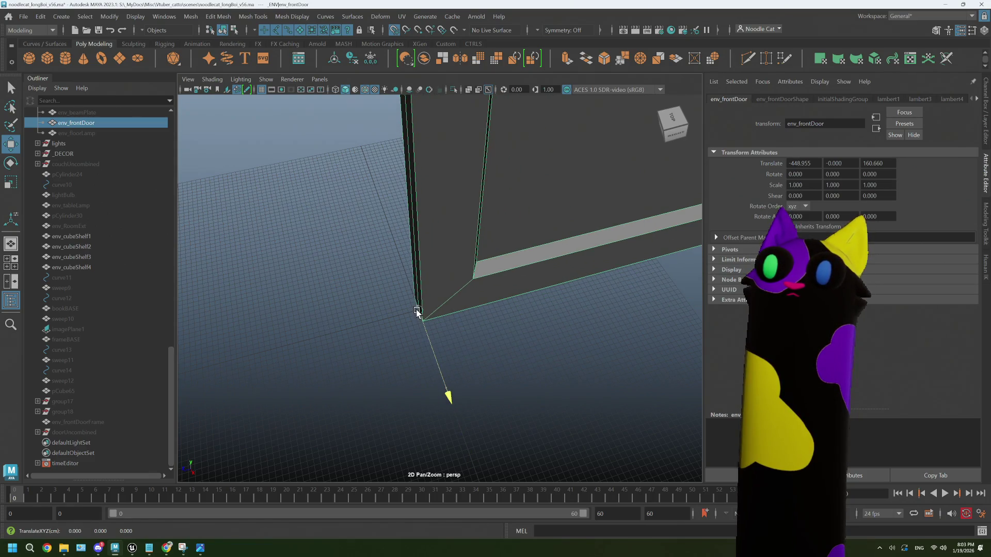
alt+drag(423, 350, 425, 362)
click(425, 361)
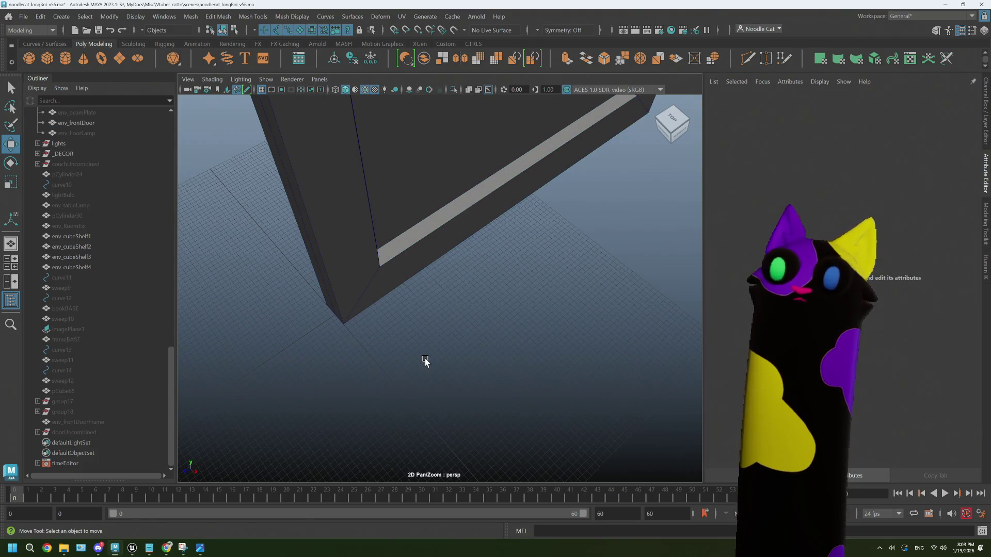
scroll(425, 361, down, 10)
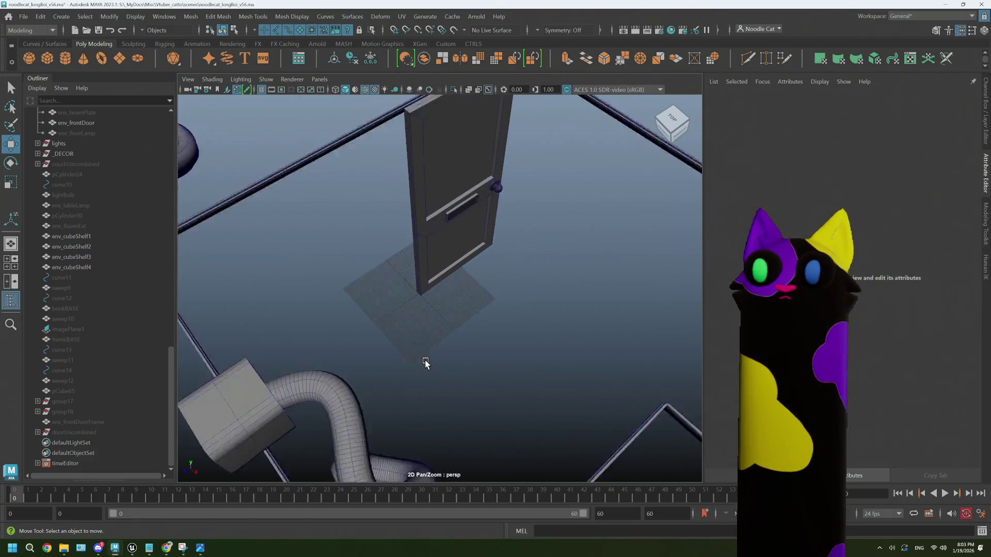
mouse_move(425, 361)
alt+mouse_down()
mouse_move(464, 347)
mouse_move(478, 323)
alt+mouse_up()
click(480, 316)
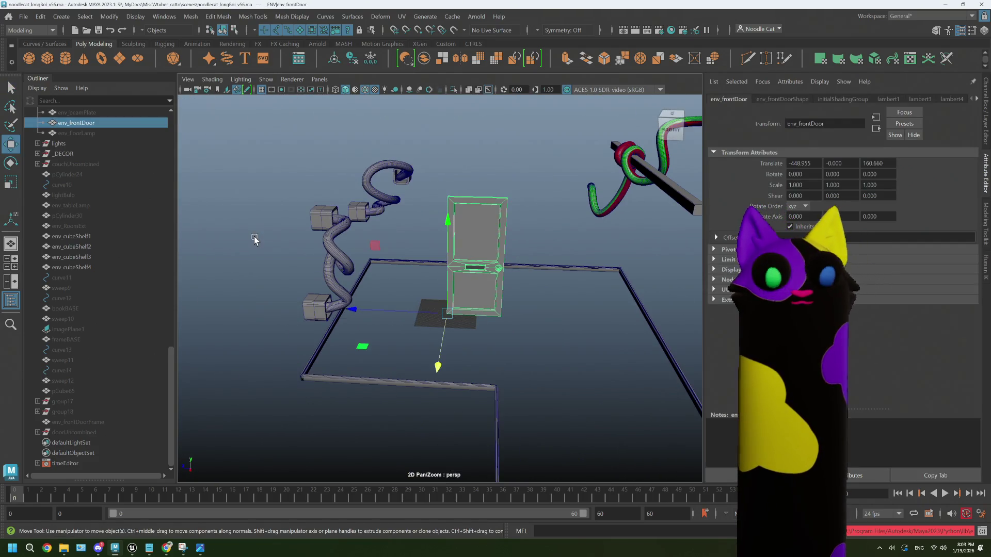
- Re-export the door over noodlecat_env_frontDoor.fbx, confirming the replace, then switch to Unreal
click(22, 18)
click(94, 164)
click(328, 174)
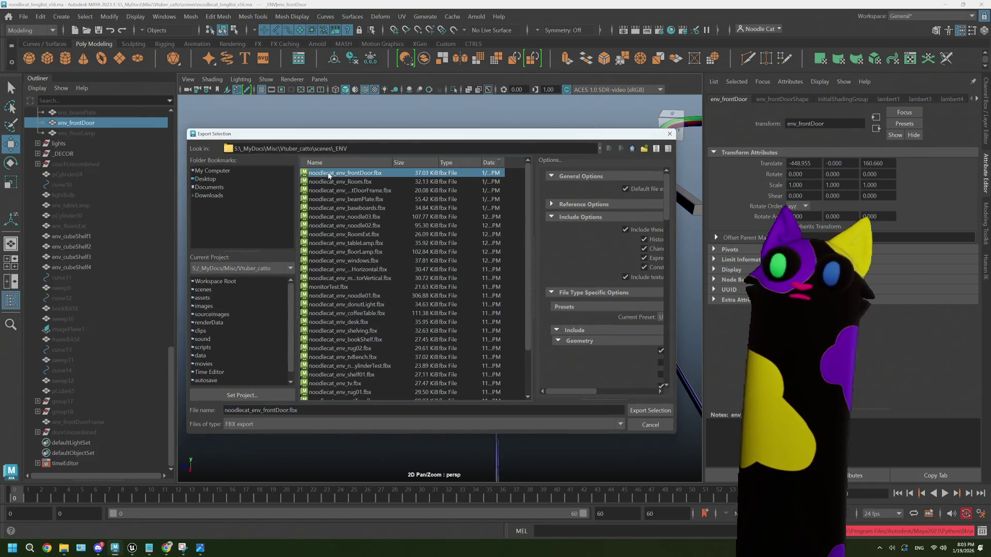
click(650, 410)
click(409, 305)
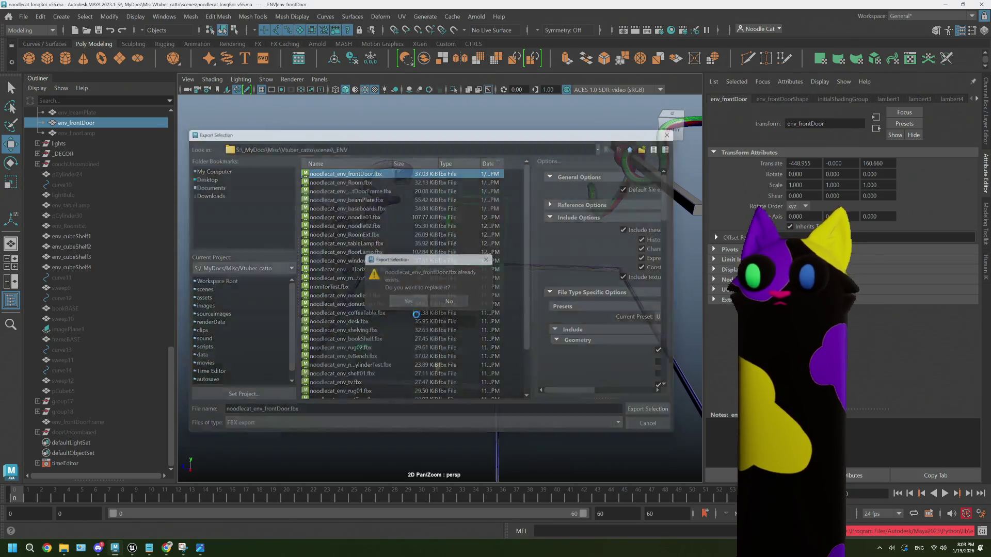
mouse_move(132, 548)
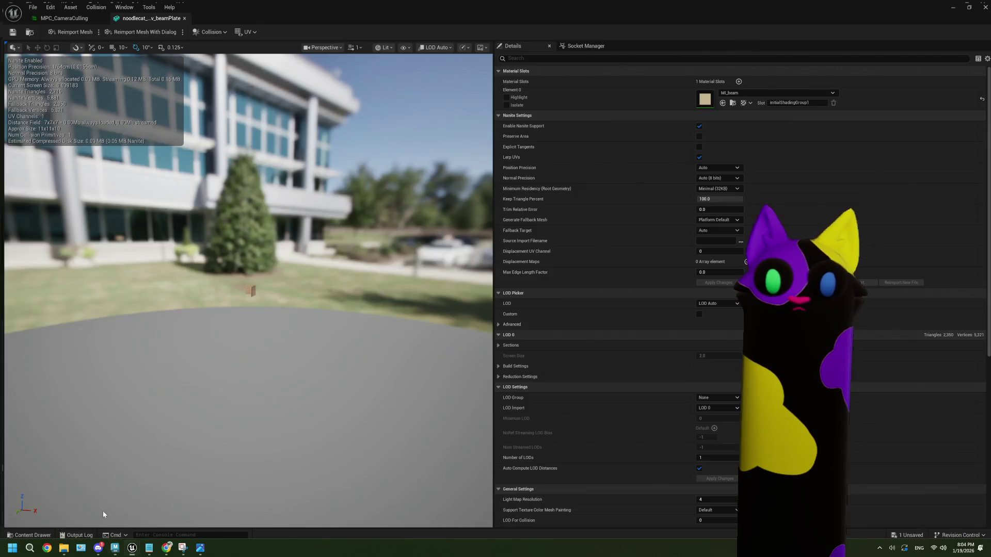
click(103, 511)
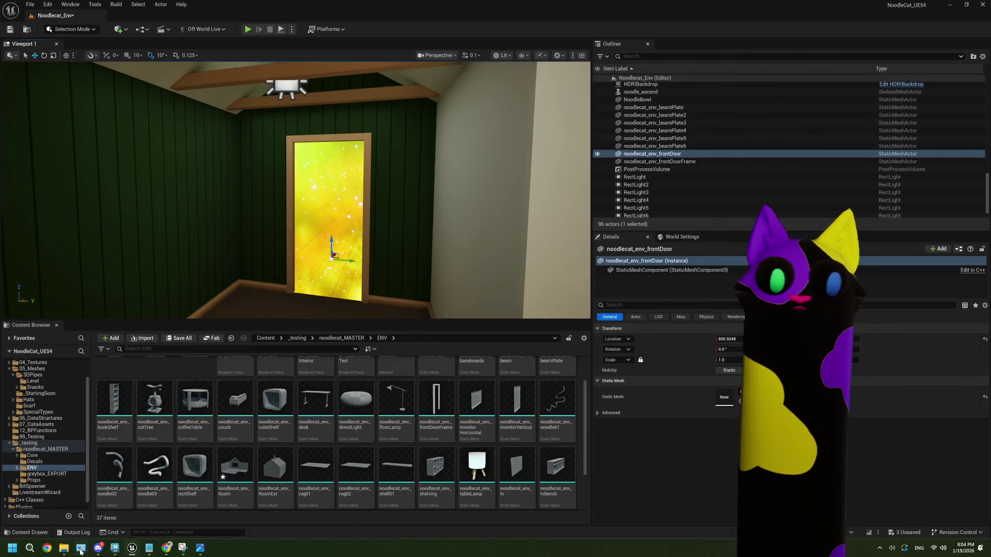
- Import the updated front door FBX and place it in the room's doorway
click(64, 548)
drag(444, 127, 580, 458)
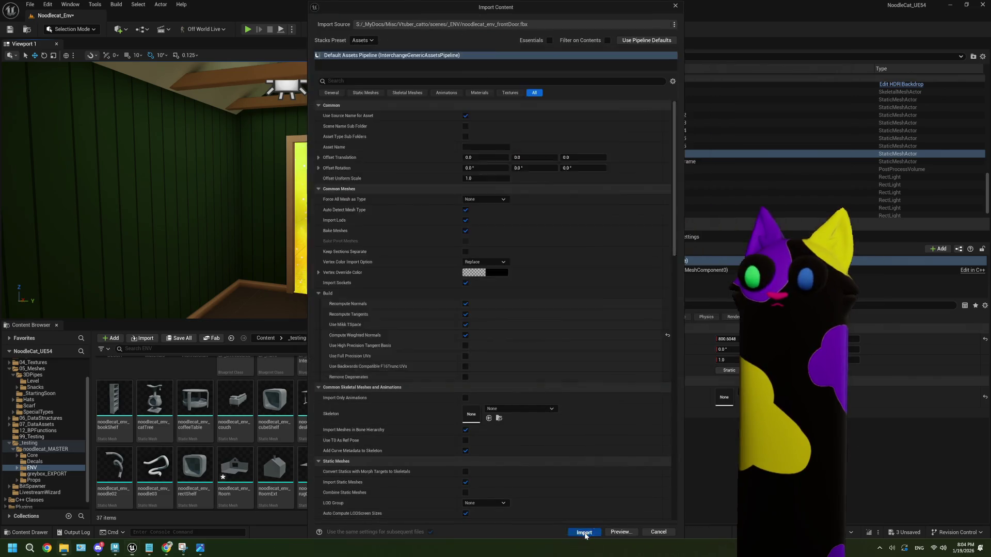
click(580, 534)
drag(436, 403, 357, 288)
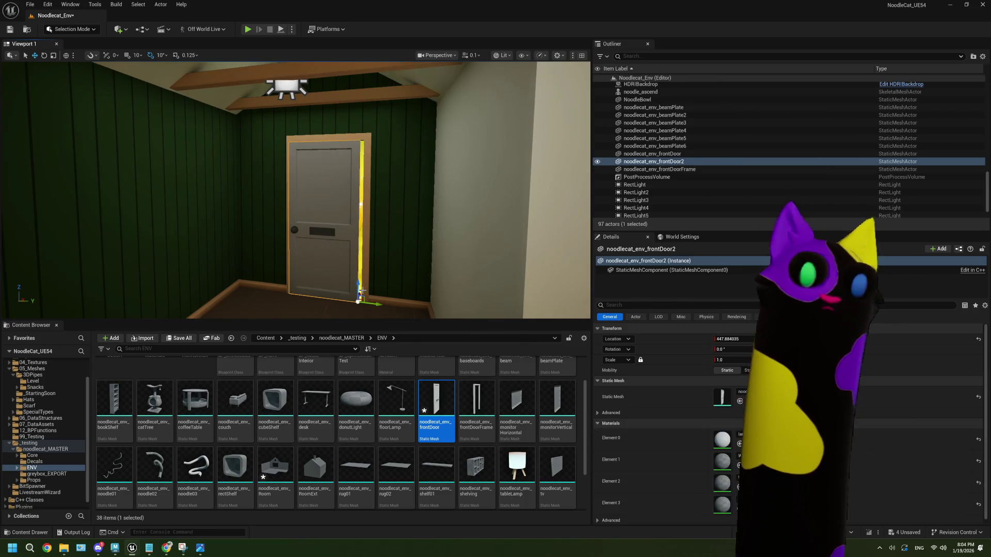
- Enlarge the viewport and slide noodlecat_env_frontDoor2 sideways to X≈448.6 inside the frame
right_drag(366, 270, 371, 279)
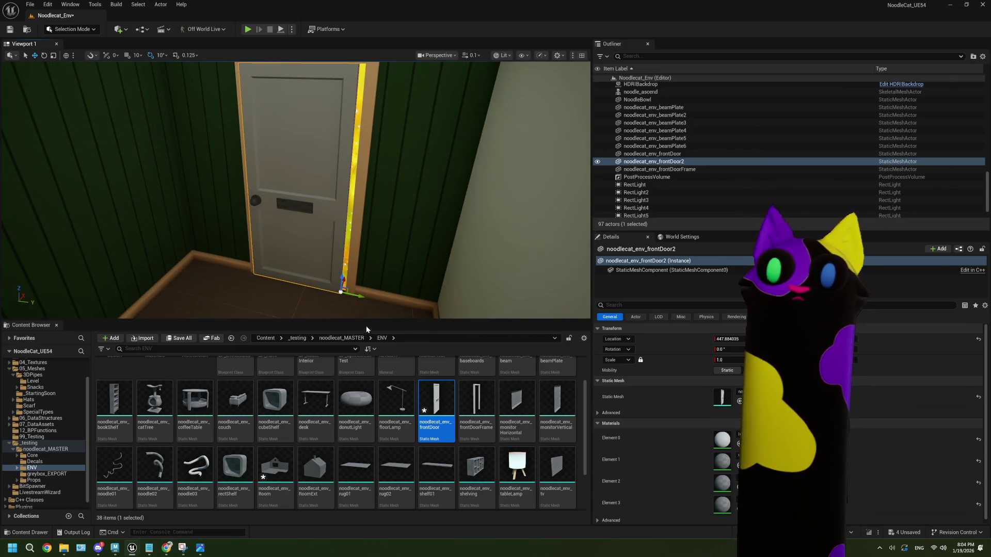
drag(367, 322, 367, 390)
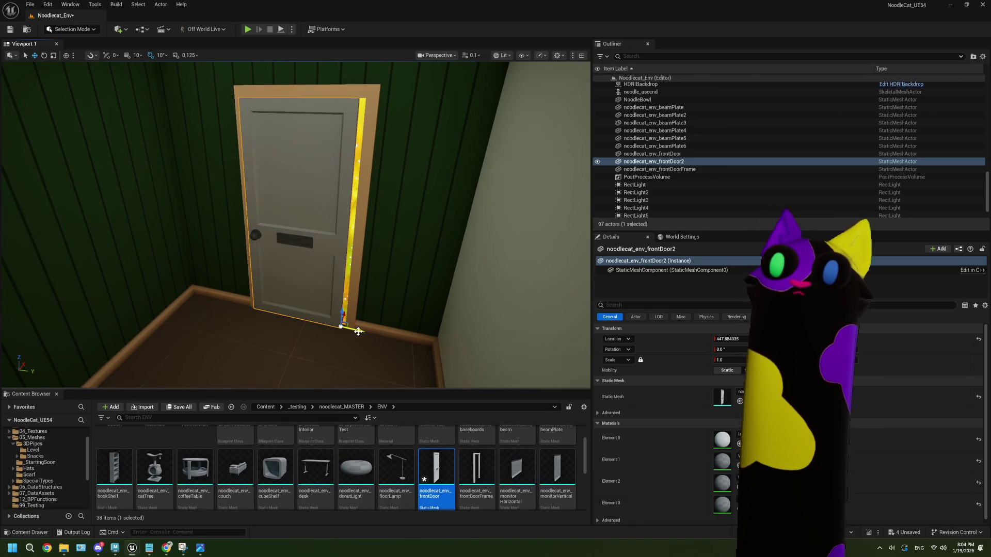
drag(358, 331, 362, 333)
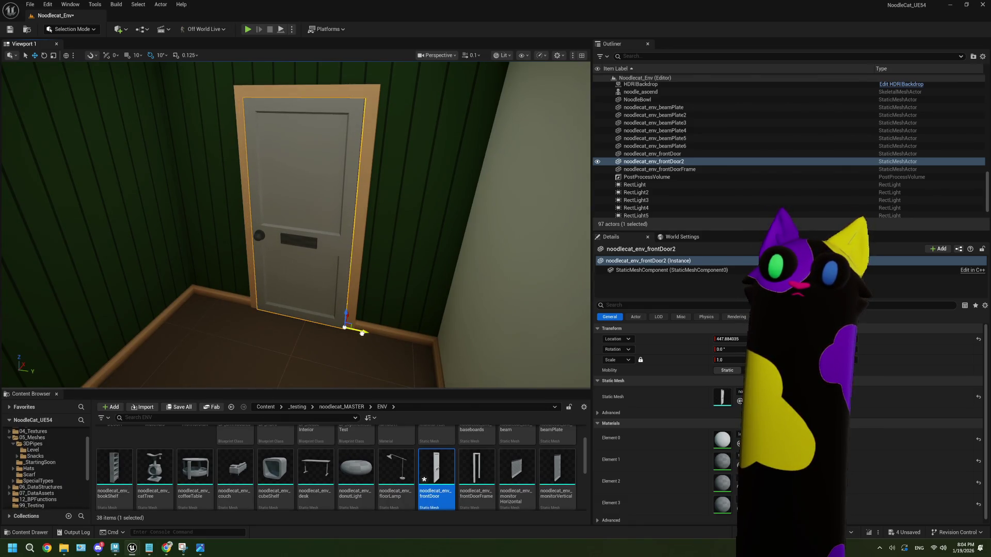
right_drag(351, 316, 366, 319)
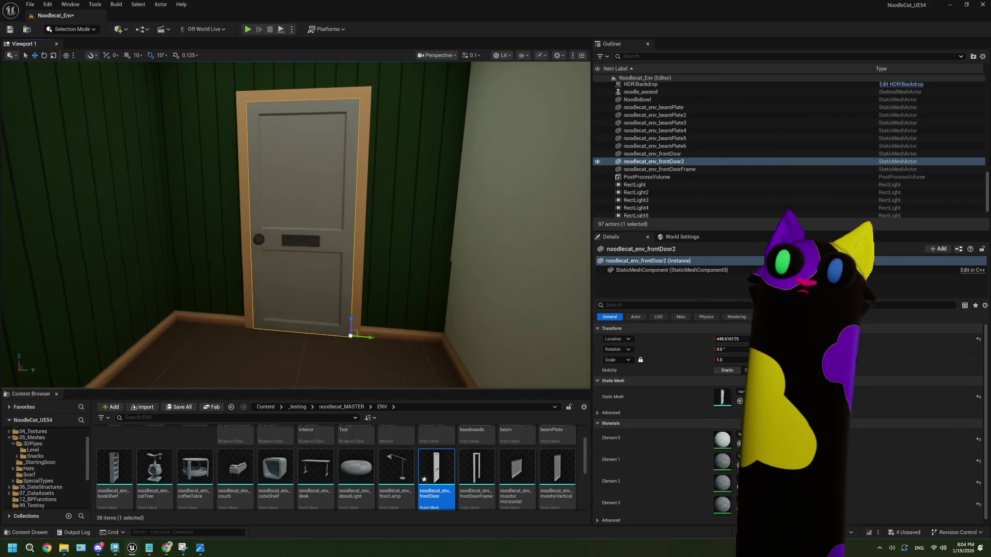
right_drag(578, 240, 579, 240)
- Force-delete the stray lambert1 material from the ENV folder, then return to Maya
click(578, 240)
scroll(424, 465, up, 2)
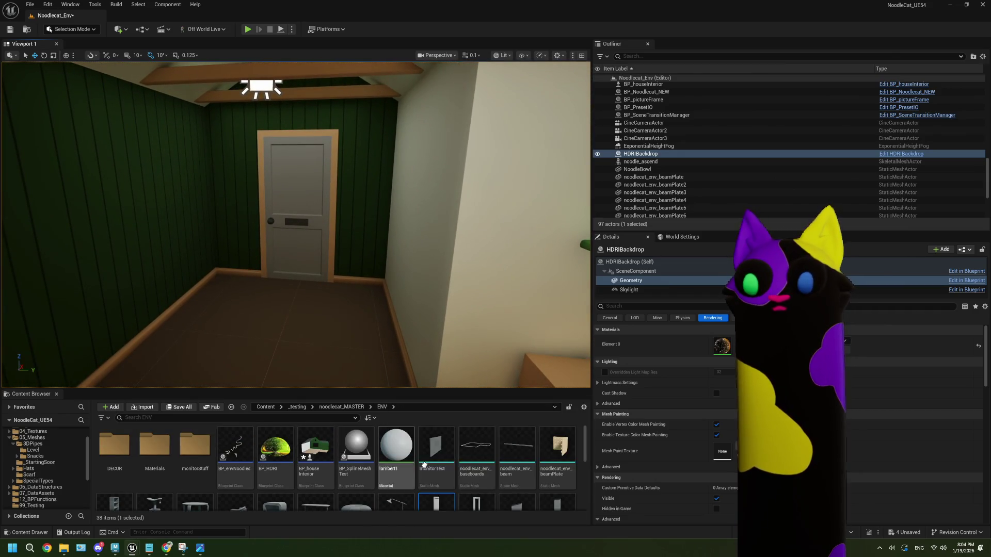
click(403, 449)
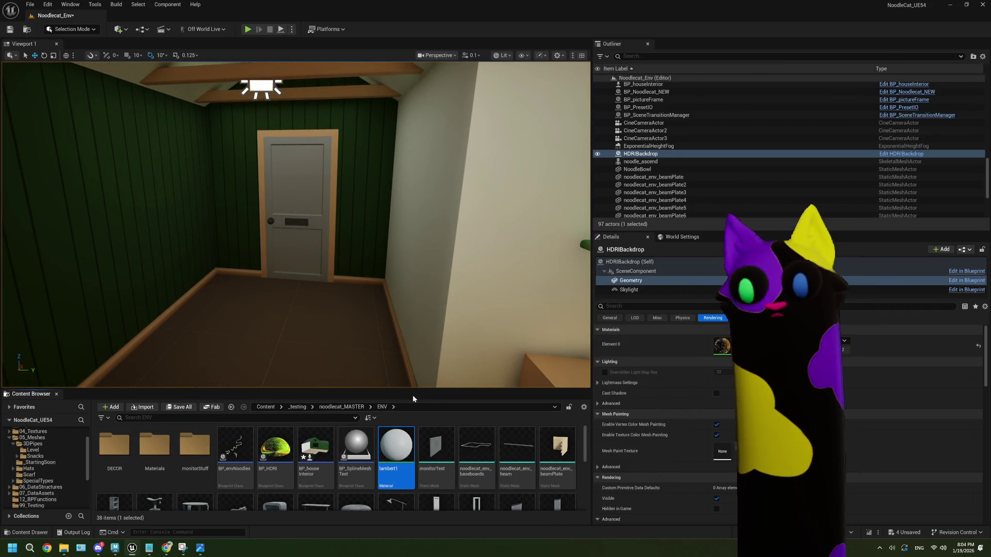
drag(381, 389, 382, 232)
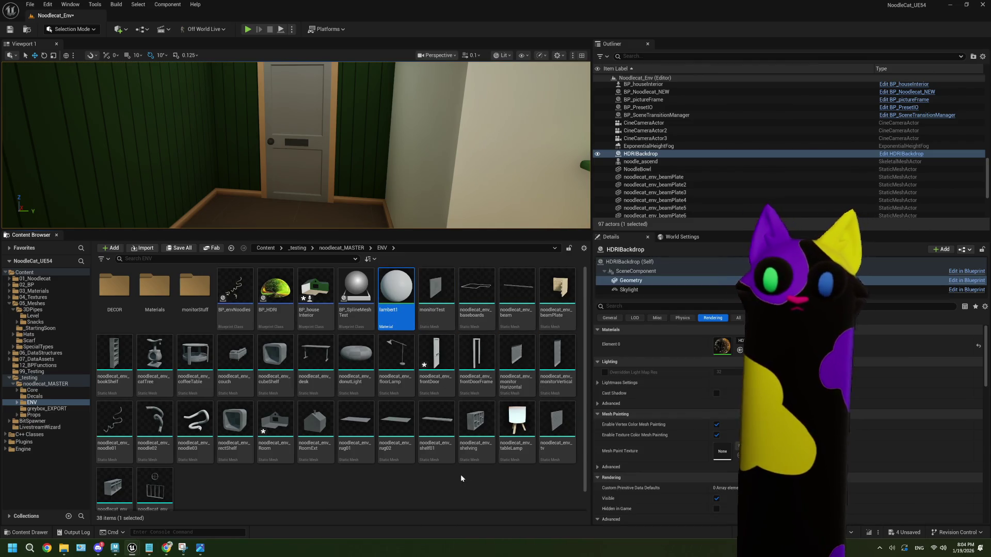
key(Delete)
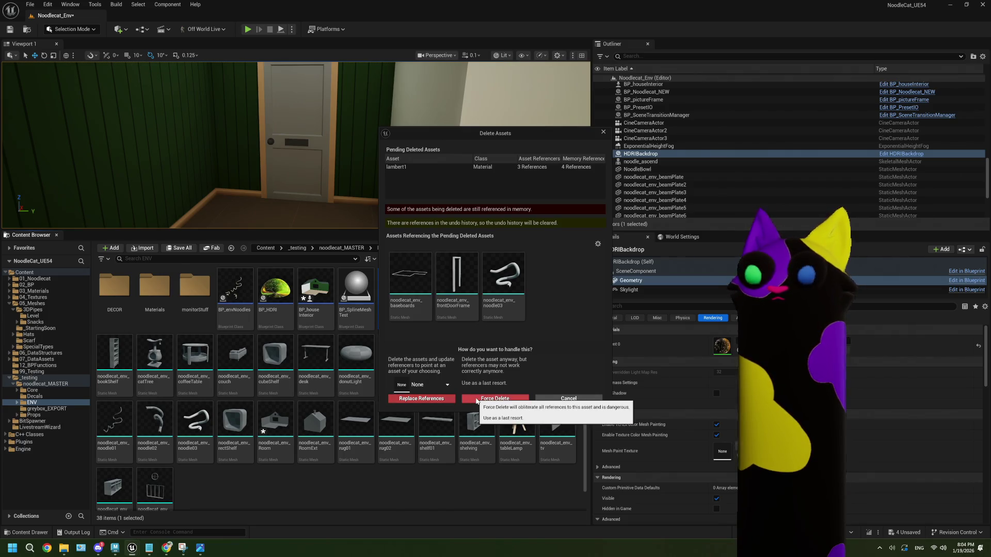
click(476, 401)
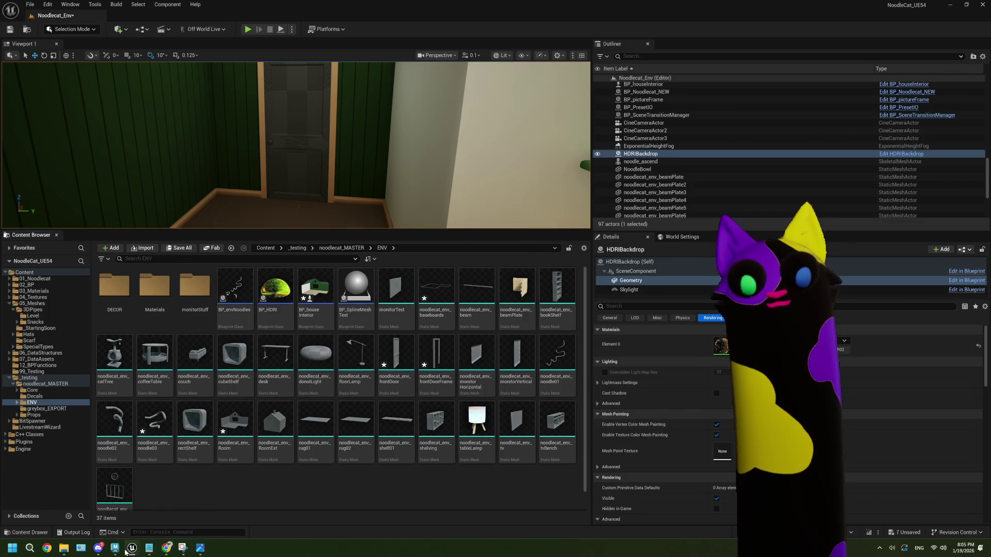
click(115, 548)
- Turn the view to face the front door and open the UV Editor
scroll(493, 299, up, 5)
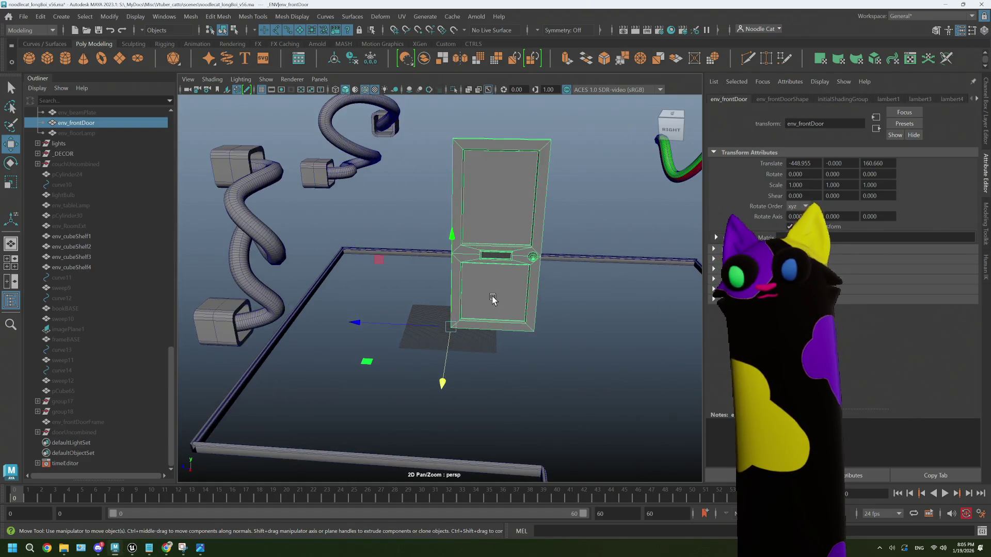
scroll(493, 300, up, 2)
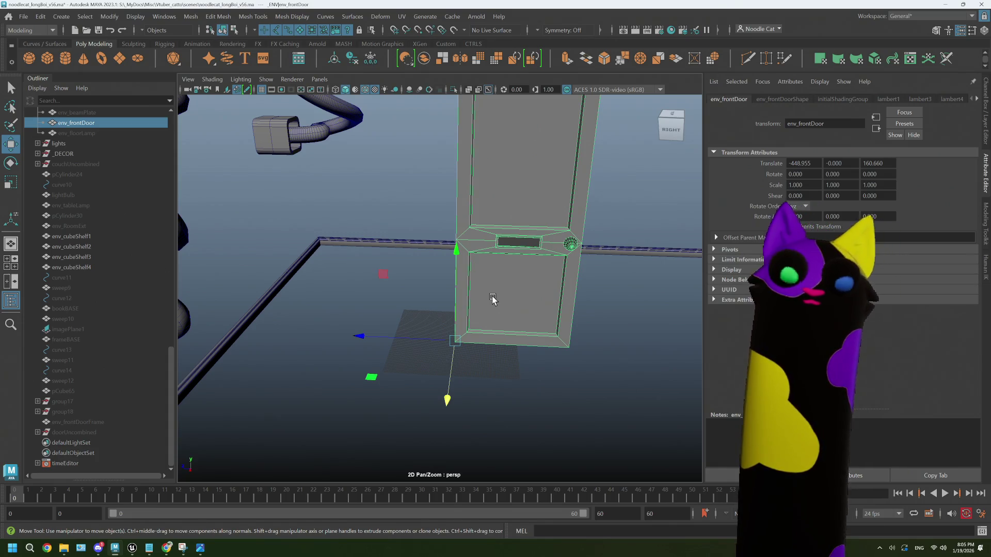
scroll(443, 272, down, 3)
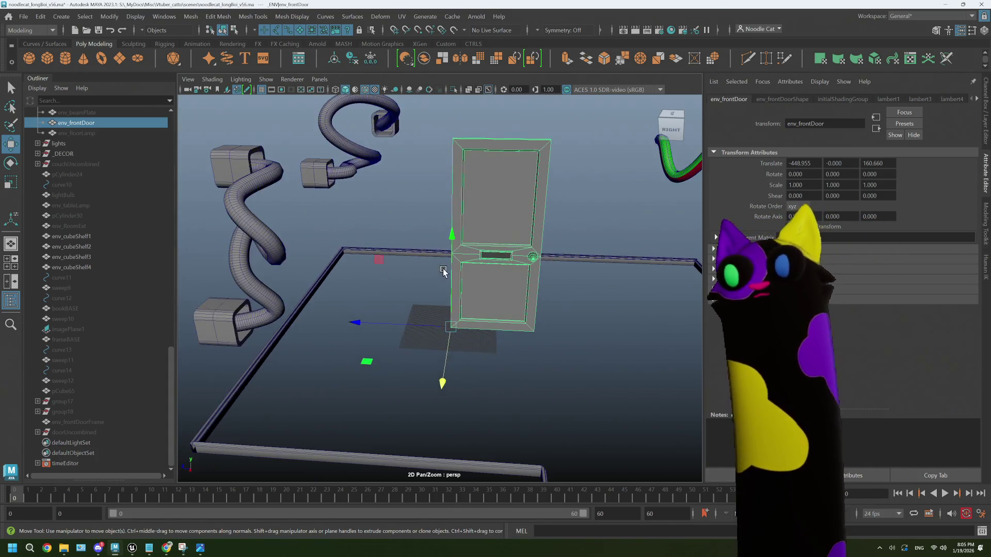
mouse_move(443, 272)
alt+mouse_down()
mouse_move(361, 268)
mouse_move(559, 265)
mouse_move(455, 266)
alt+mouse_up()
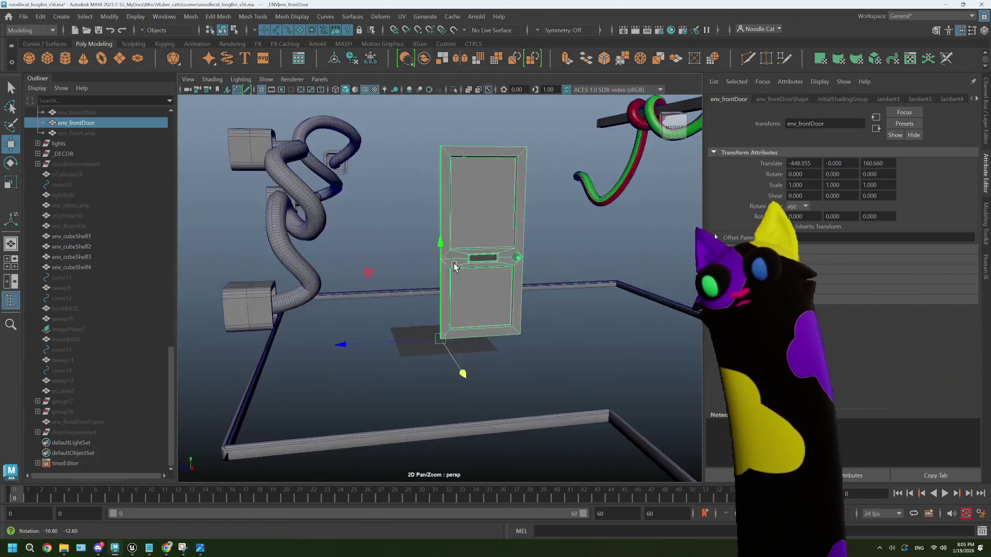
scroll(454, 266, up, 3)
alt+drag(502, 171, 463, 208)
right_drag(463, 209, 506, 208)
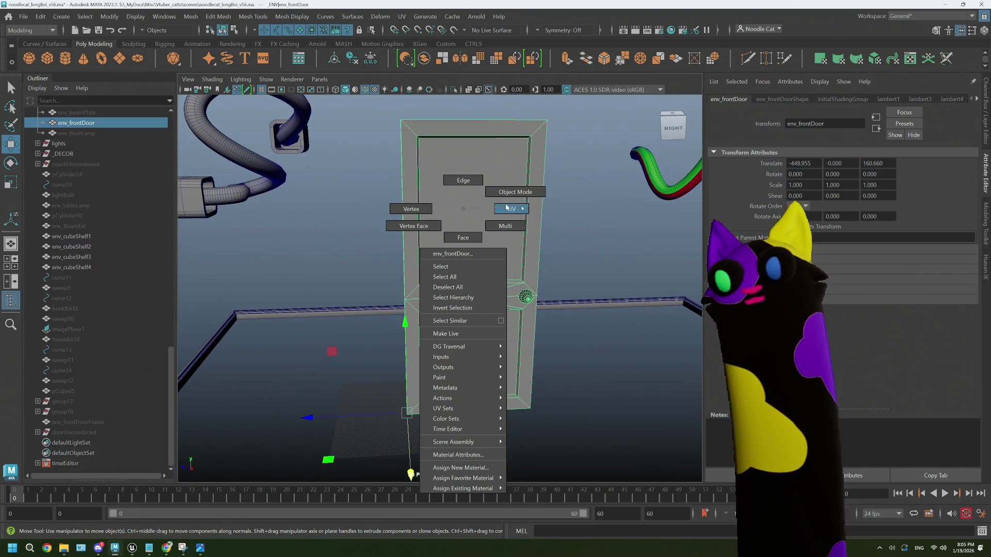
click(401, 16)
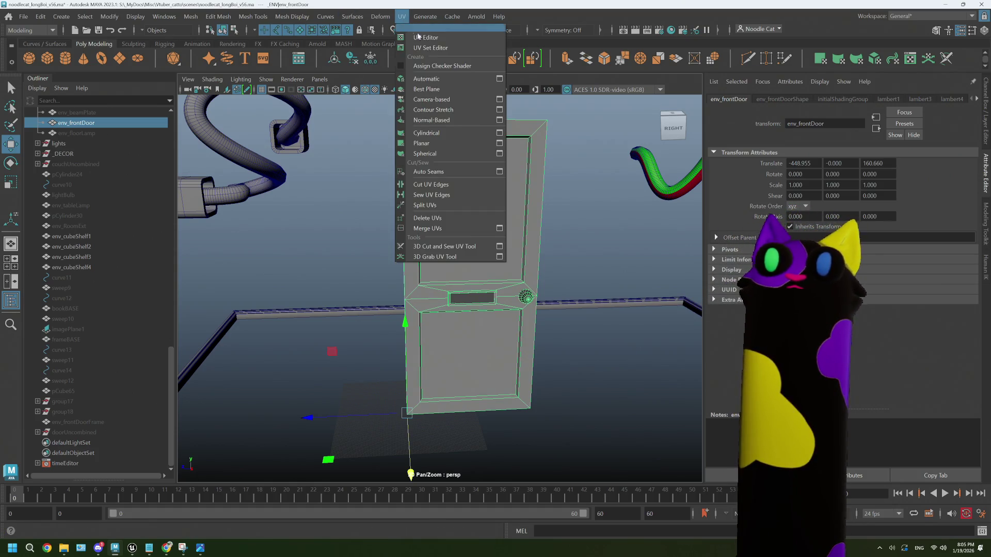
click(424, 37)
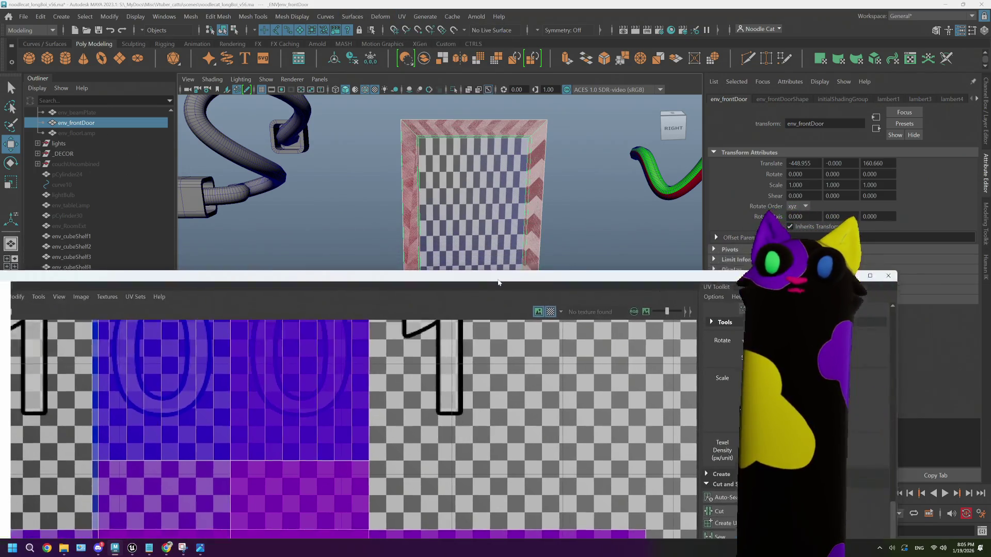
drag(499, 282, 524, 305)
- Reselect env_frontDoor and apply a planar UV projection, creating polyPlanarProj1
scroll(460, 213, down, 2)
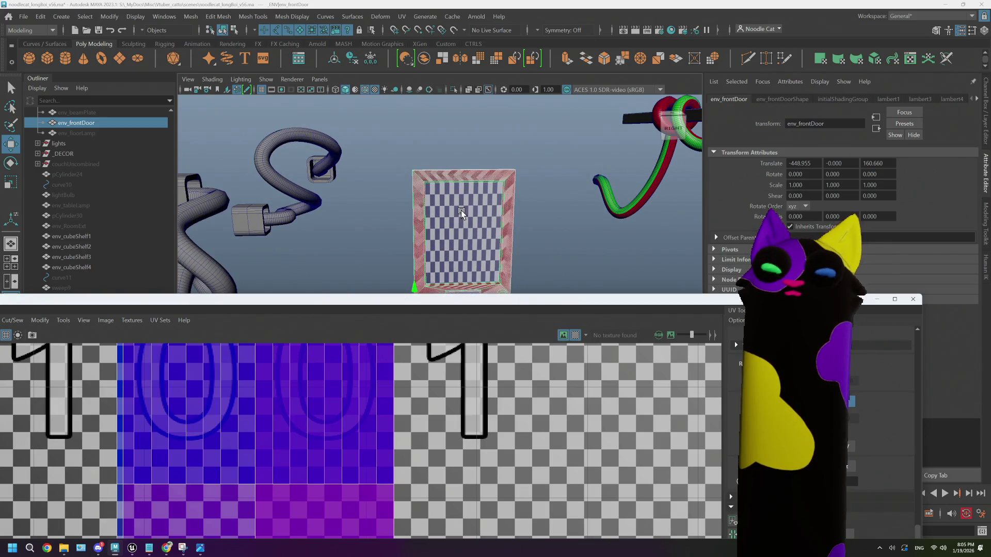
alt+drag(461, 213, 475, 178)
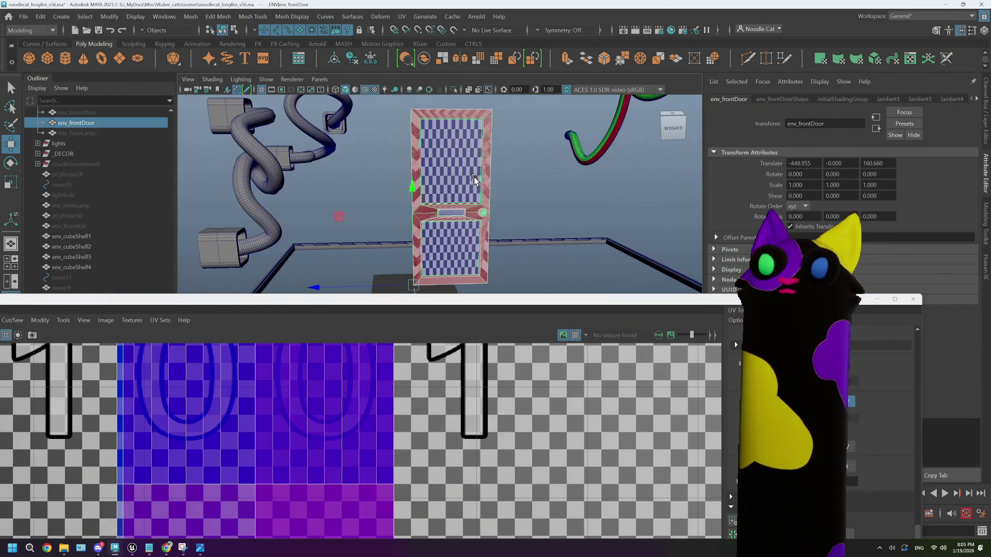
scroll(474, 178, up, 2)
right_drag(426, 198, 427, 224)
drag(361, 299, 420, 286)
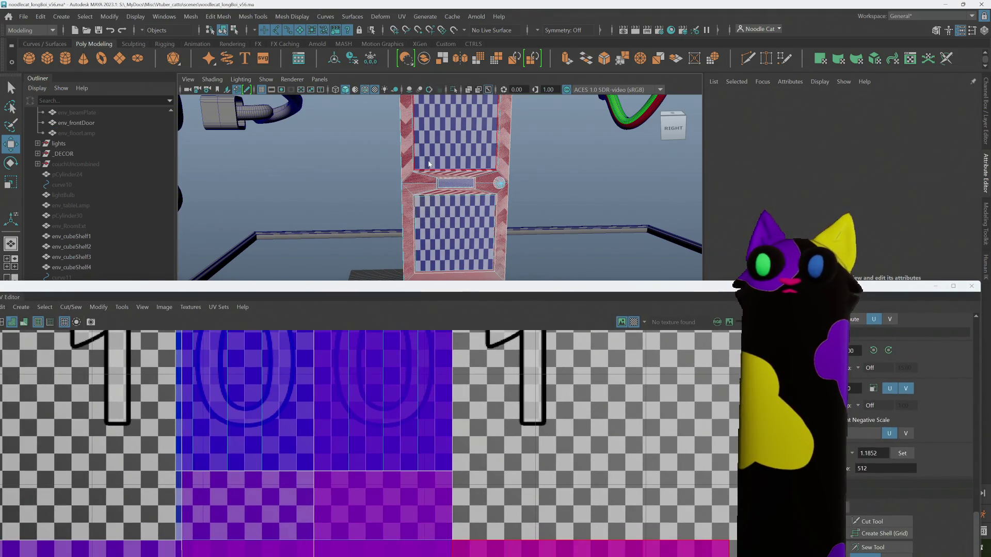
click(77, 123)
drag(45, 320, 118, 285)
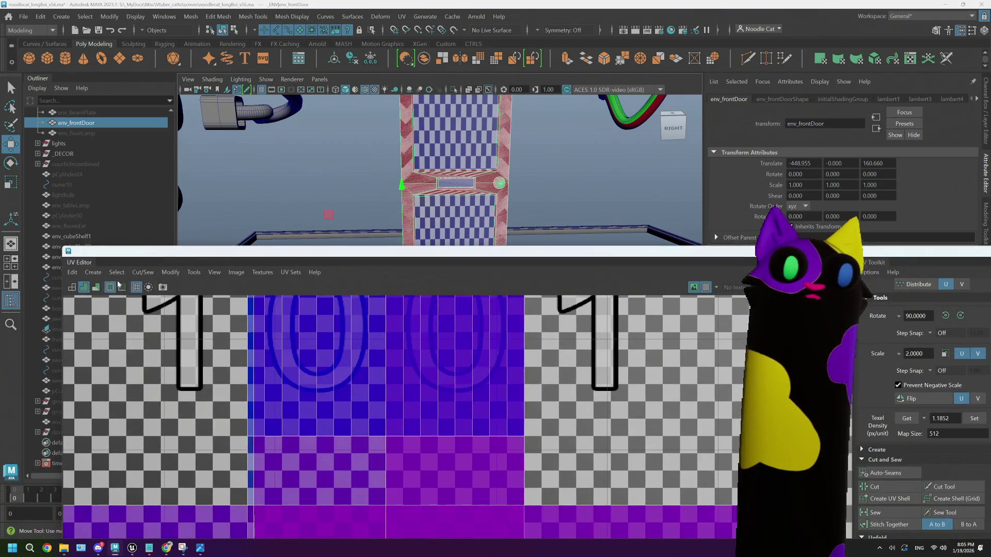
right_click(118, 285)
click(121, 360)
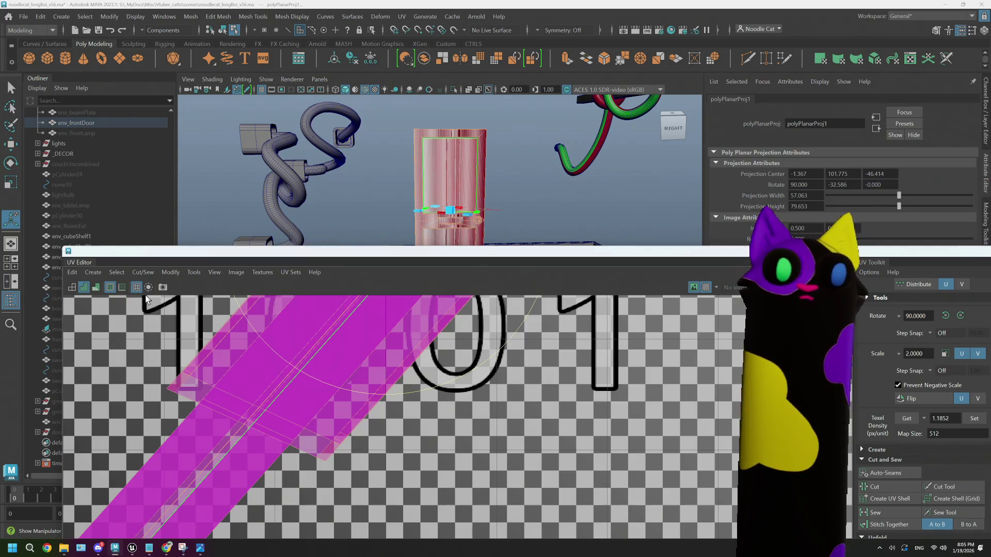
- Reapply a planar projection to the door from the Planar mapping options
right_click(110, 287)
click(187, 362)
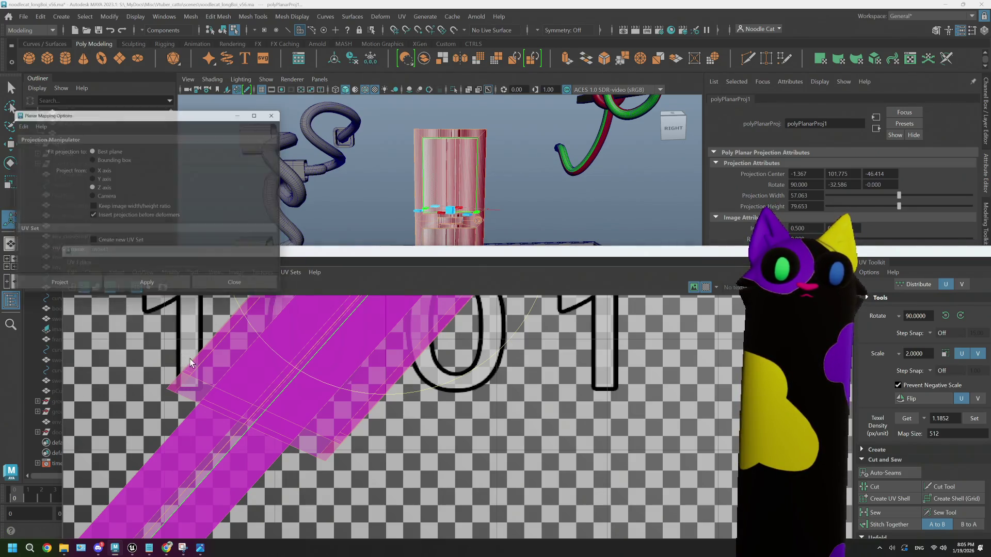
click(81, 290)
- Apply another planar projection to the door, projected from the Y axis
click(93, 272)
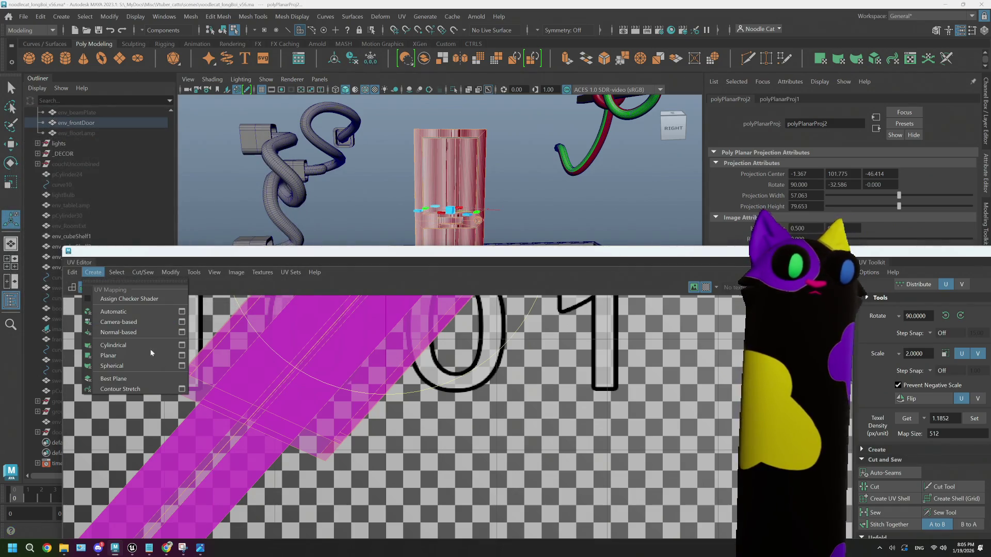
click(182, 355)
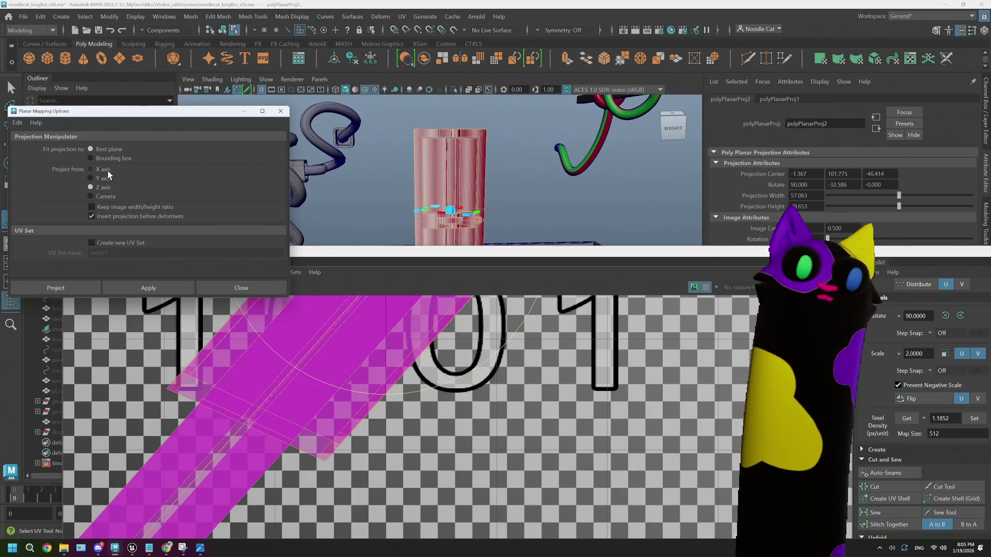
click(106, 178)
click(90, 282)
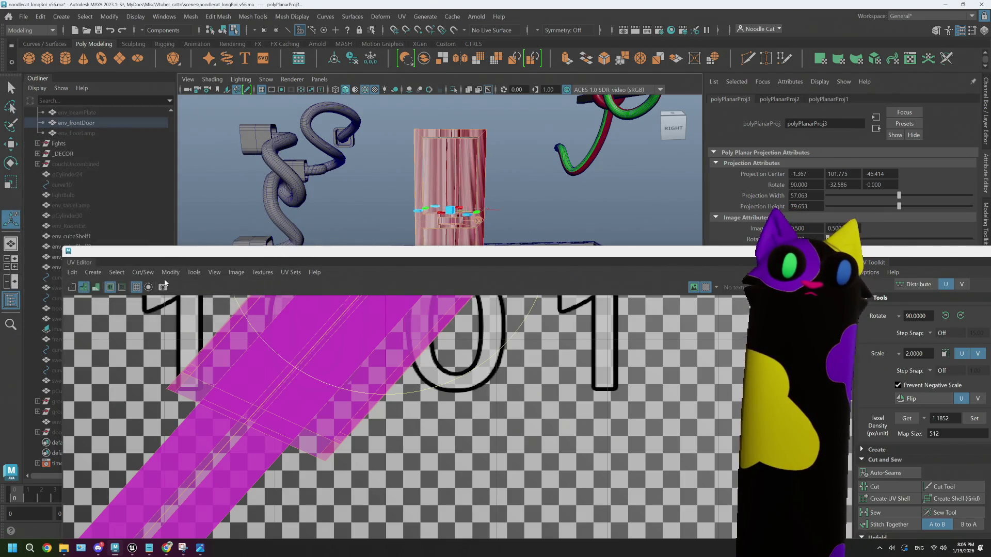
- Apply a final planar projection from the X axis, producing polyPlanarProj4
click(101, 274)
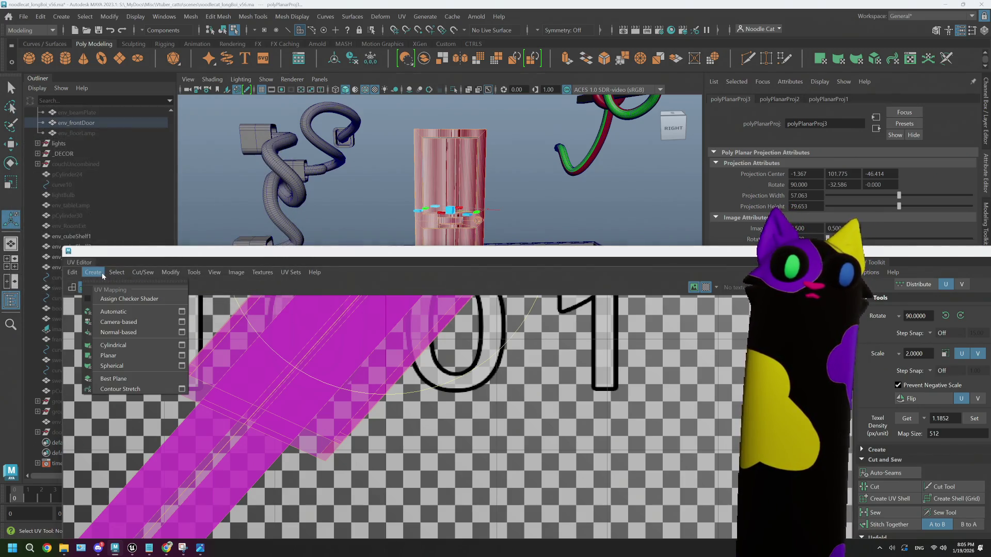
click(181, 356)
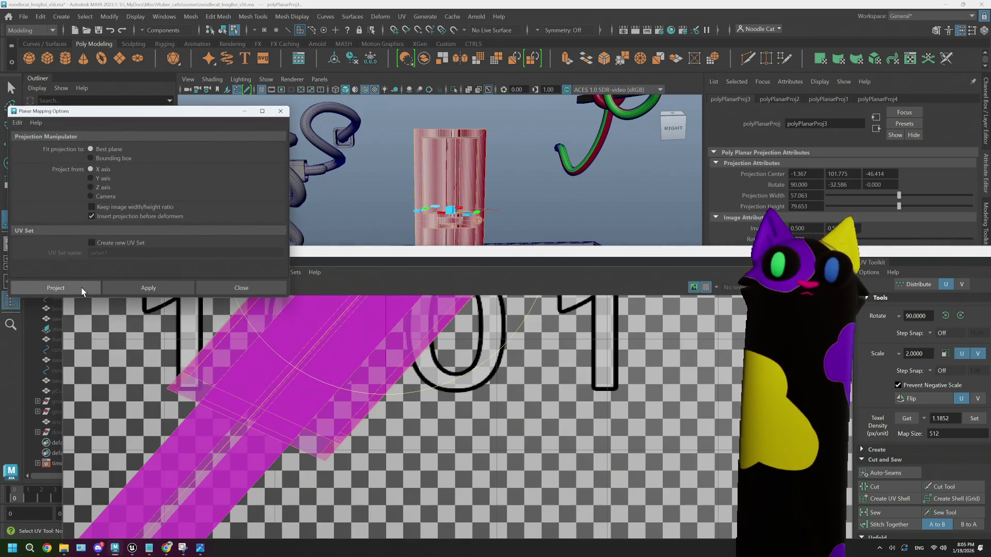
click(81, 287)
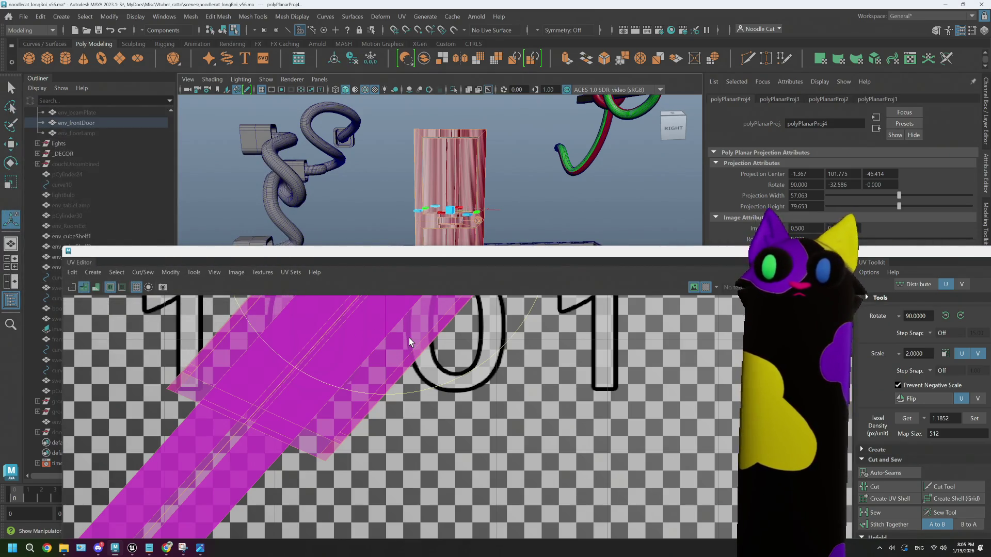
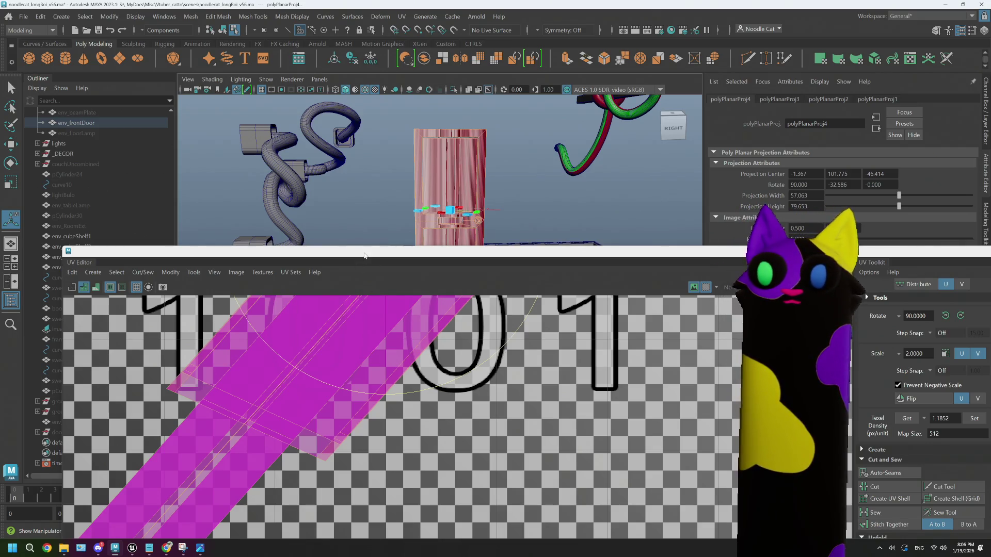
- Orbit around env_frontDoor from above, edge-on and below, selecting its top edge loop
drag(364, 255, 357, 423)
scroll(444, 275, up, 5)
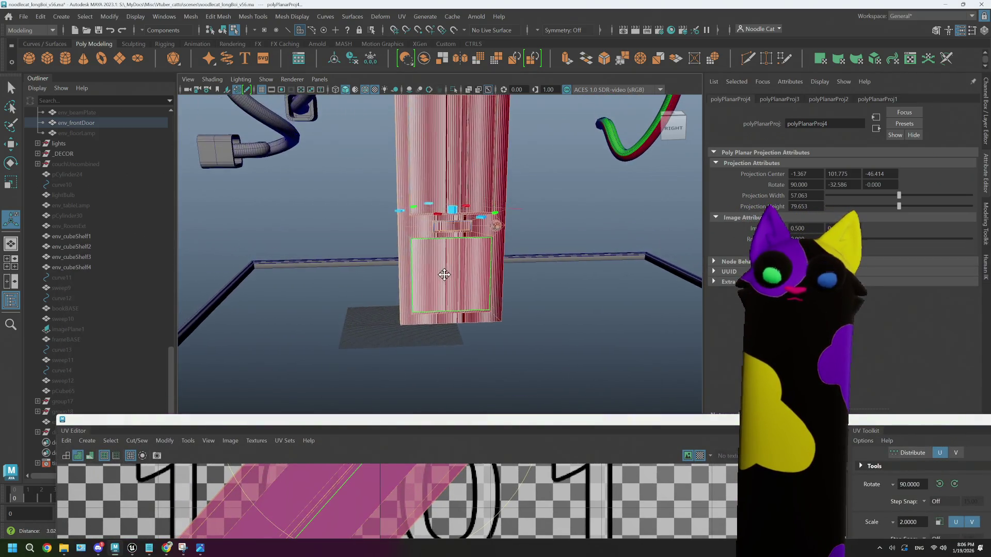
scroll(445, 275, down, 5)
mouse_move(445, 278)
alt+mouse_down()
mouse_move(467, 253)
mouse_move(418, 164)
alt+mouse_up()
right_drag(419, 164, 418, 156)
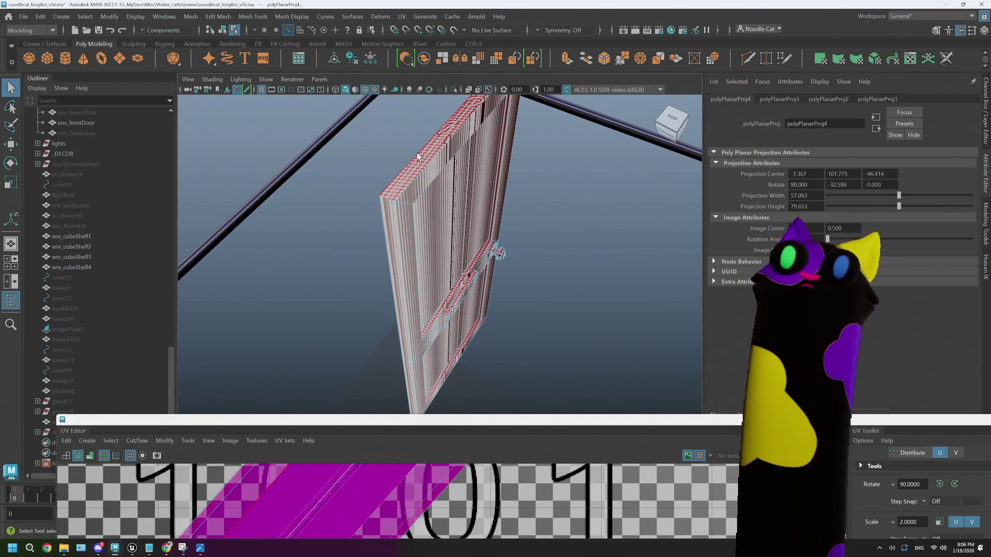
double_click(391, 196)
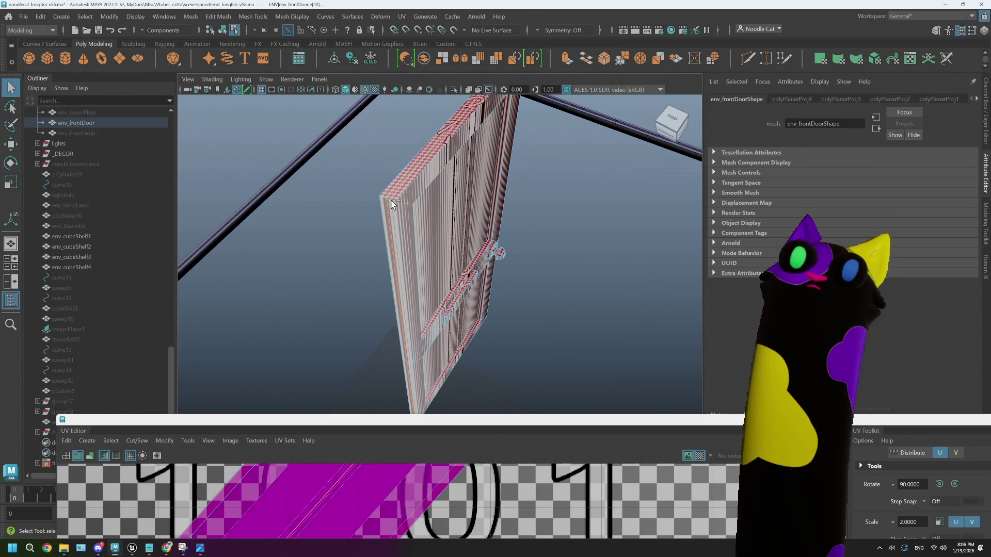
mouse_move(383, 200)
alt+mouse_down()
mouse_move(550, 162)
mouse_move(478, 160)
mouse_move(494, 193)
alt+mouse_up()
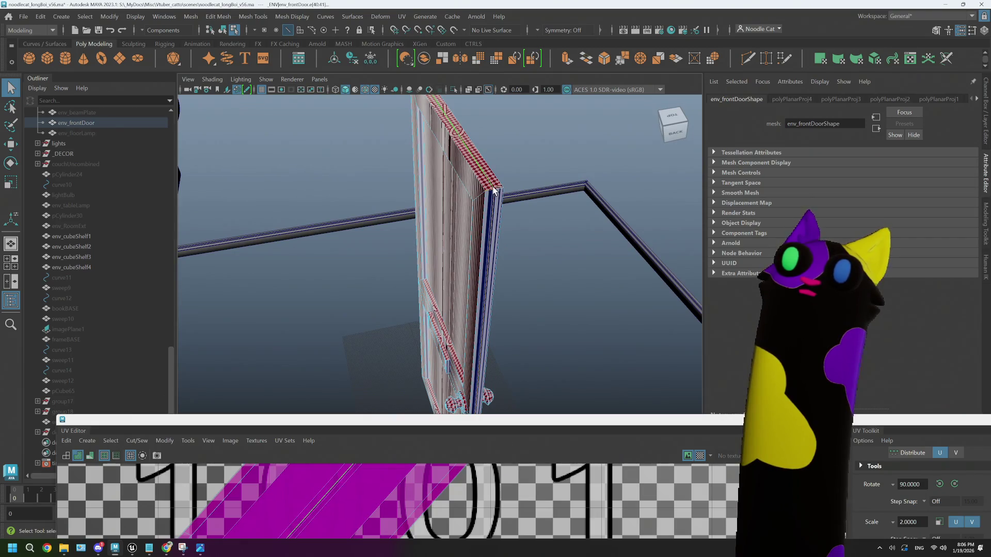
alt+drag(501, 252, 483, 205)
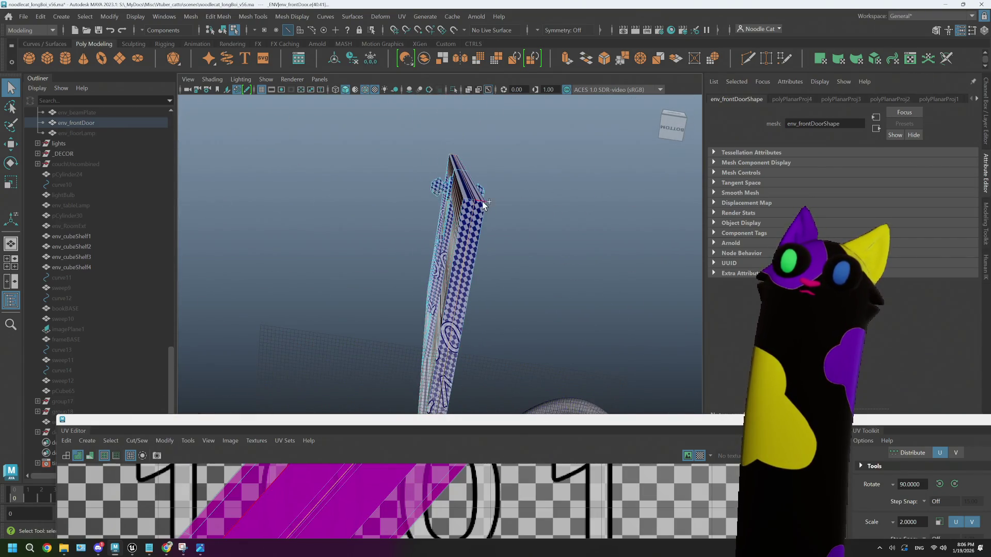
mouse_move(420, 215)
alt+mouse_down()
mouse_move(513, 214)
mouse_move(406, 235)
mouse_move(420, 237)
mouse_move(428, 323)
alt+mouse_up()
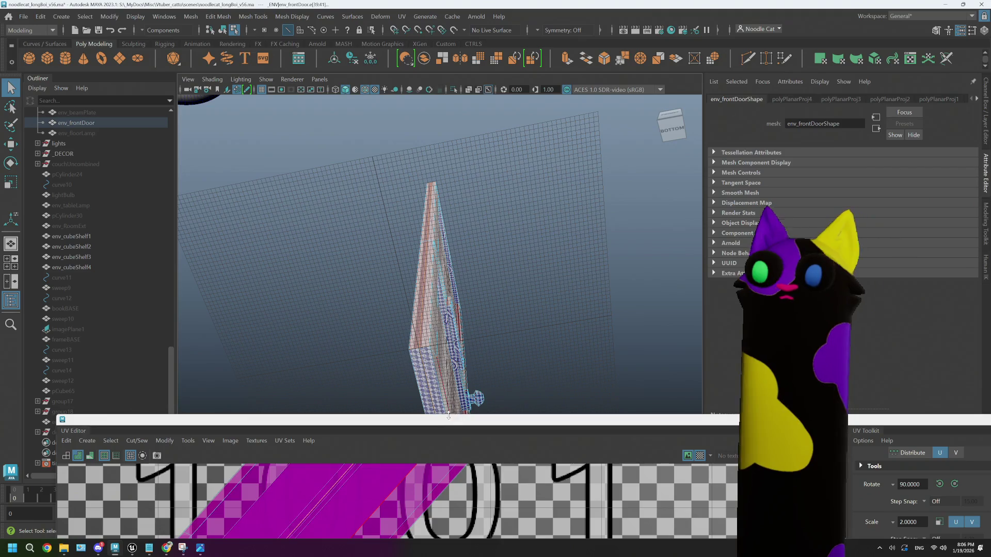
- Maximize and restore the UV Editor, frame the door, and put it into face selection
drag(448, 416, 448, 3)
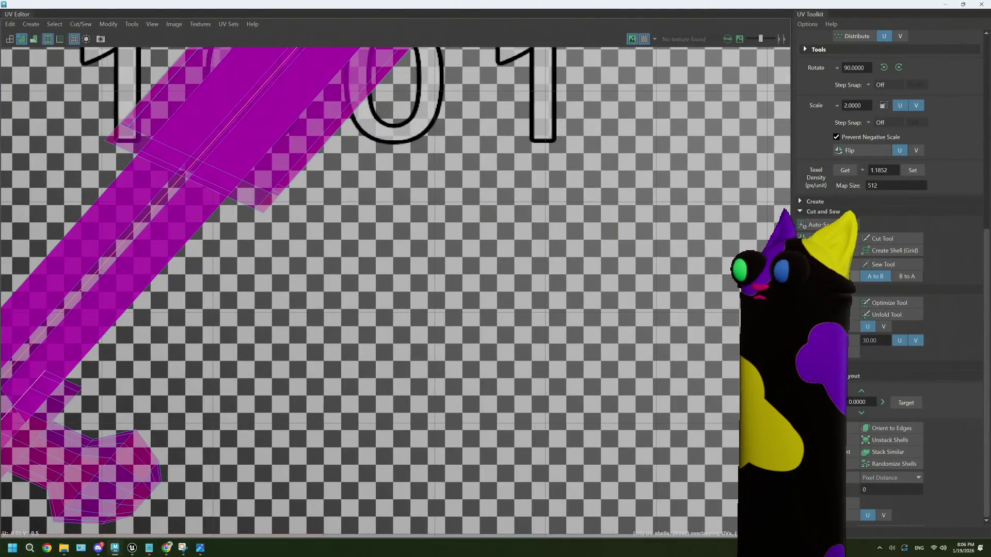
scroll(355, 279, down, 2)
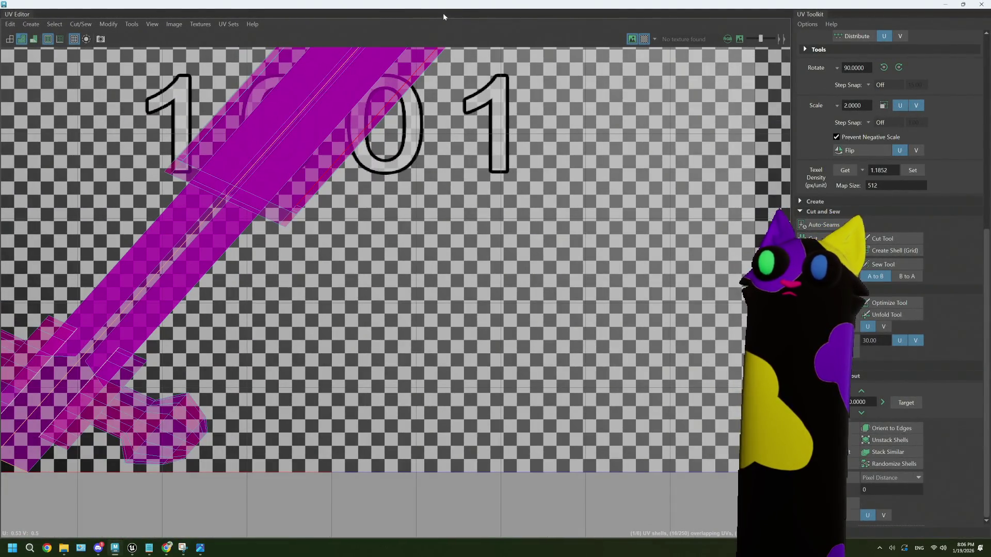
drag(442, 16, 480, 382)
key(f)
right_drag(416, 245, 429, 266)
scroll(474, 344, up, 3)
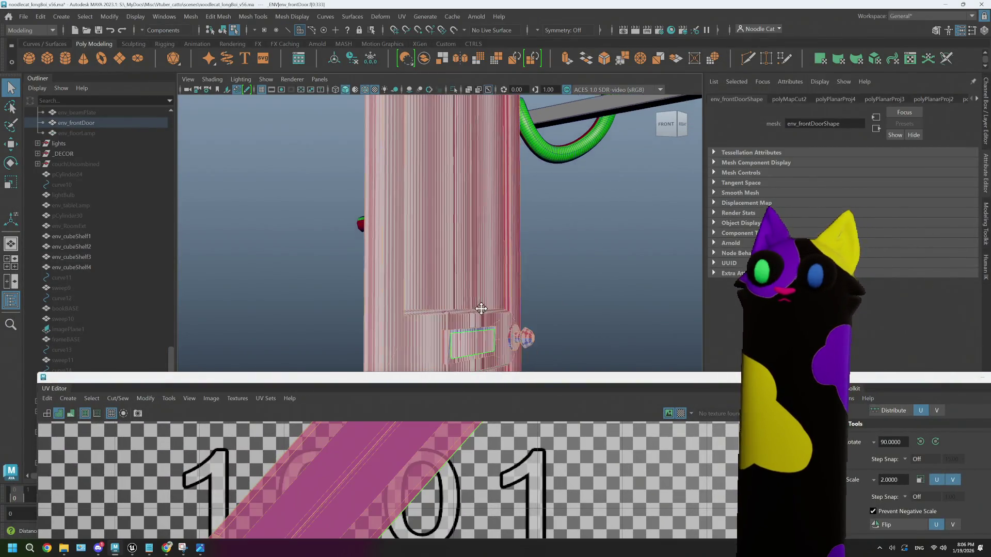
- Select a door-slot face, grow it to its UV shell, and maximize the UV Editor
scroll(481, 308, up, 5)
alt+drag(466, 266, 446, 246)
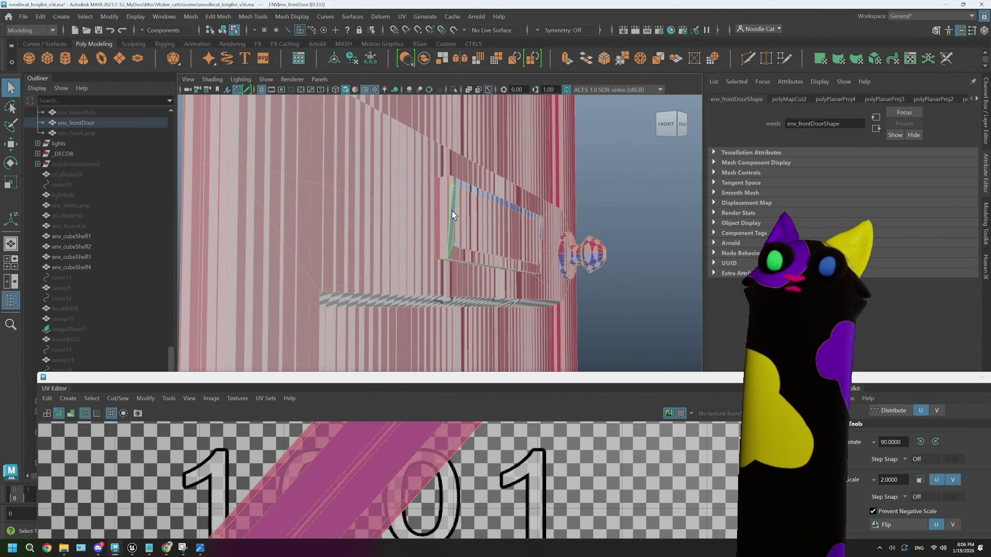
scroll(447, 208, down, 3)
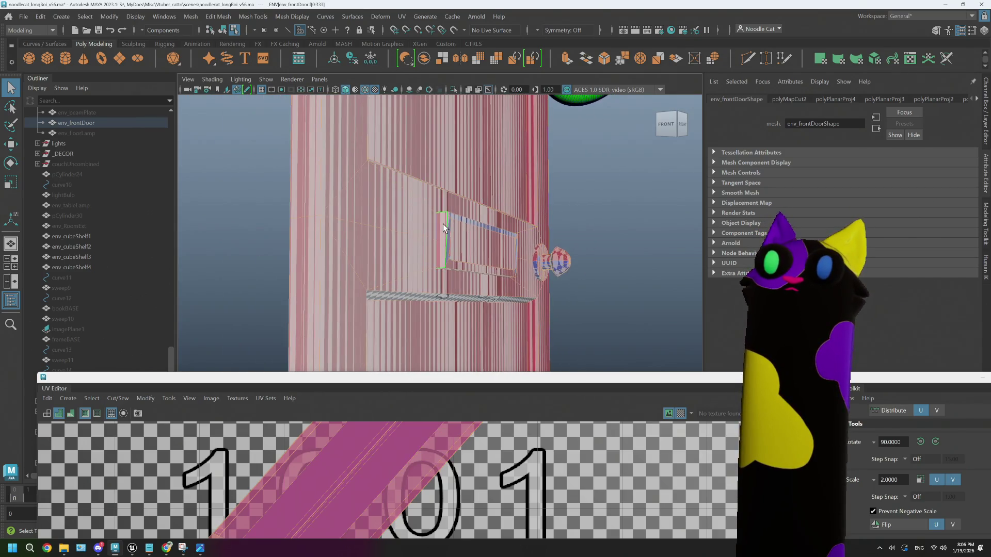
click(405, 220)
right_drag(404, 218, 446, 218)
click(446, 220)
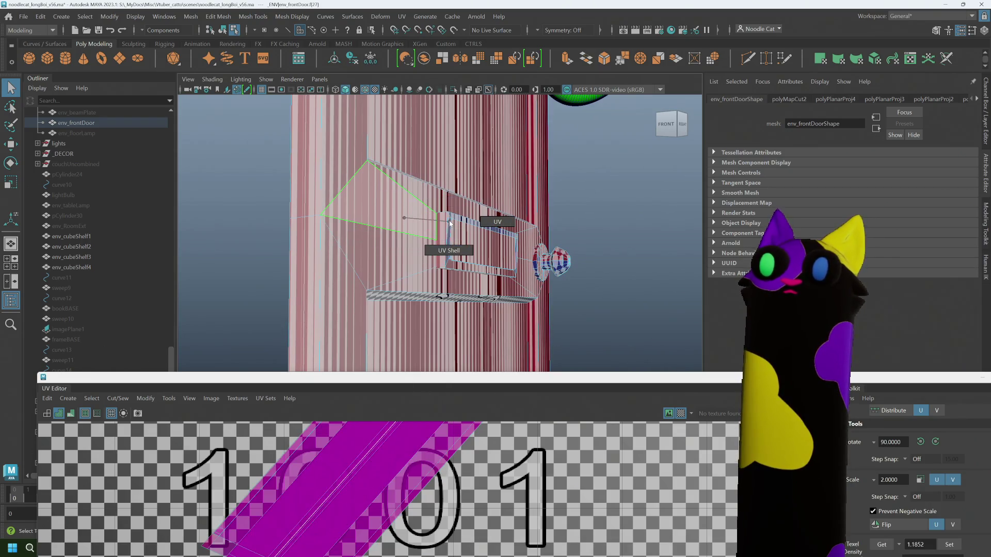
double_click(451, 249)
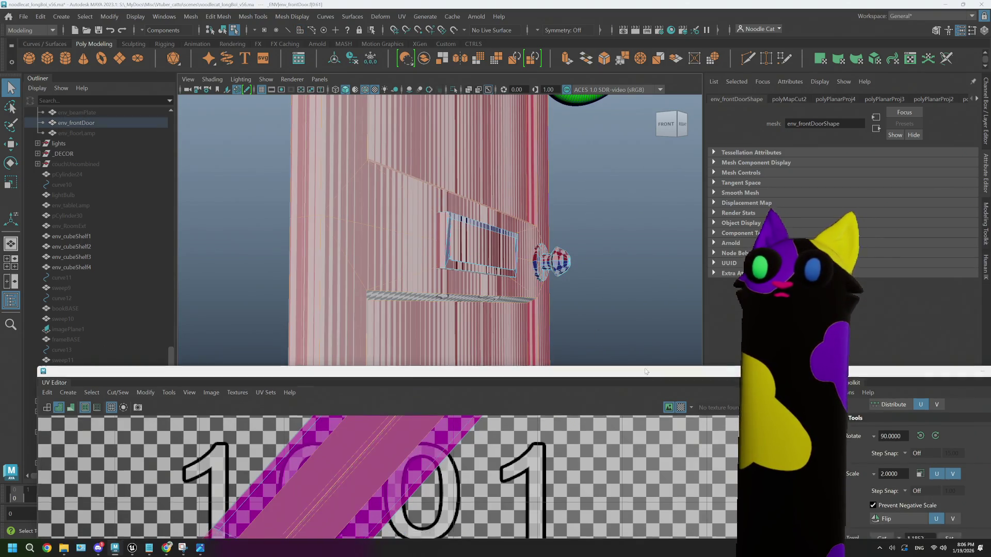
double_click(646, 379)
scroll(386, 286, down, 10)
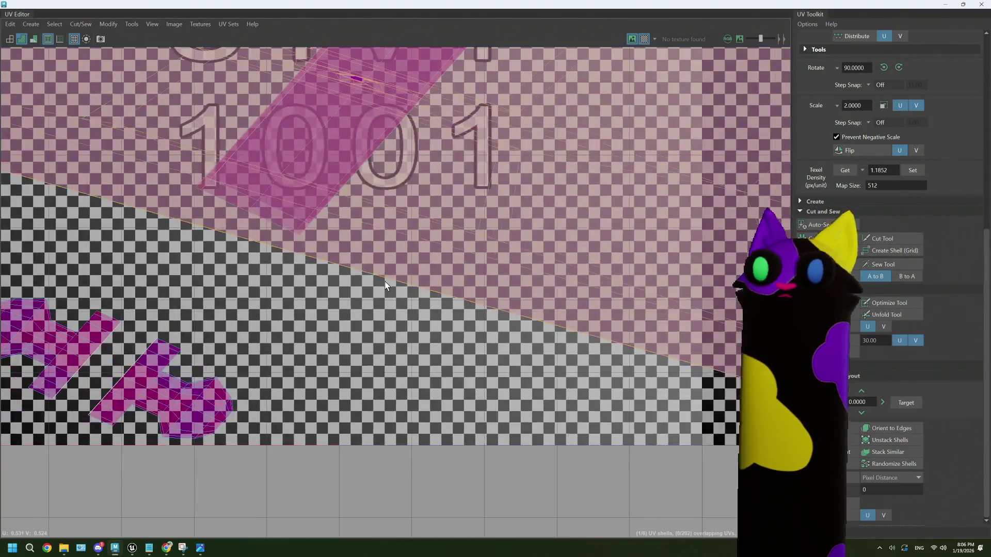
- Select the large slot UV shell and move it up and to the left
scroll(385, 286, up, 3)
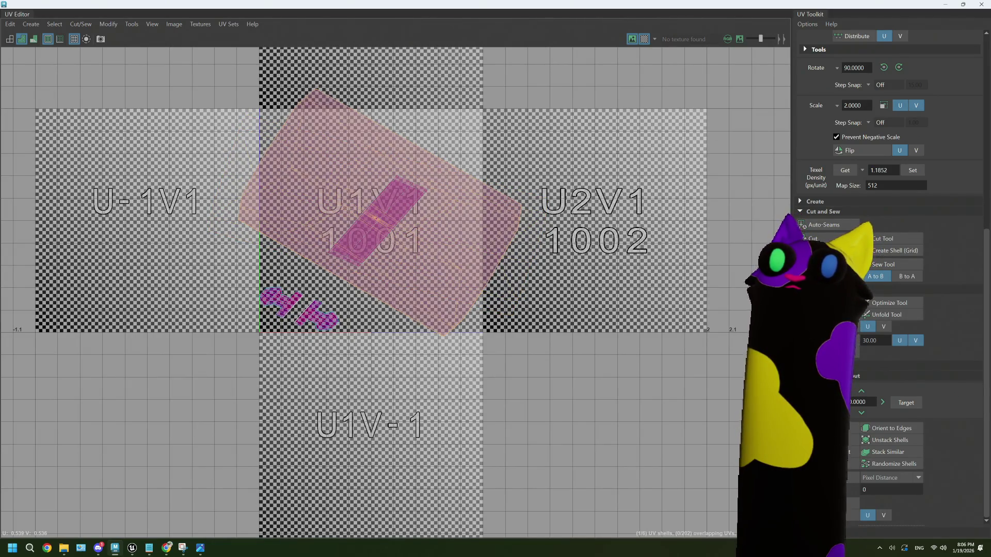
click(414, 236)
scroll(414, 237, up, 2)
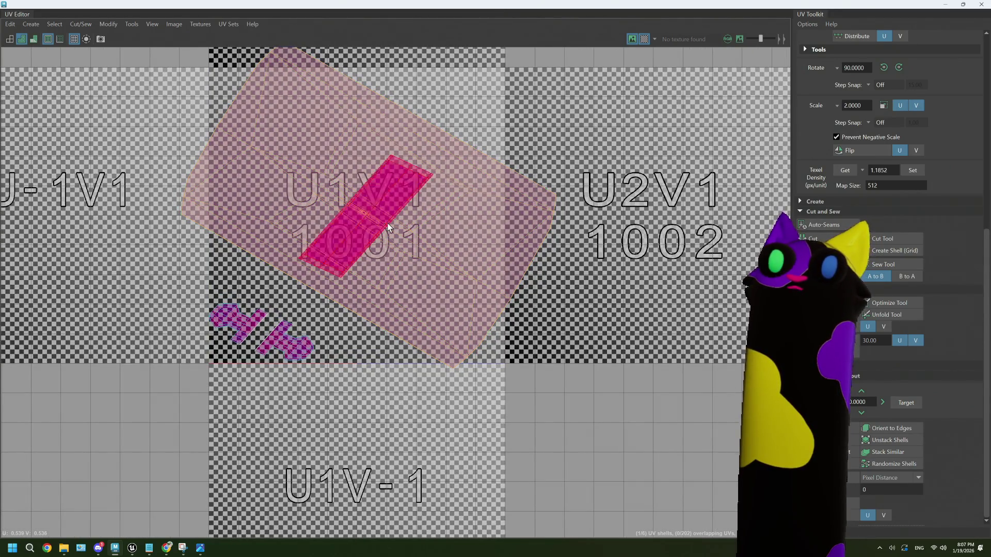
scroll(360, 221, up, 3)
scroll(360, 220, up, 5)
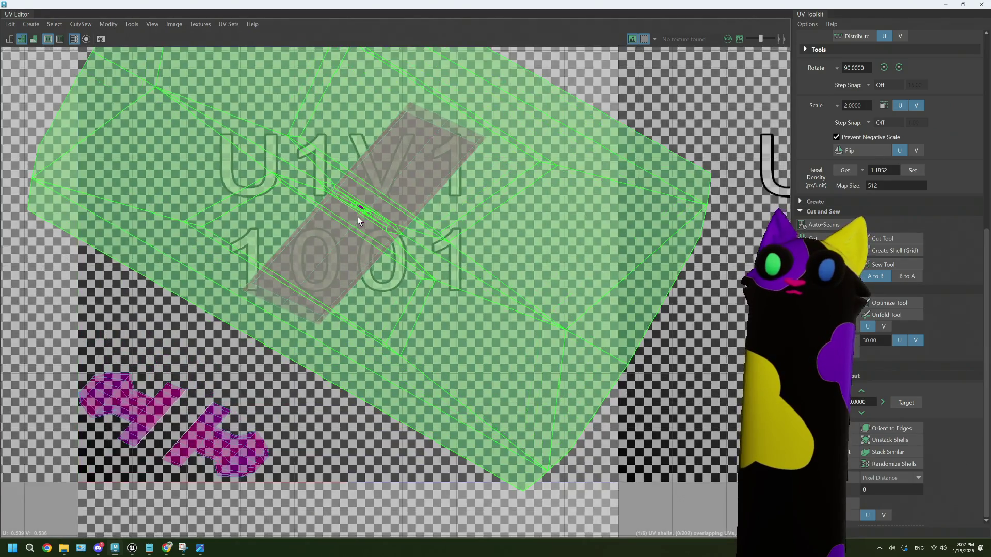
scroll(365, 199, up, 2)
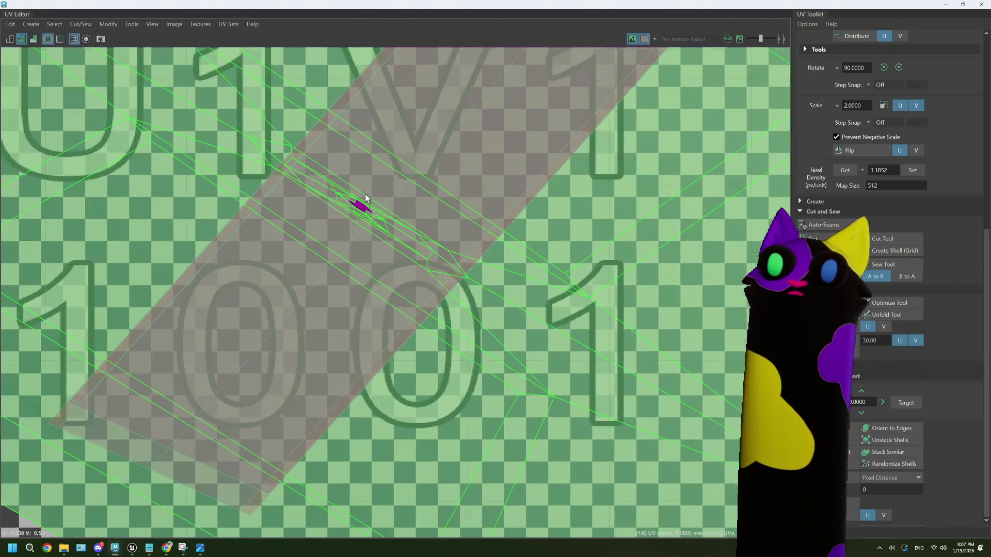
scroll(360, 222, down, 8)
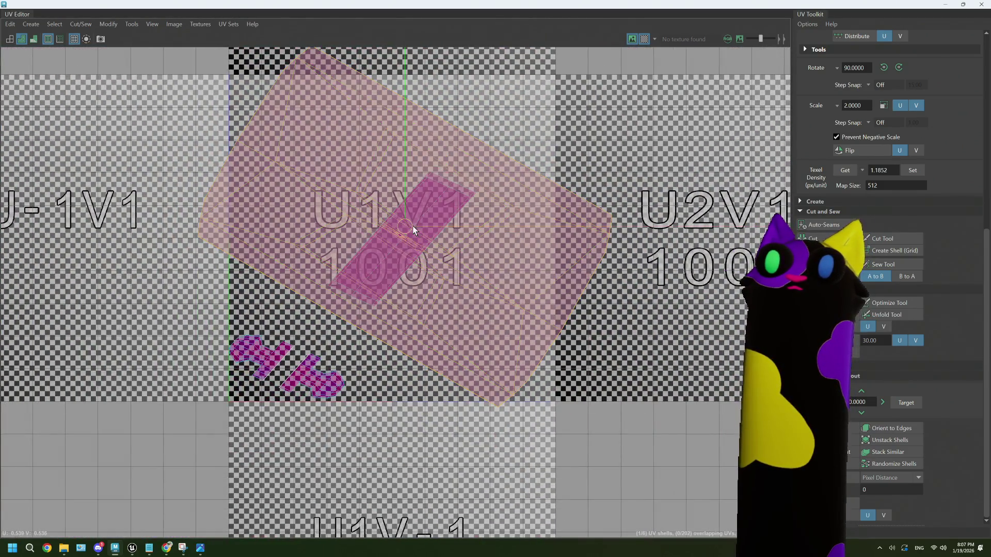
mouse_move(406, 227)
mouse_down()
mouse_move(312, 208)
mouse_move(152, 199)
mouse_move(216, 191)
mouse_move(420, 236)
mouse_move(157, 178)
mouse_up()
- Turn off the checker pattern and restore the UV Editor below the viewport
click(645, 39)
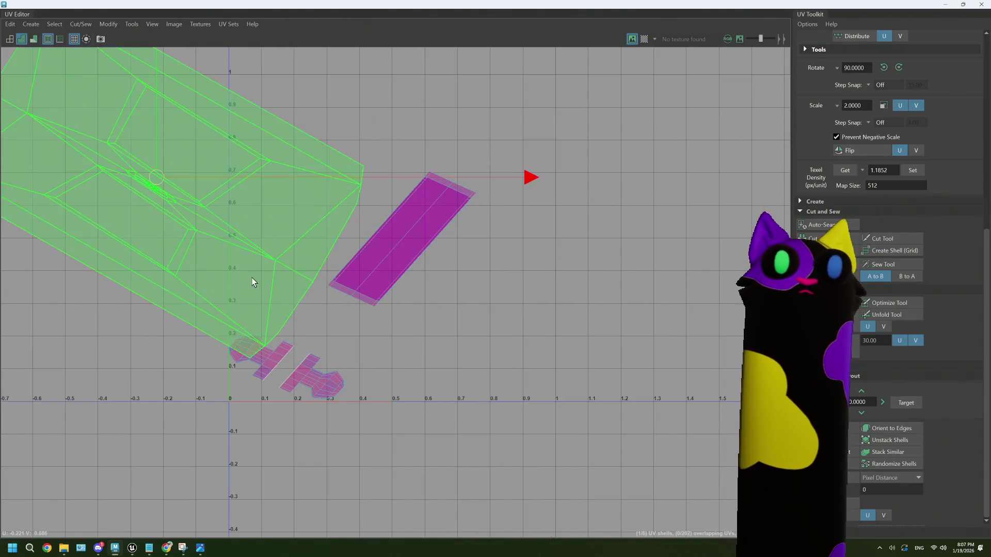
alt+middle_drag(251, 282, 471, 311)
scroll(411, 256, up, 2)
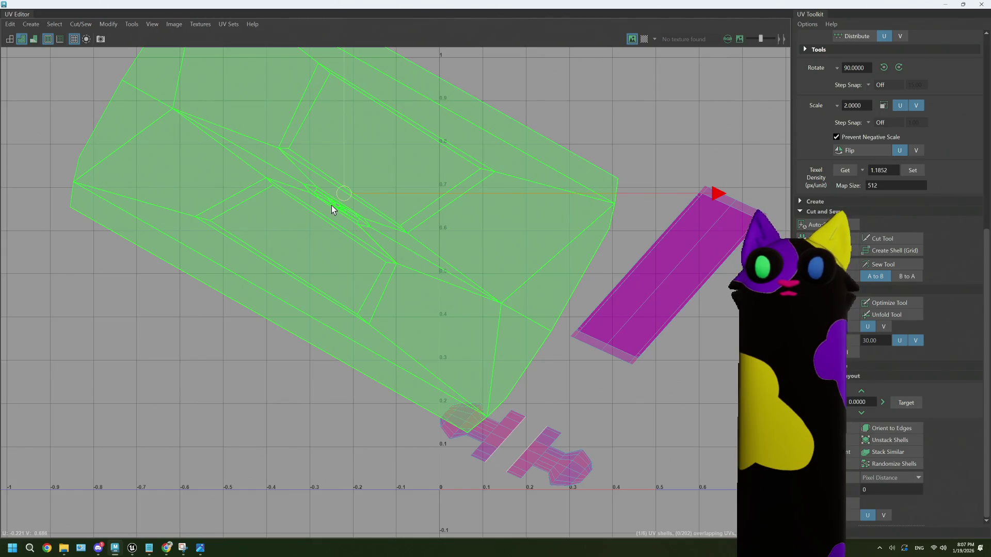
scroll(356, 216, up, 1)
scroll(327, 217, up, 5)
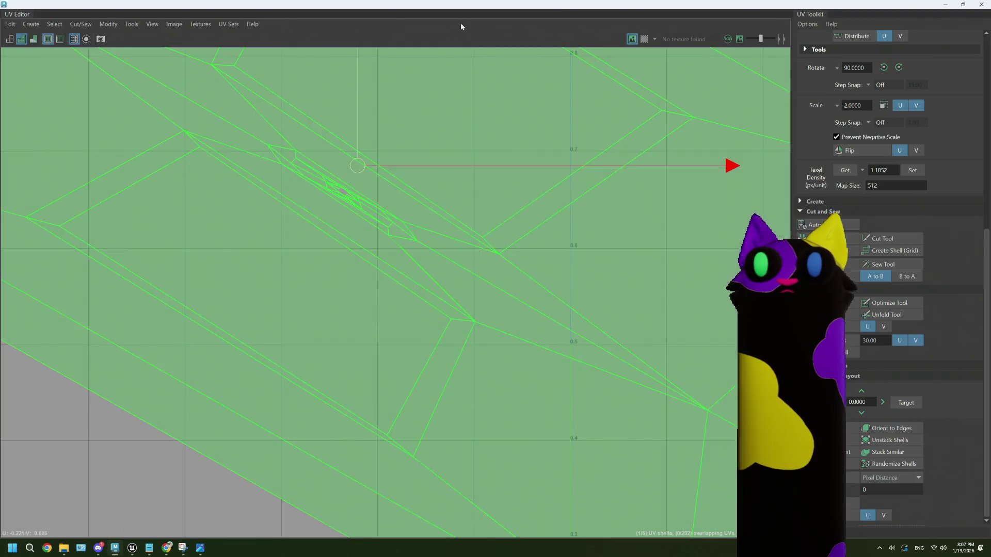
scroll(444, 228, down, 6)
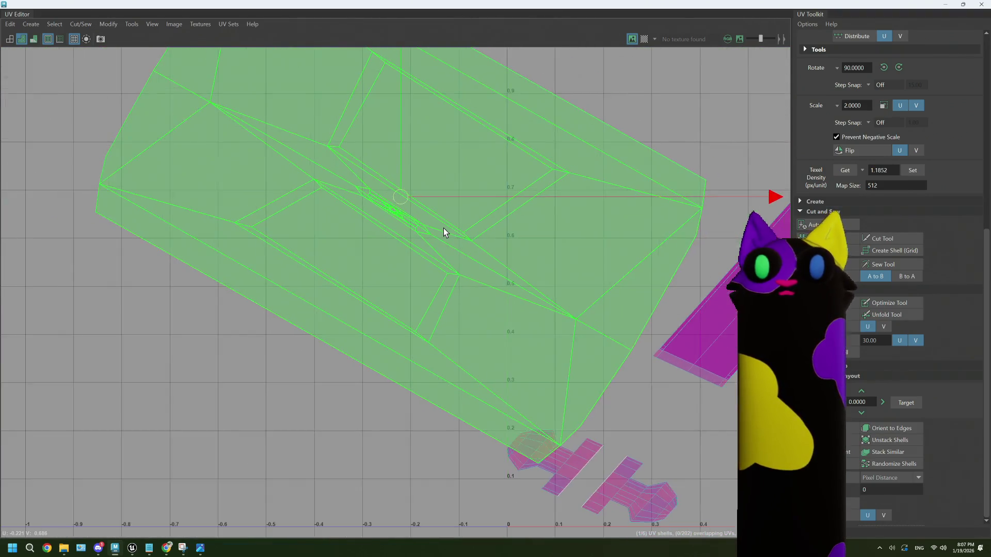
right_drag(570, 279, 571, 250)
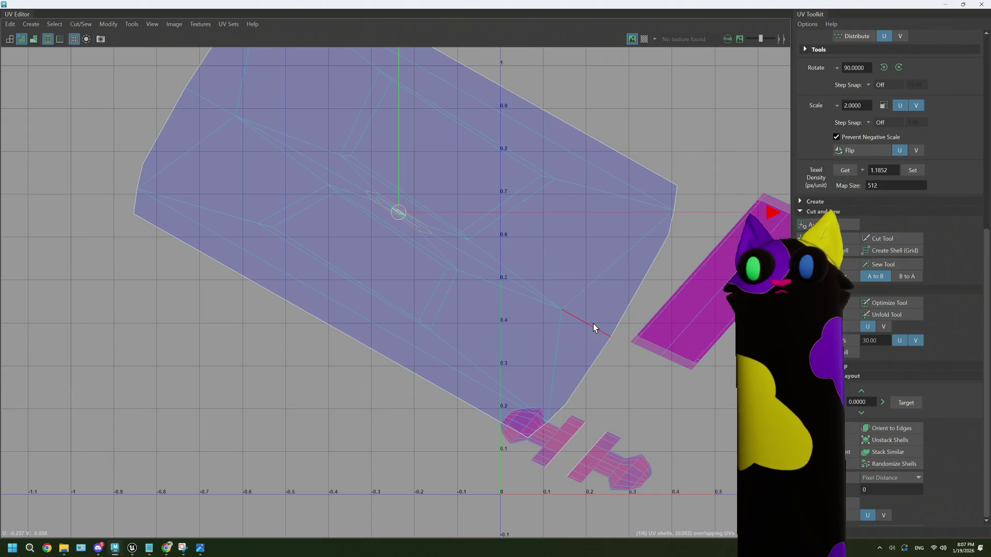
drag(553, 11, 564, 450)
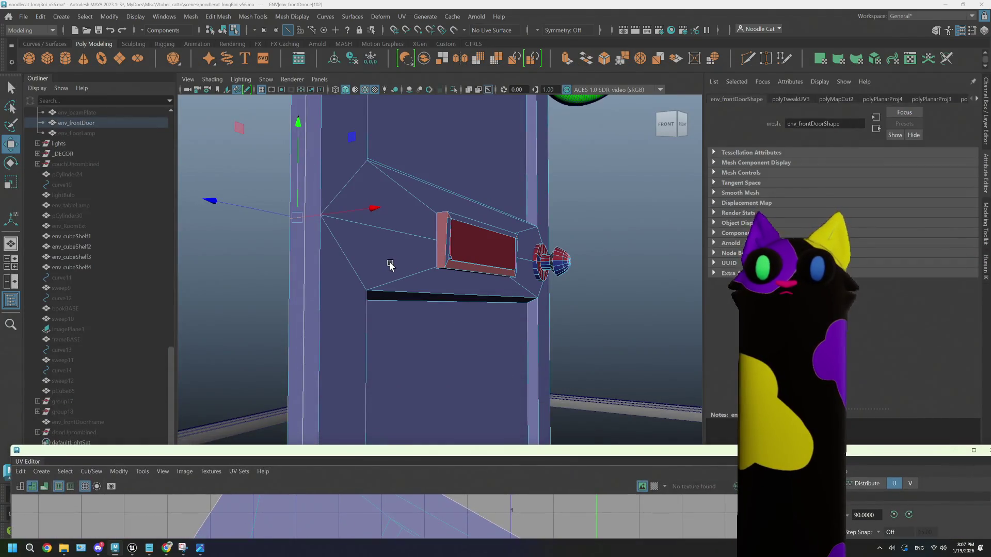
- Orbit around the door, return it to object selection, then switch to UV selection
scroll(406, 266, down, 5)
scroll(432, 273, down, 5)
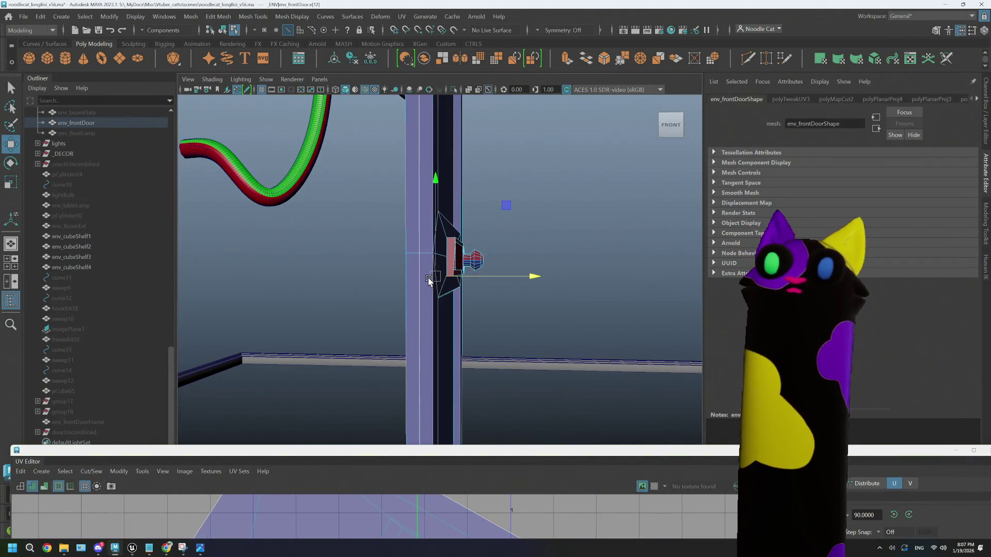
mouse_move(462, 223)
alt+mouse_down()
mouse_move(467, 208)
mouse_move(396, 190)
mouse_move(407, 157)
mouse_move(469, 150)
mouse_move(470, 263)
mouse_move(414, 339)
mouse_move(462, 259)
mouse_move(482, 195)
alt+mouse_up()
right_click(482, 193)
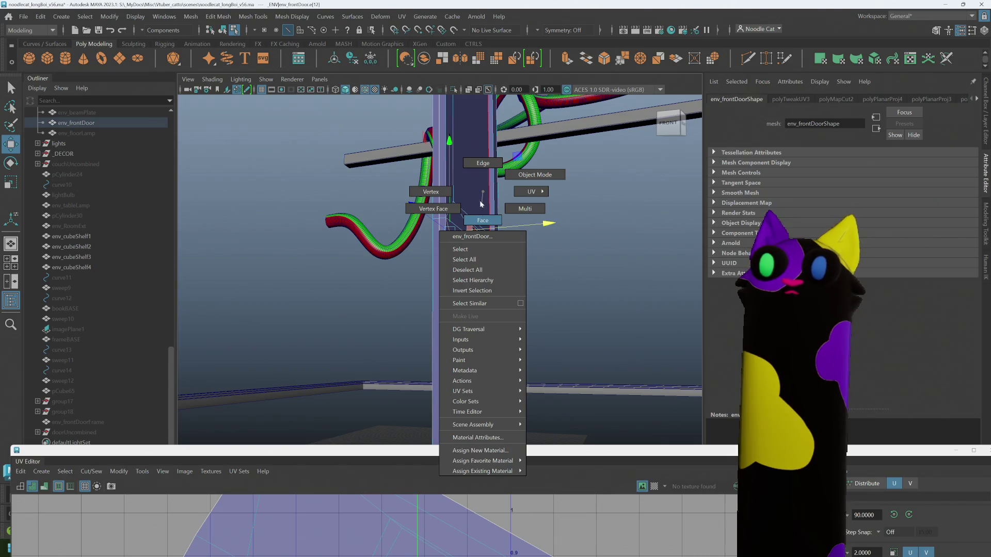
click(509, 176)
alt+drag(471, 155, 470, 183)
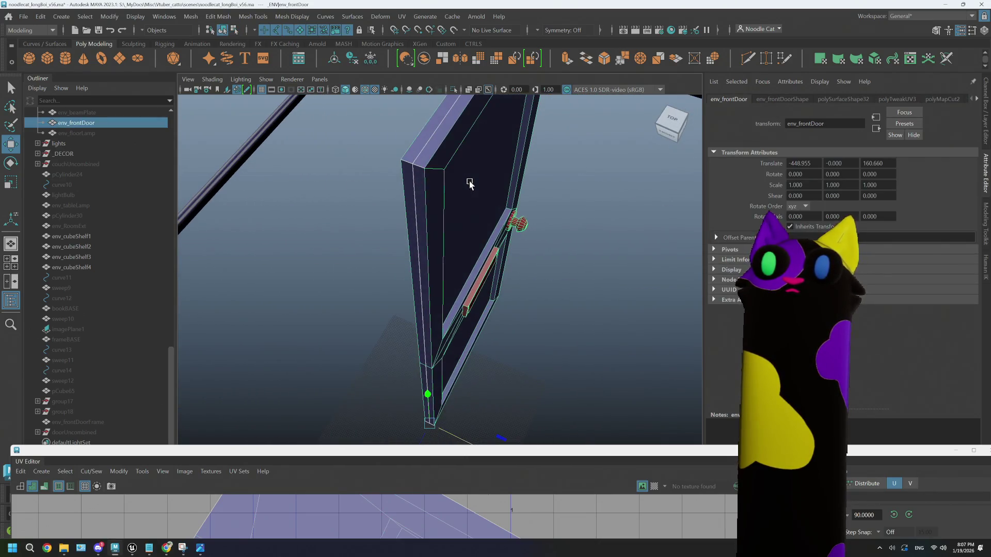
alt+drag(467, 239, 467, 219)
right_click(466, 212)
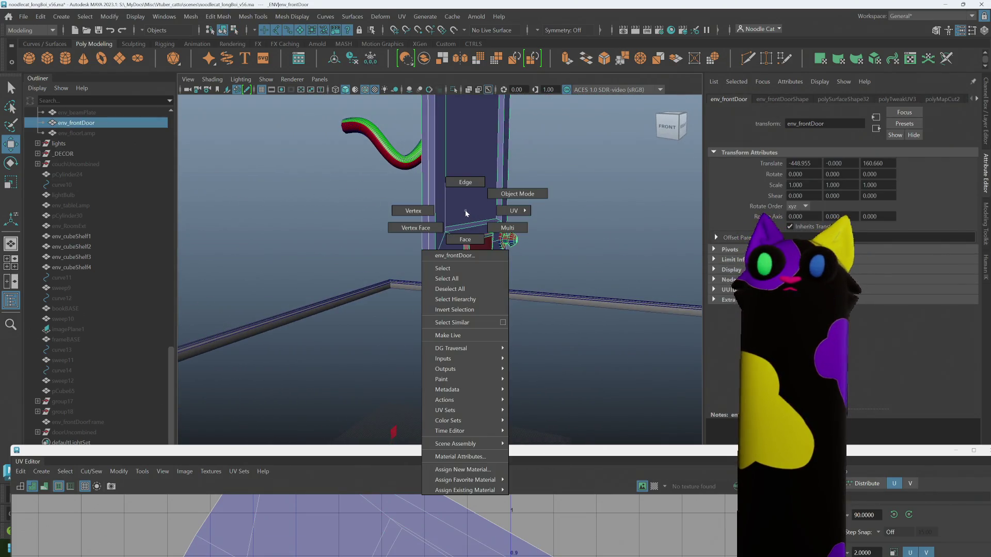
click(500, 211)
- Select the door edge loop near the mail slot and show its UVs full screen
scroll(468, 267, up, 3)
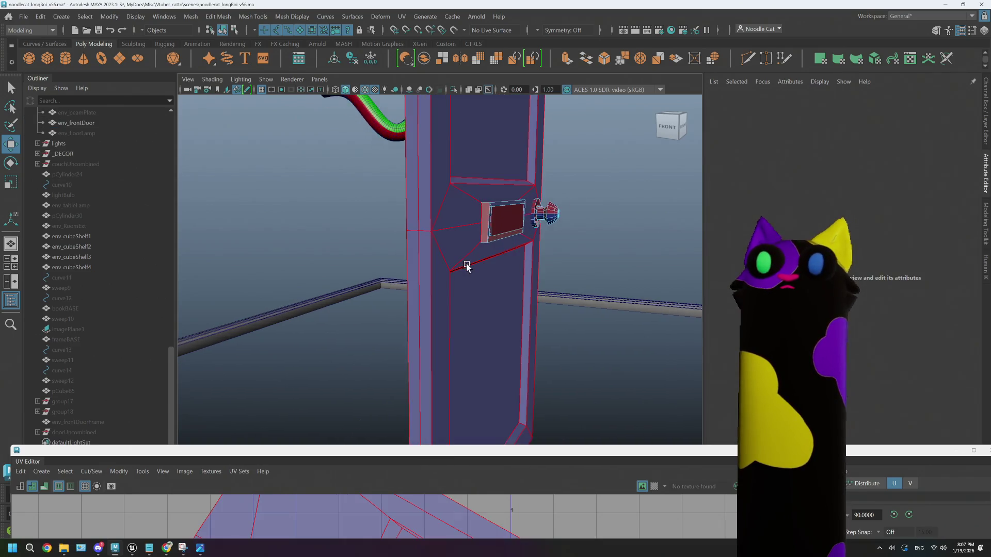
mouse_move(467, 267)
alt+mouse_down()
mouse_move(533, 263)
mouse_move(524, 230)
mouse_move(483, 286)
mouse_move(515, 270)
alt+mouse_up()
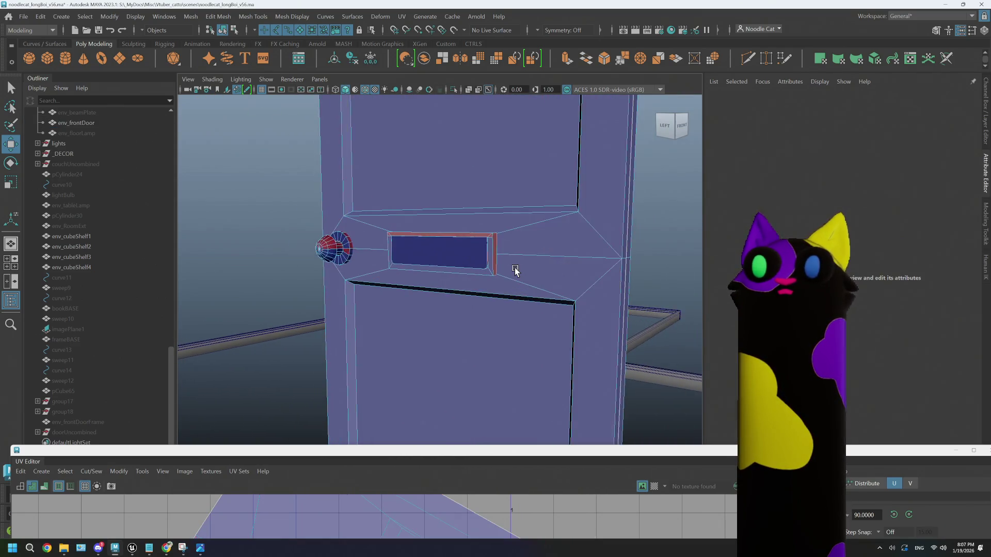
scroll(515, 267, up, 5)
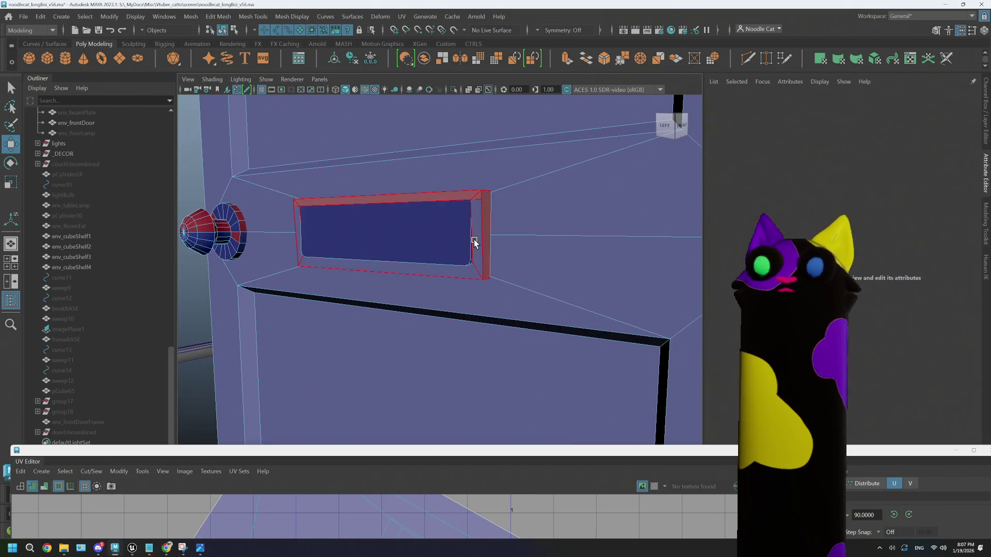
scroll(480, 242, up, 4)
mouse_move(482, 239)
alt+mouse_down()
mouse_move(423, 281)
mouse_move(471, 279)
alt+mouse_up()
scroll(423, 281, up, 2)
scroll(487, 283, down, 5)
scroll(495, 284, up, 6)
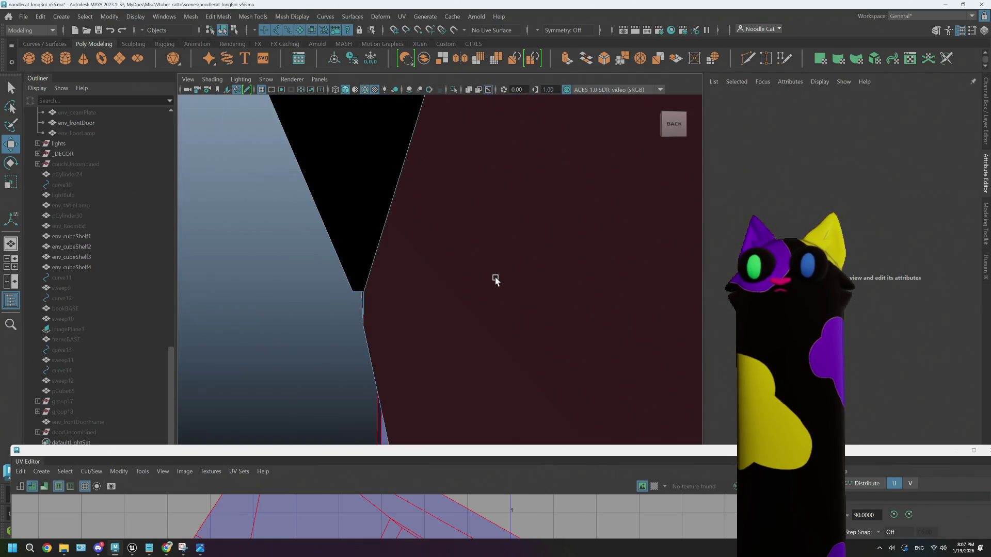
scroll(496, 280, down, 4)
scroll(496, 283, down, 2)
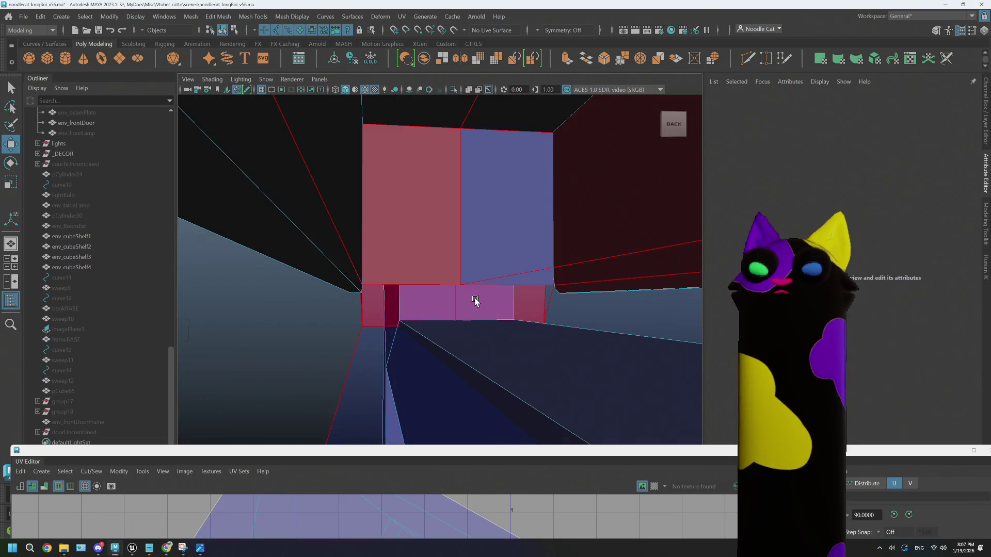
key(ctrl+z)
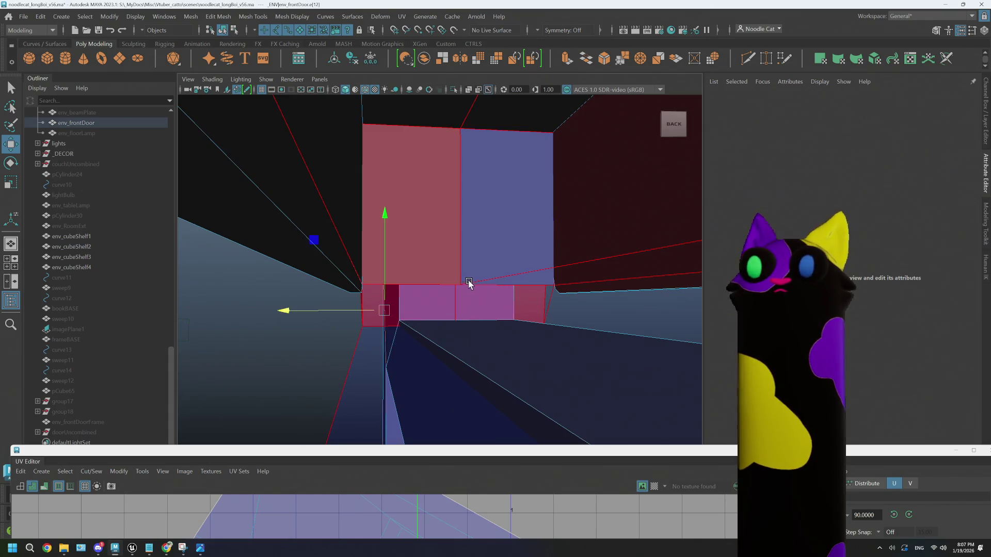
key(F11)
mouse_move(476, 252)
right_down()
mouse_move(475, 312)
mouse_move(487, 267)
mouse_move(474, 221)
right_up()
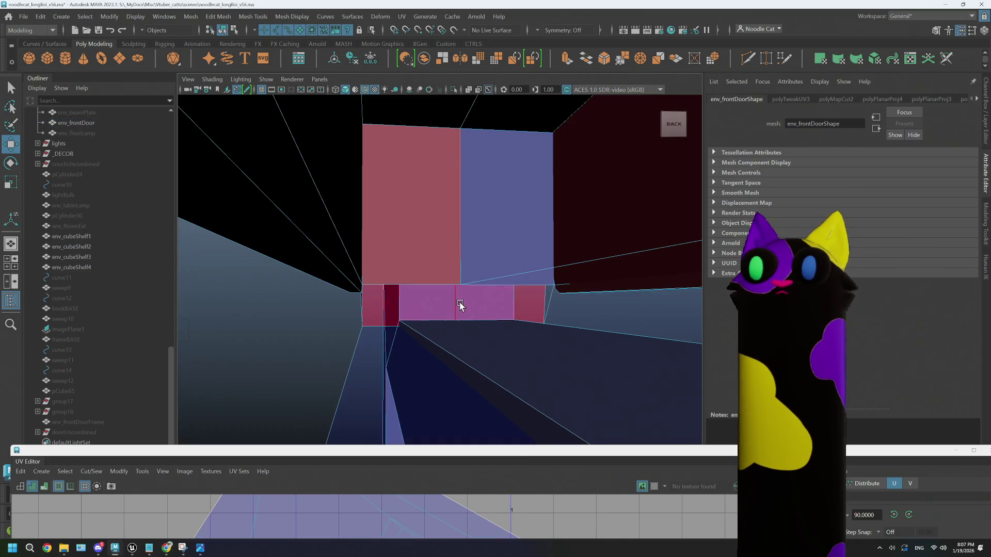
click(460, 306)
double_click(495, 451)
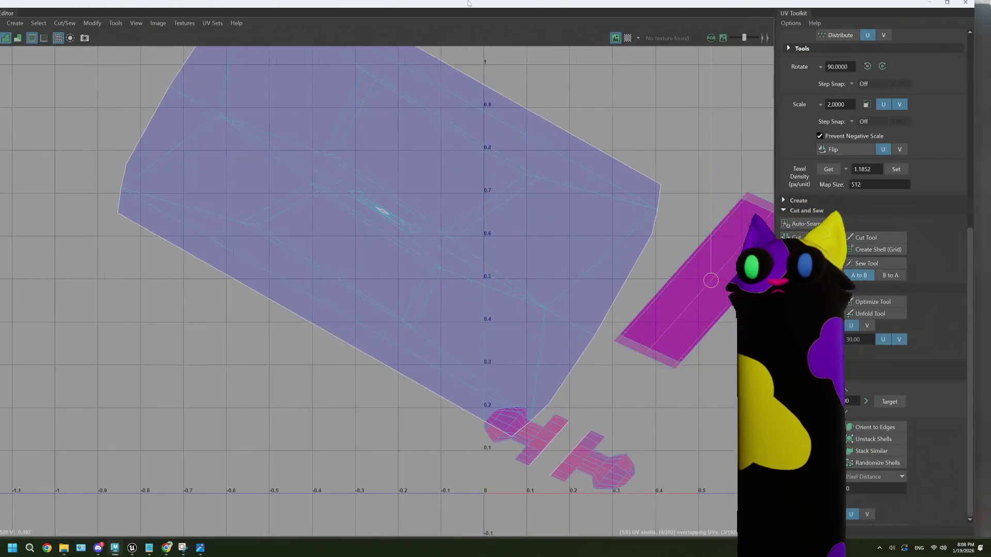
- Zoom over the door's large and slot UV shells, then restore the UV Editor below the viewport
scroll(380, 209, up, 1)
scroll(380, 209, down, 3)
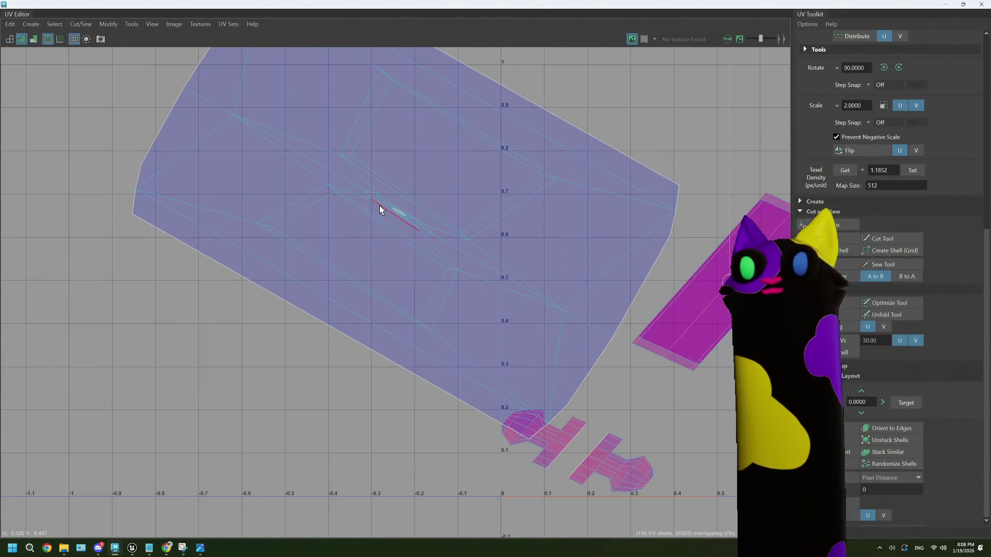
scroll(380, 210, up, 2)
scroll(380, 209, down, 3)
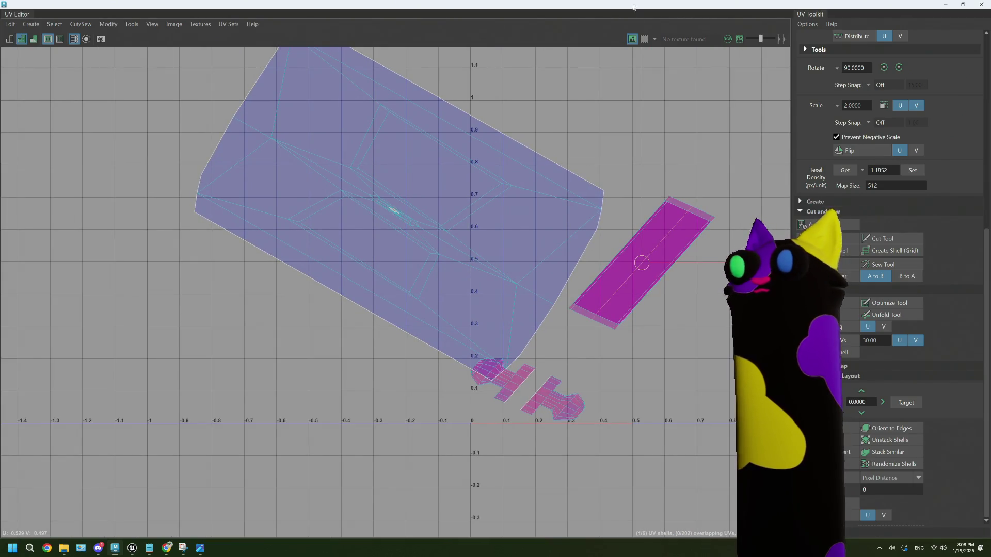
scroll(405, 205, up, 3)
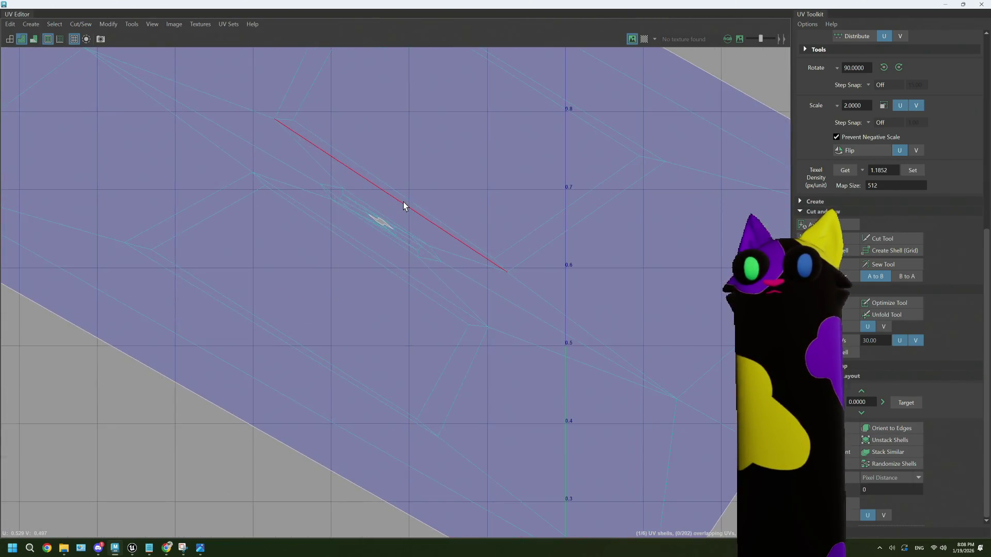
scroll(370, 217, up, 2)
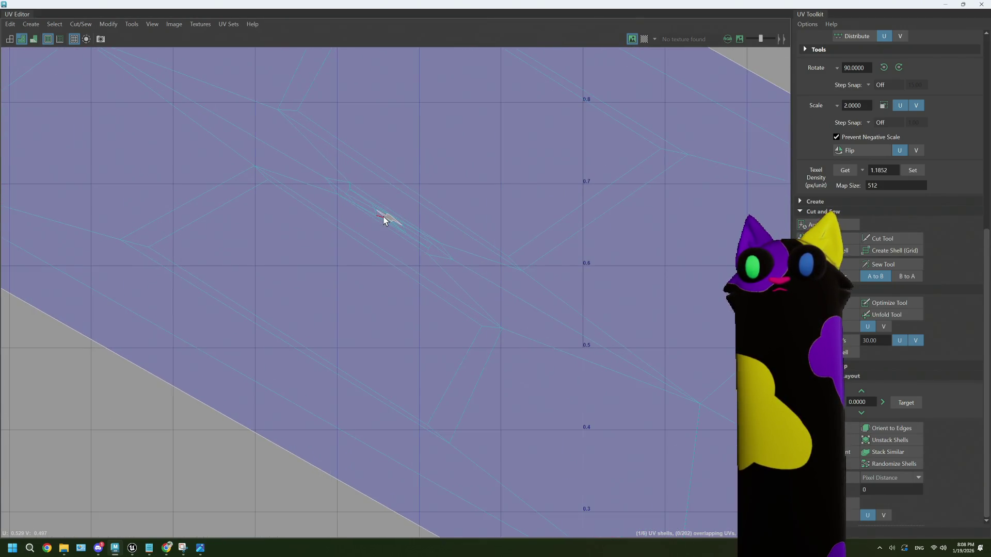
scroll(384, 220, down, 3)
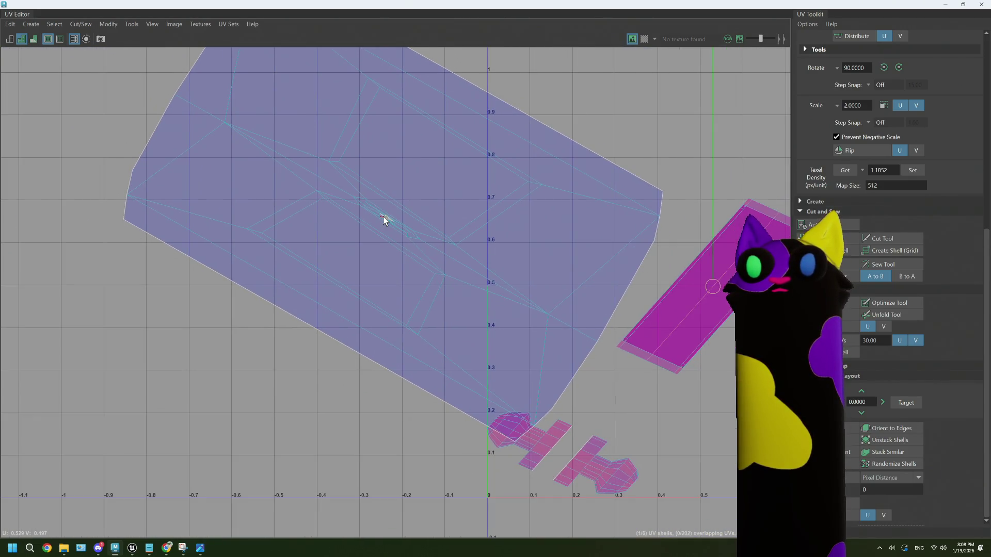
scroll(383, 220, up, 1)
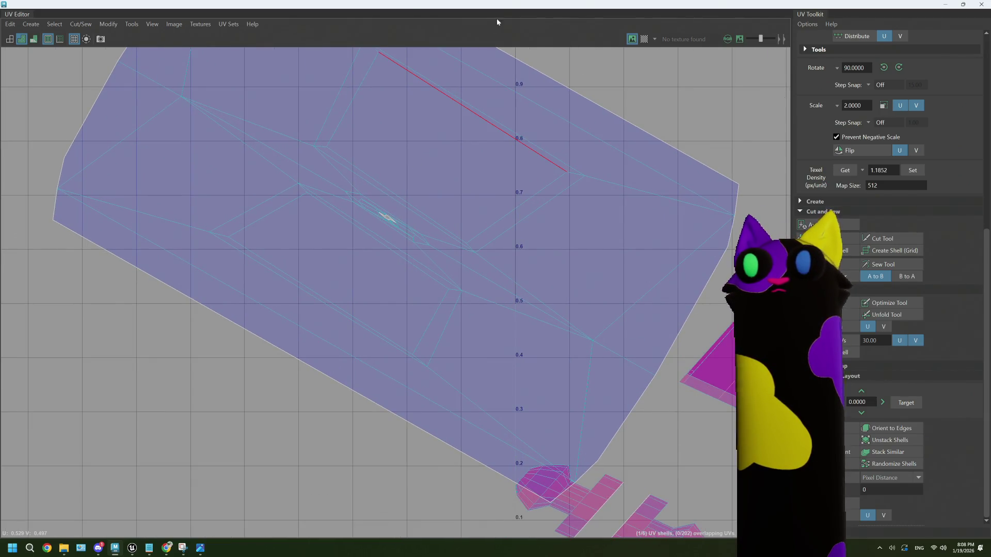
mouse_move(498, 21)
mouse_down()
mouse_move(512, 349)
mouse_move(493, 364)
mouse_up()
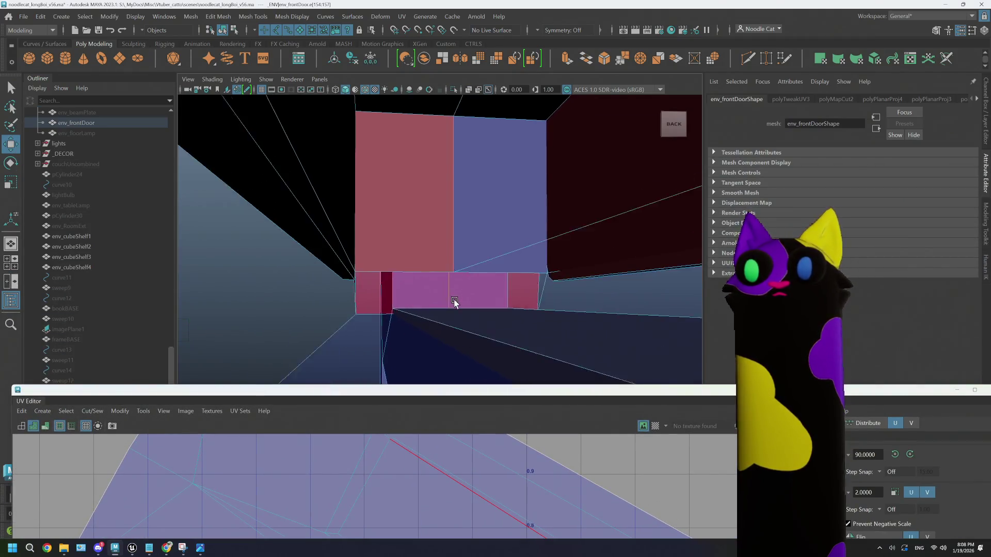
- Select the door's top edge and the edge loop down the handle, viewing the UVs full screen
scroll(454, 303, up, 5)
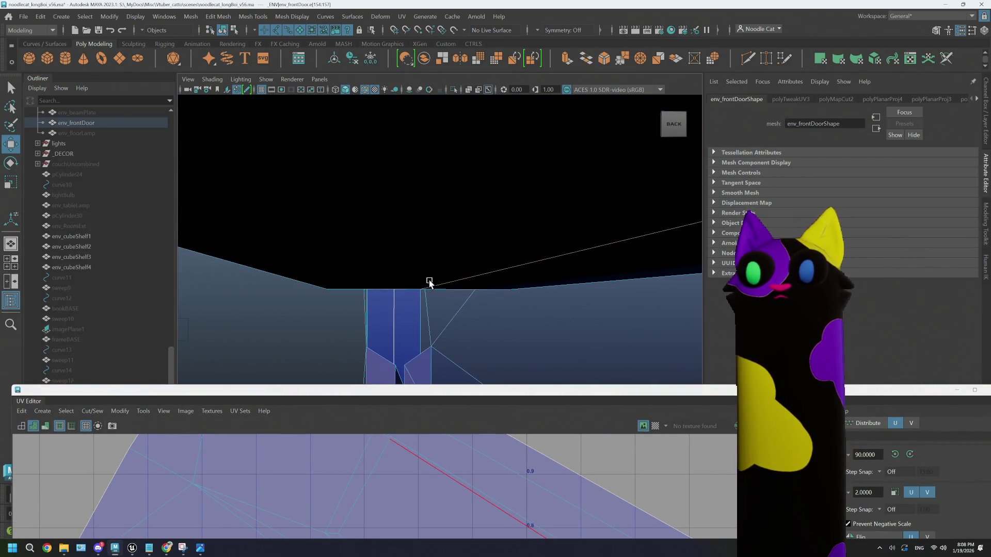
mouse_move(427, 281)
alt+mouse_down()
mouse_move(398, 210)
mouse_move(394, 222)
mouse_move(454, 270)
mouse_move(444, 258)
mouse_move(456, 259)
mouse_move(465, 190)
mouse_move(463, 292)
mouse_move(454, 217)
mouse_move(473, 179)
mouse_move(431, 332)
mouse_move(432, 250)
mouse_move(465, 272)
mouse_move(381, 280)
mouse_move(435, 267)
mouse_move(443, 382)
mouse_move(454, 246)
alt+mouse_up()
click(445, 230)
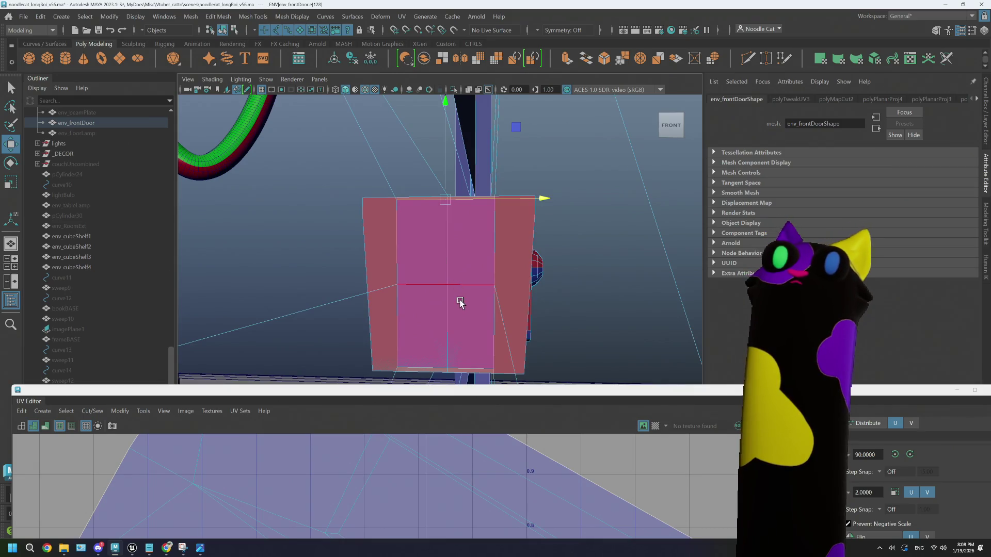
alt+middle_drag(461, 303, 460, 239)
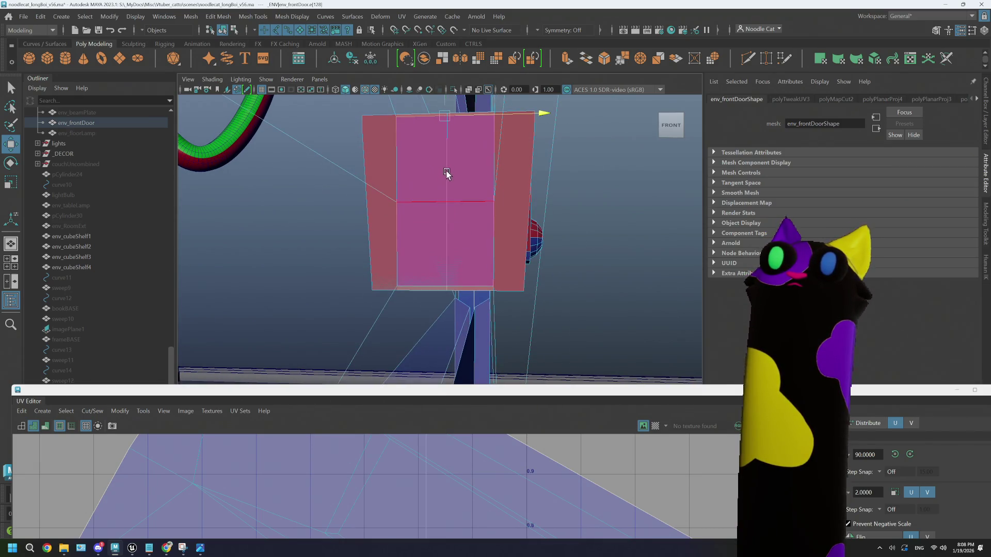
scroll(446, 212, up, 3)
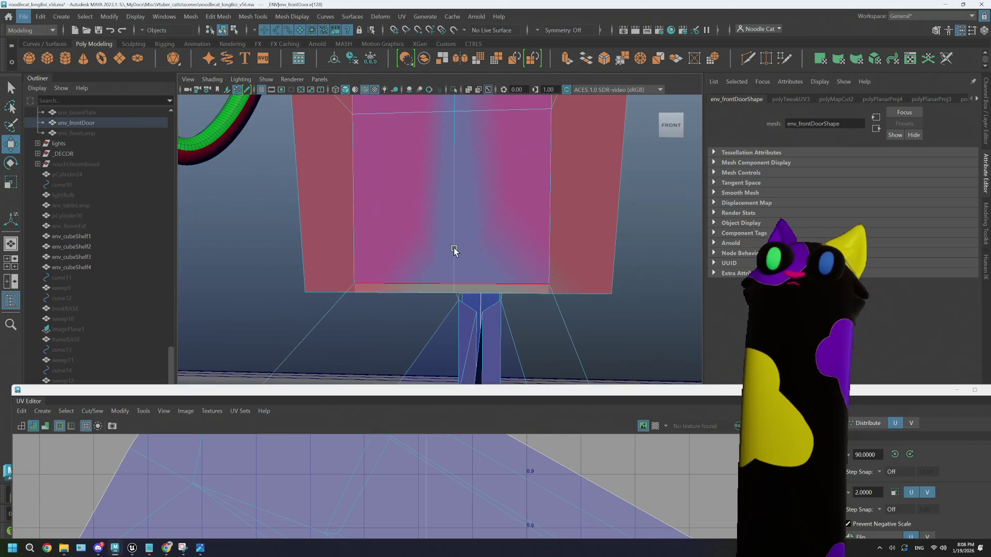
double_click(464, 378)
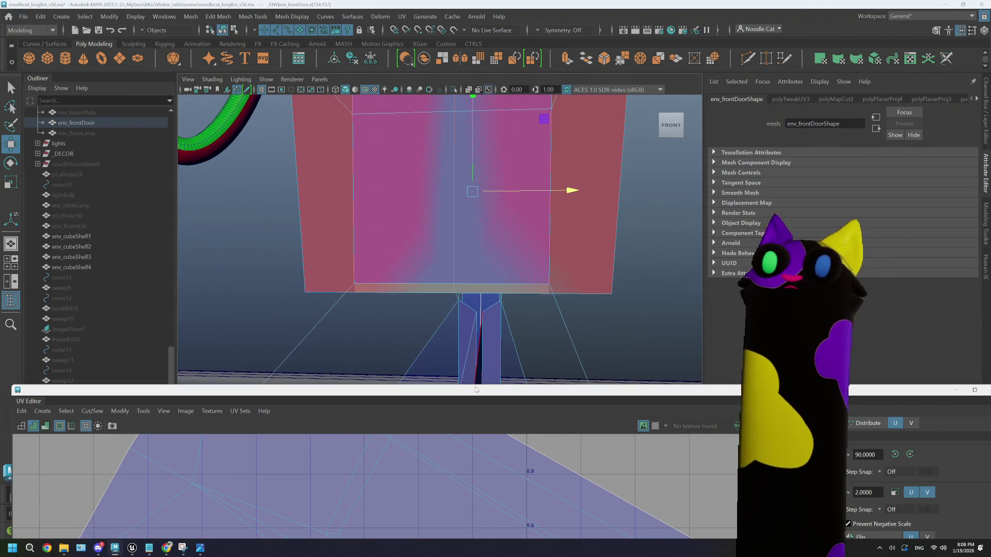
double_click(475, 390)
scroll(491, 339, down, 3)
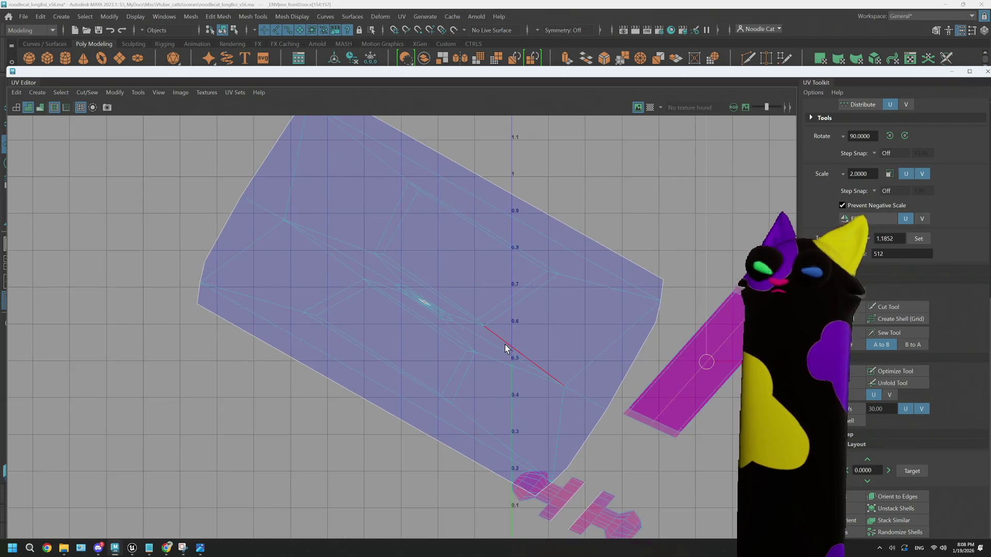
scroll(507, 349, down, 2)
- Restore the viewport, orbit around the door face to check the loop, and maximize the UVs again
mouse_move(496, 69)
mouse_down()
mouse_move(516, 222)
mouse_move(519, 413)
mouse_up()
mouse_move(432, 237)
alt+mouse_down()
mouse_move(471, 220)
mouse_move(472, 239)
mouse_move(485, 232)
mouse_move(500, 270)
mouse_move(403, 277)
mouse_move(484, 275)
alt+mouse_up()
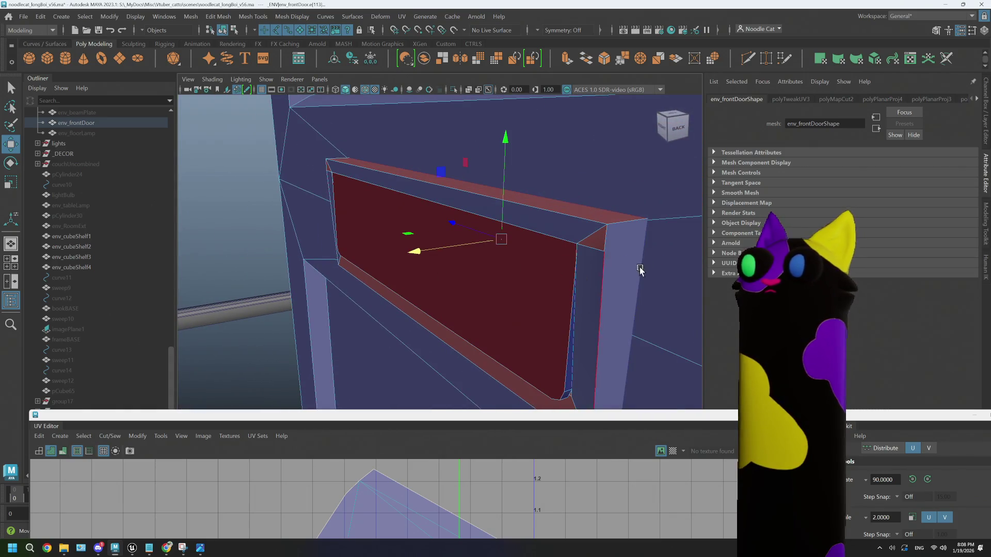
mouse_move(639, 269)
alt+mouse_down()
mouse_move(649, 268)
mouse_move(636, 271)
alt+mouse_up()
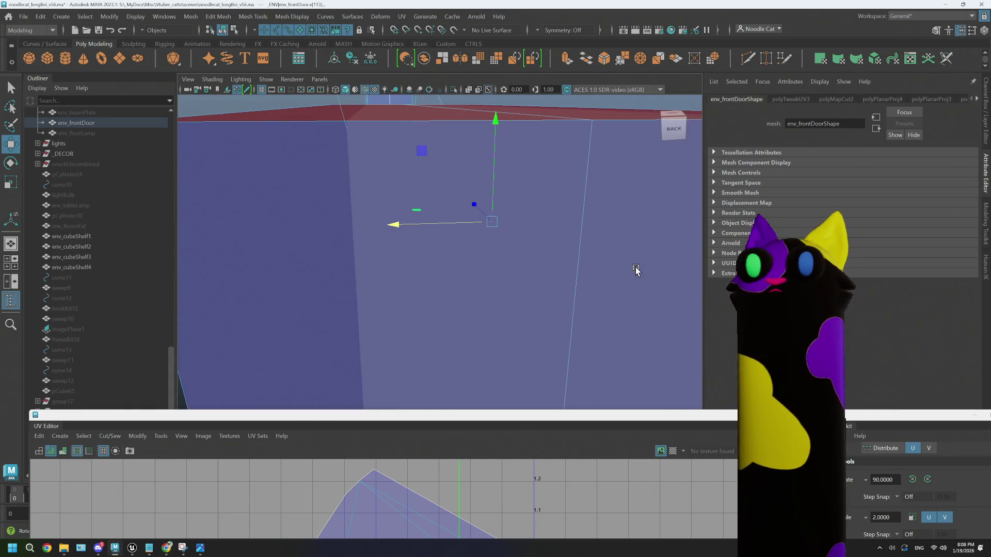
mouse_move(405, 250)
alt+mouse_down()
mouse_move(418, 274)
mouse_move(484, 269)
alt+mouse_up()
double_click(443, 425)
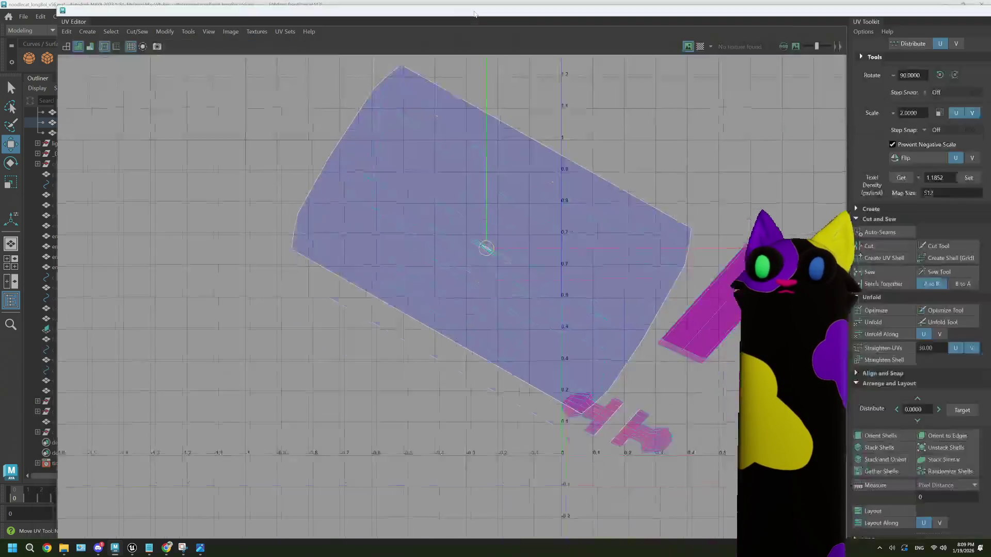
- Select the large door UV shell, check its faces in 3D, then maximize the UVs and pick the small centre shell
scroll(444, 255, up, 3)
scroll(446, 253, up, 3)
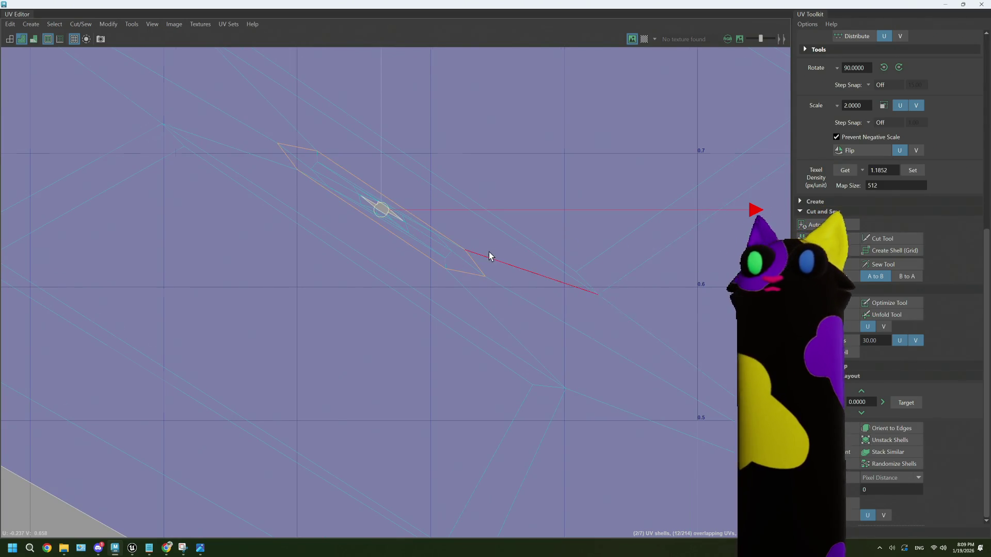
scroll(490, 256, down, 5)
right_drag(510, 263, 485, 253)
click(512, 277)
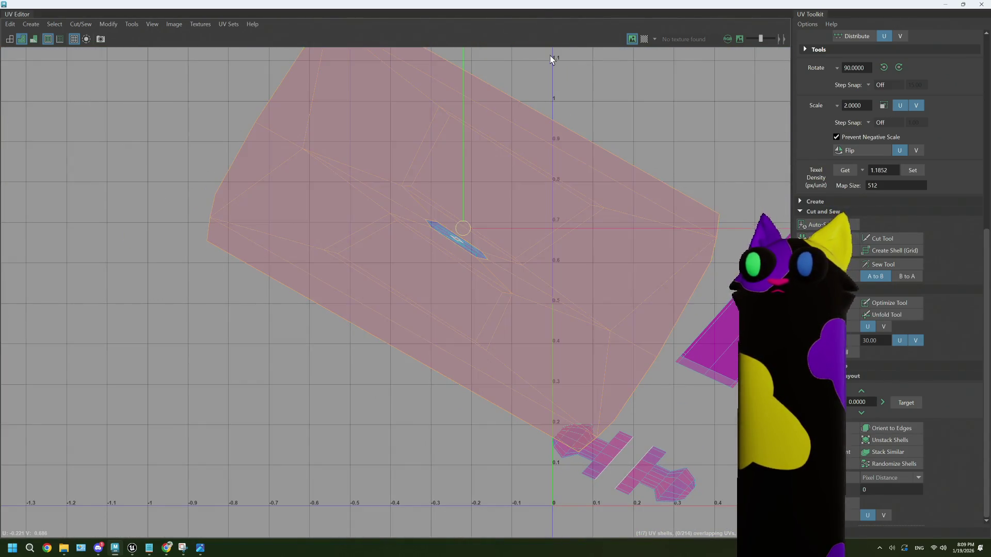
drag(542, 9, 578, 403)
scroll(426, 266, down, 5)
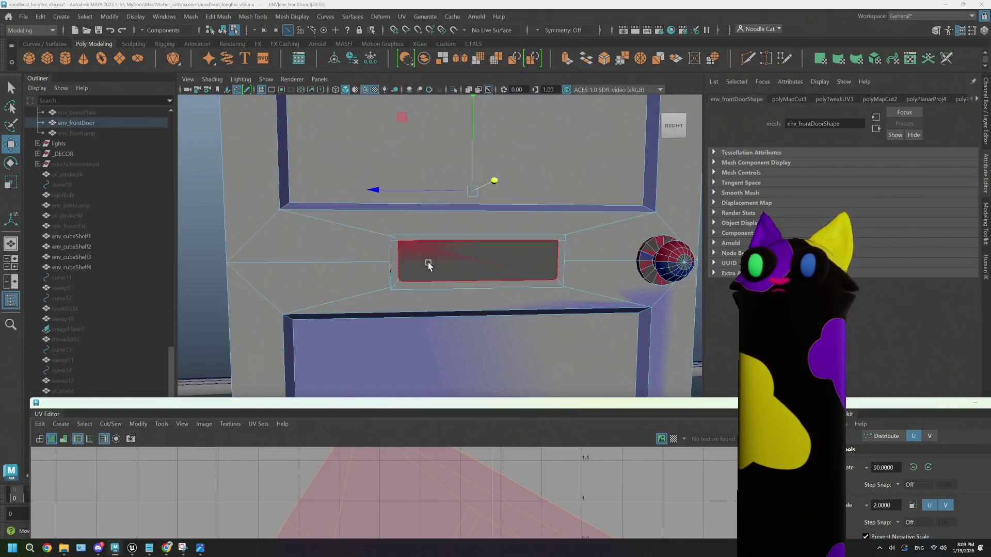
alt+drag(426, 274, 458, 294)
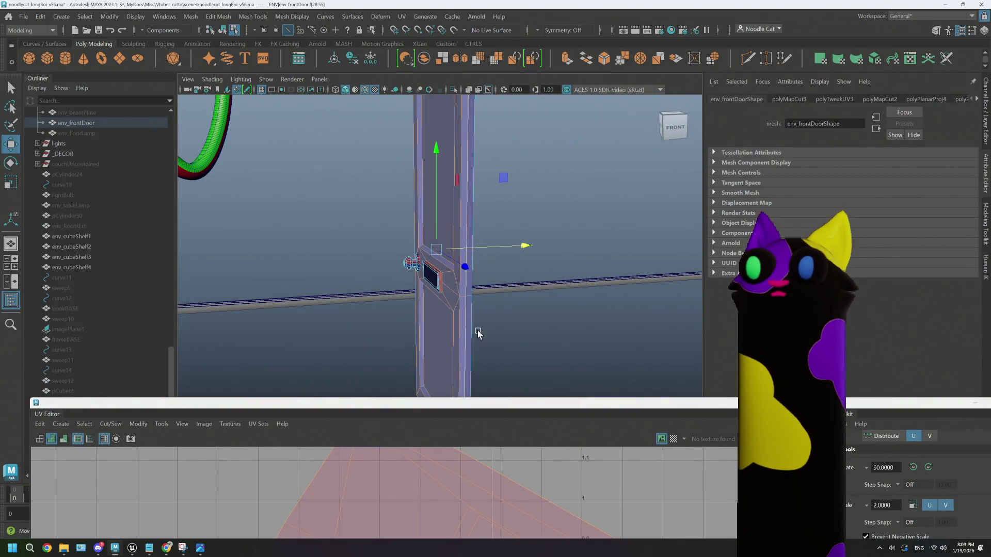
click(473, 311)
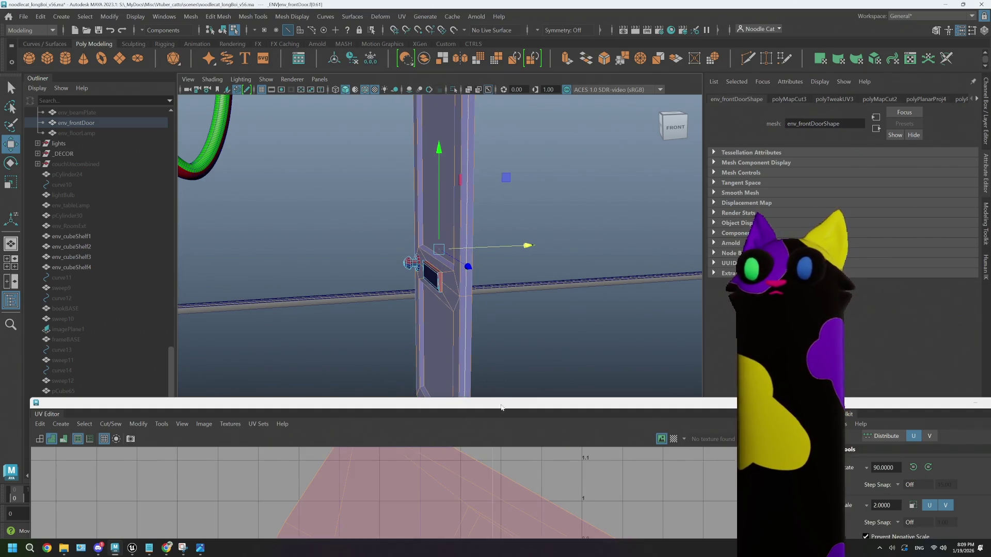
drag(464, 403, 468, 3)
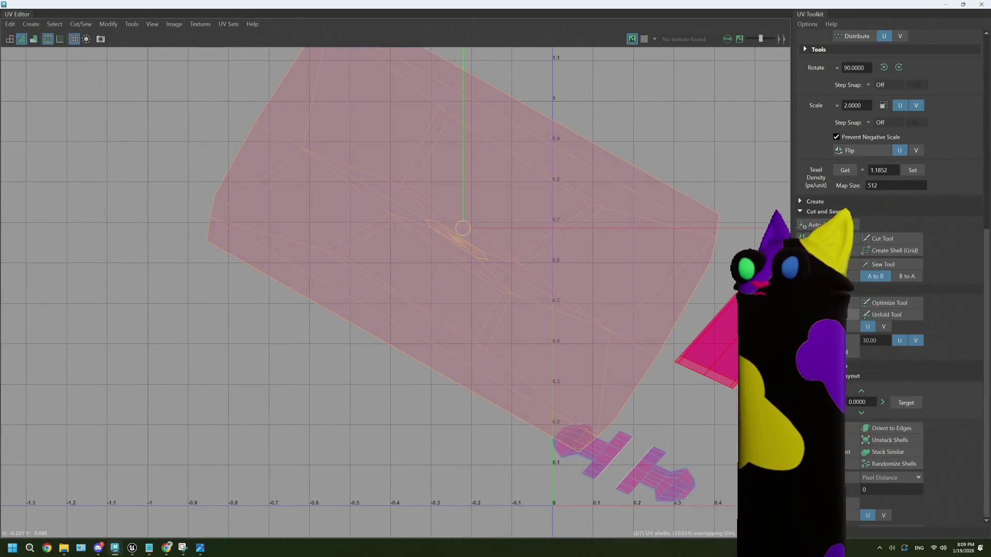
click(428, 230)
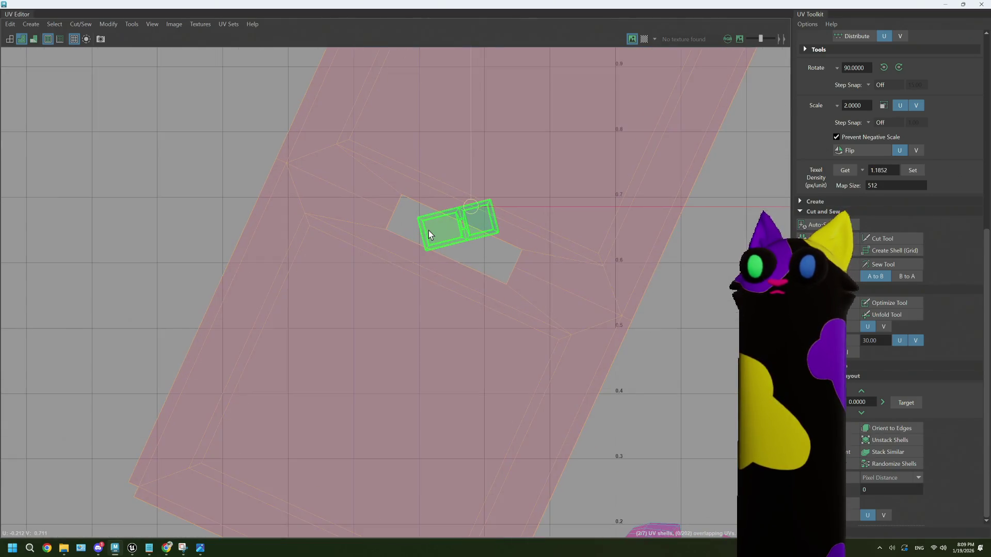
- Straighten the large tilted door shell upright into 0–1 and get its texel density of 2.3846
scroll(429, 230, up, 10)
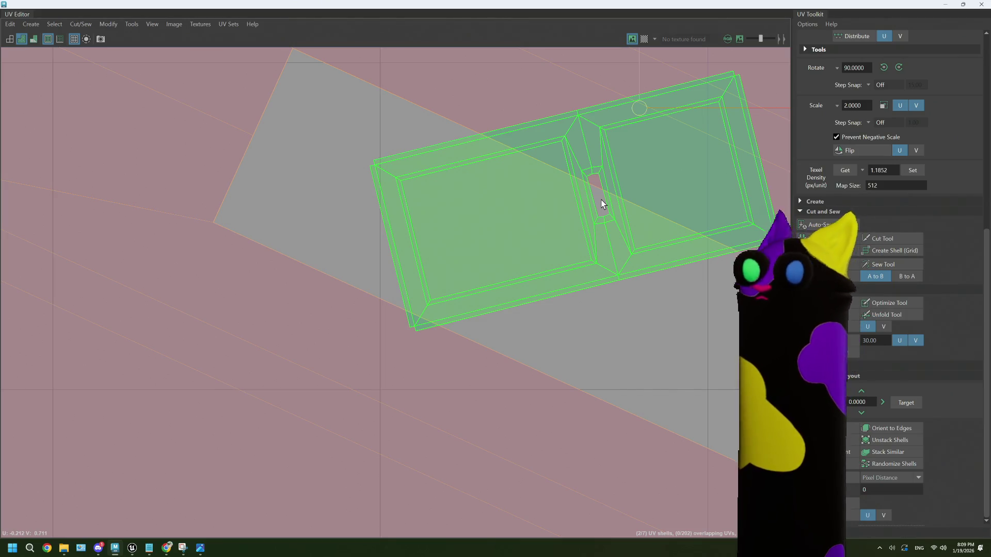
scroll(577, 235, down, 2)
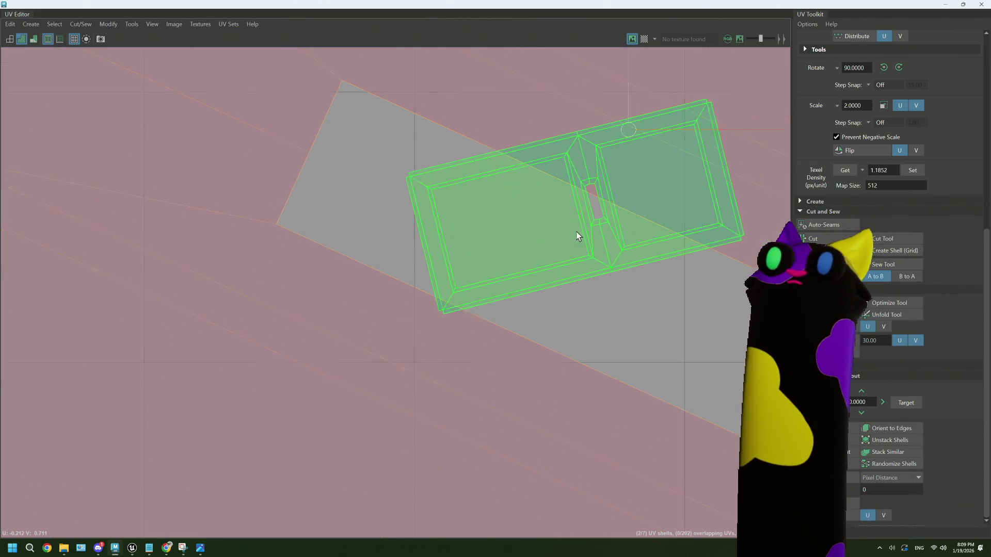
scroll(577, 236, down, 5)
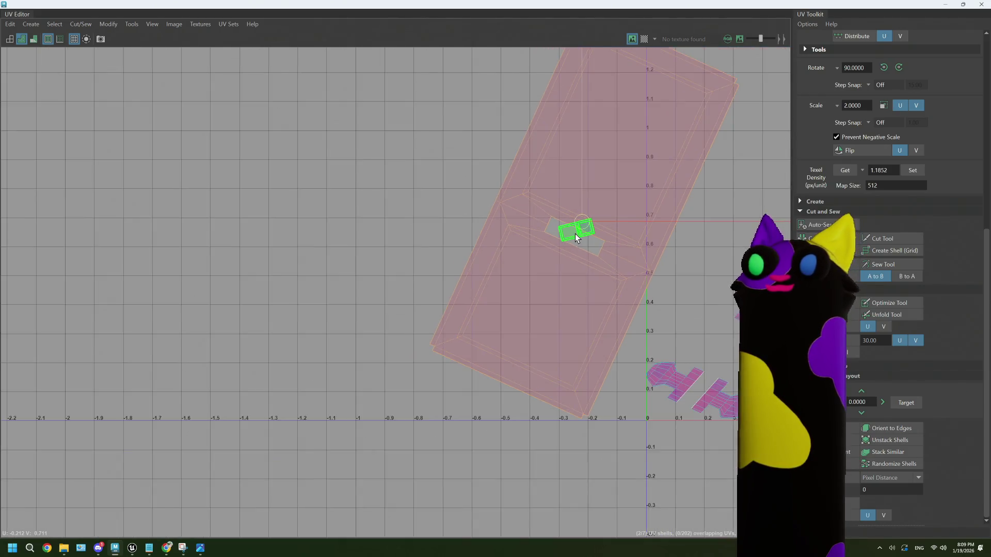
scroll(576, 235, down, 2)
alt+middle_drag(582, 228, 348, 255)
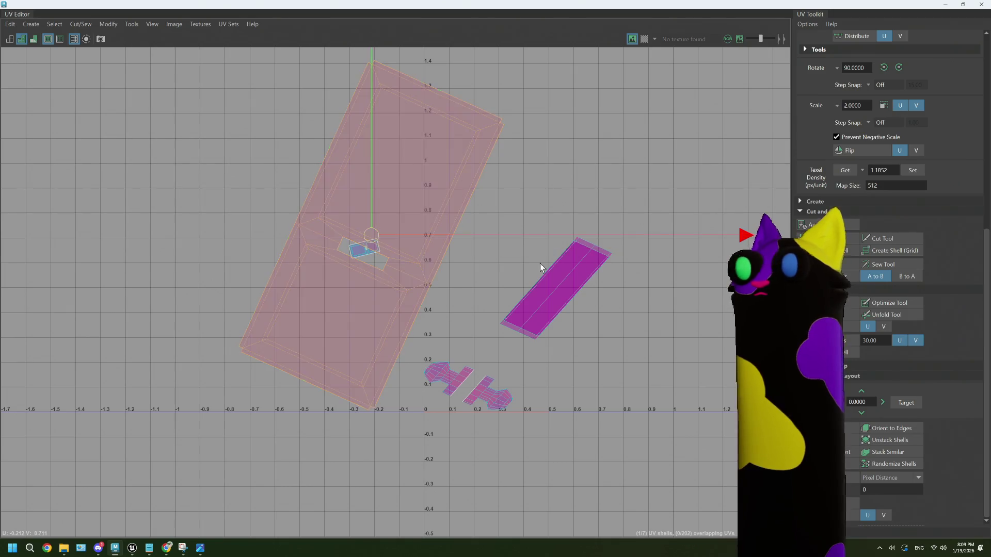
click(369, 257)
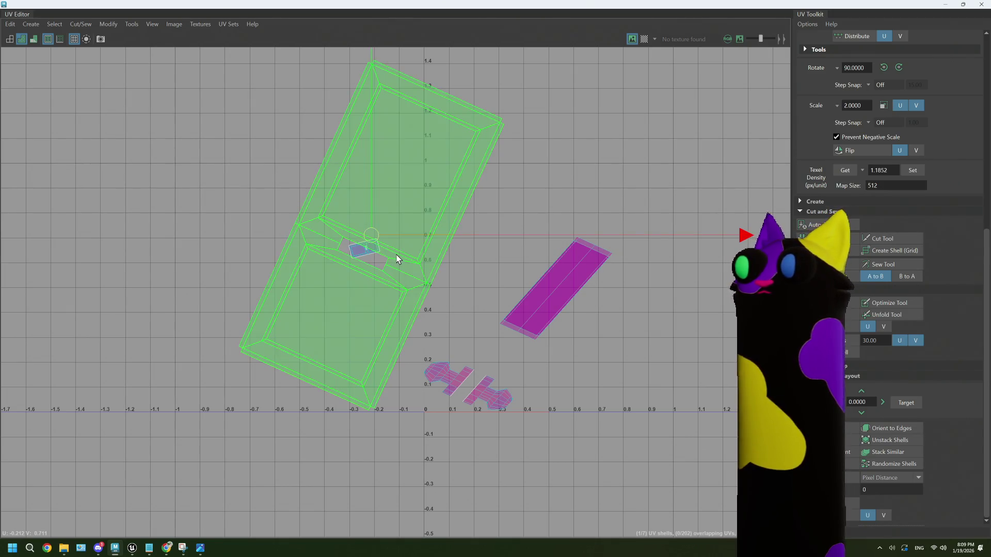
key(ctrl+z)
key(ctrl+z)
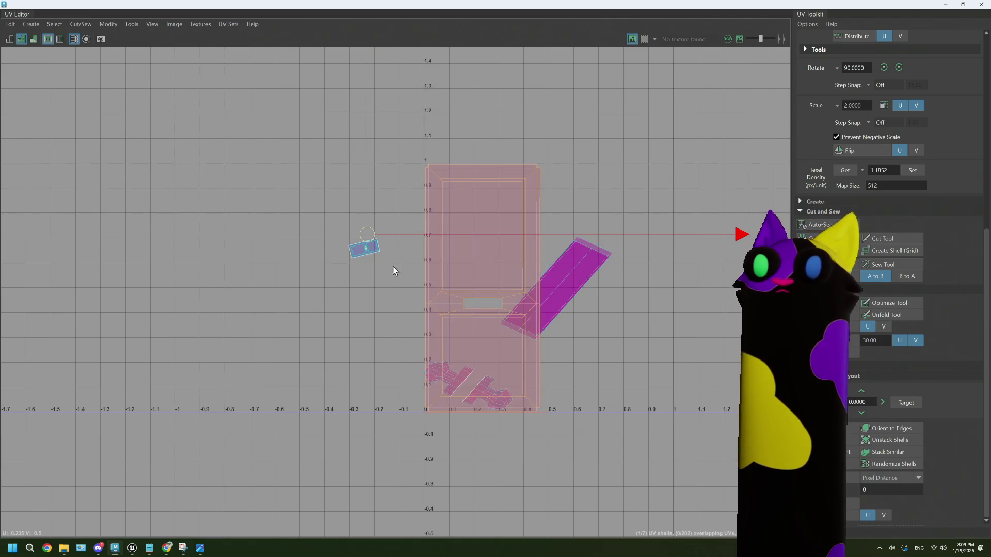
click(515, 219)
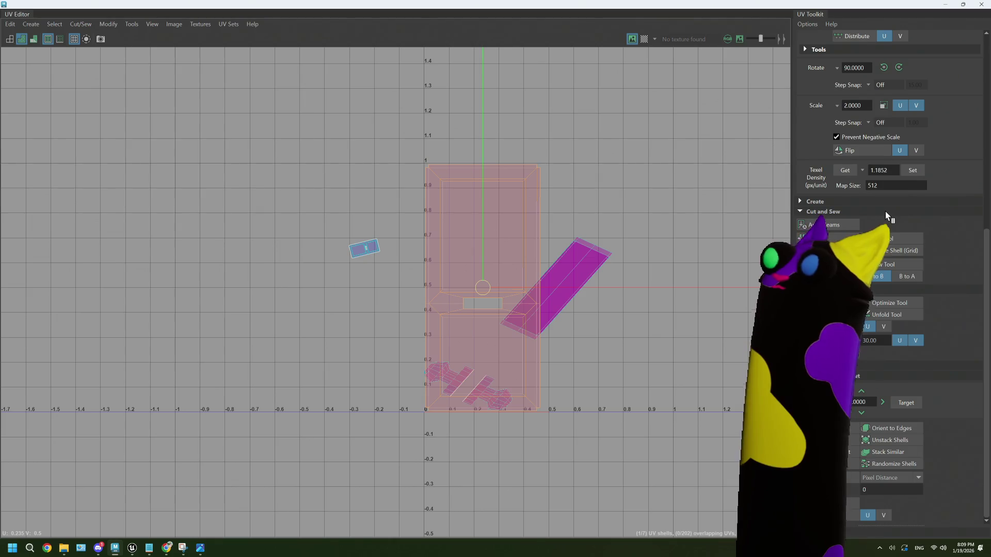
click(851, 172)
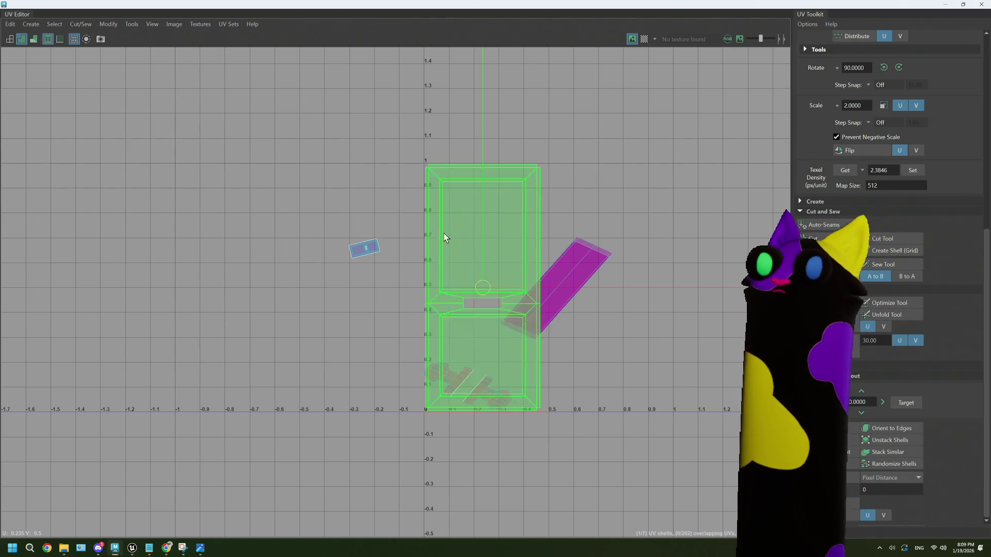
- Set the small shell to the same texel density, rotate it upright, and stack it onto the blue shell
click(364, 249)
click(912, 169)
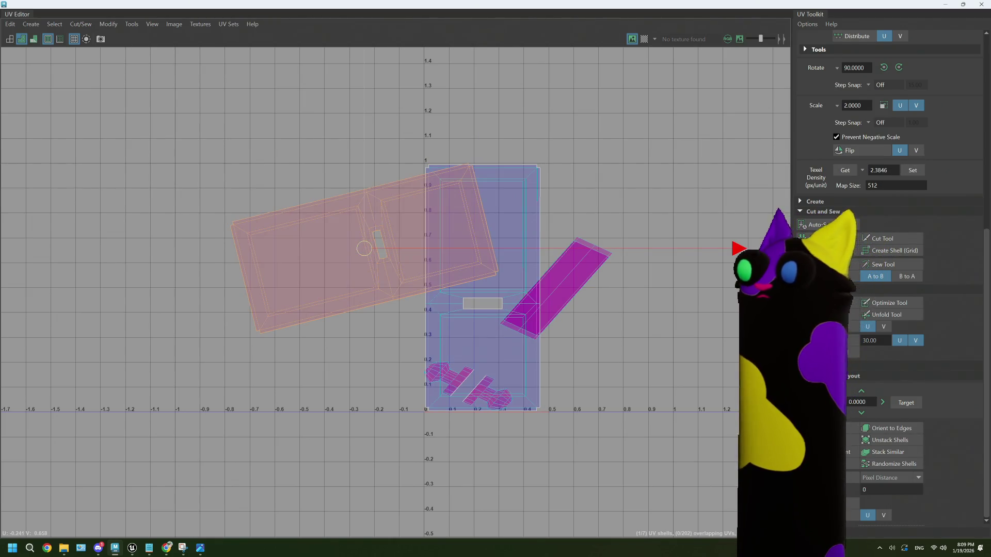
key(e)
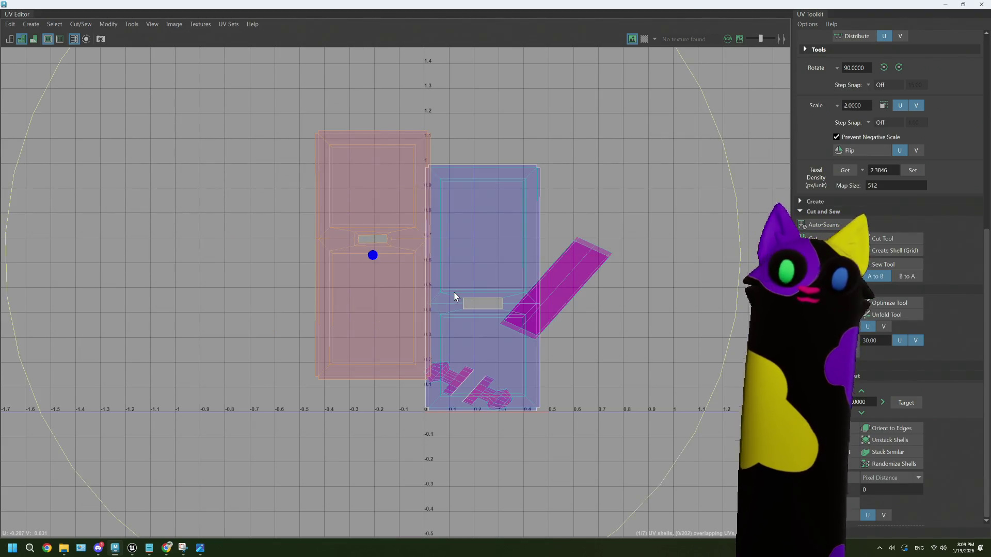
key(ctrl+z)
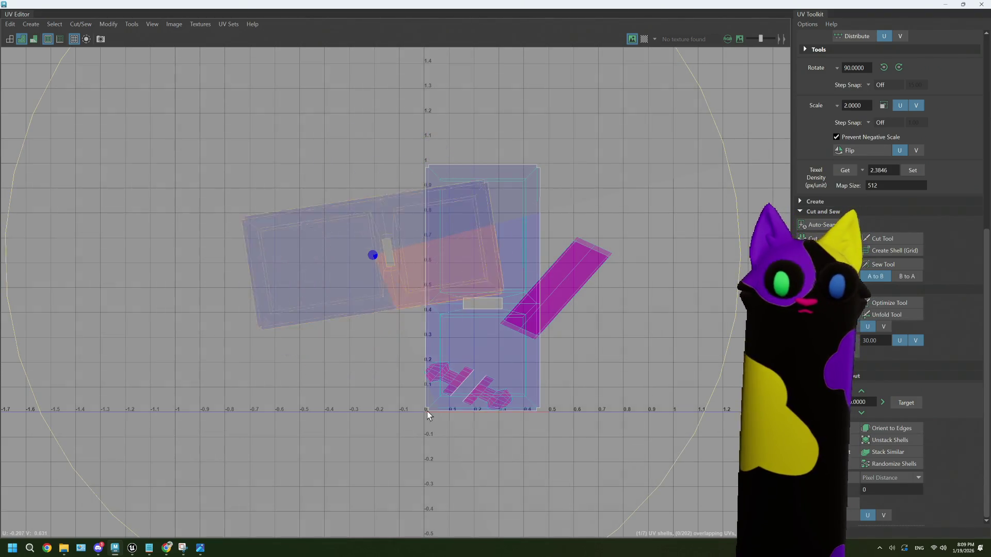
key(shift+z)
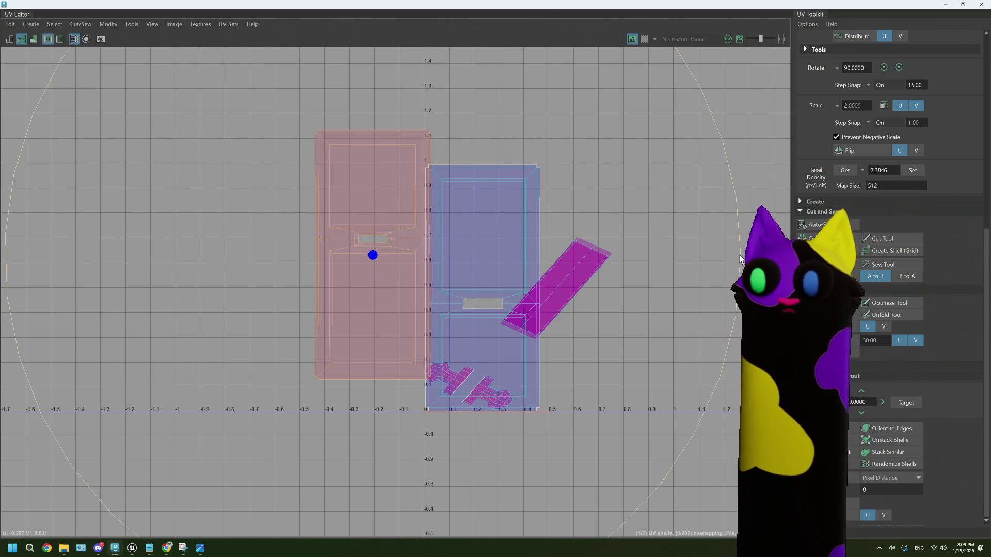
mouse_move(739, 259)
mouse_down()
mouse_move(197, 475)
mouse_move(15, 432)
mouse_move(24, 272)
mouse_move(126, 292)
mouse_up()
key(w)
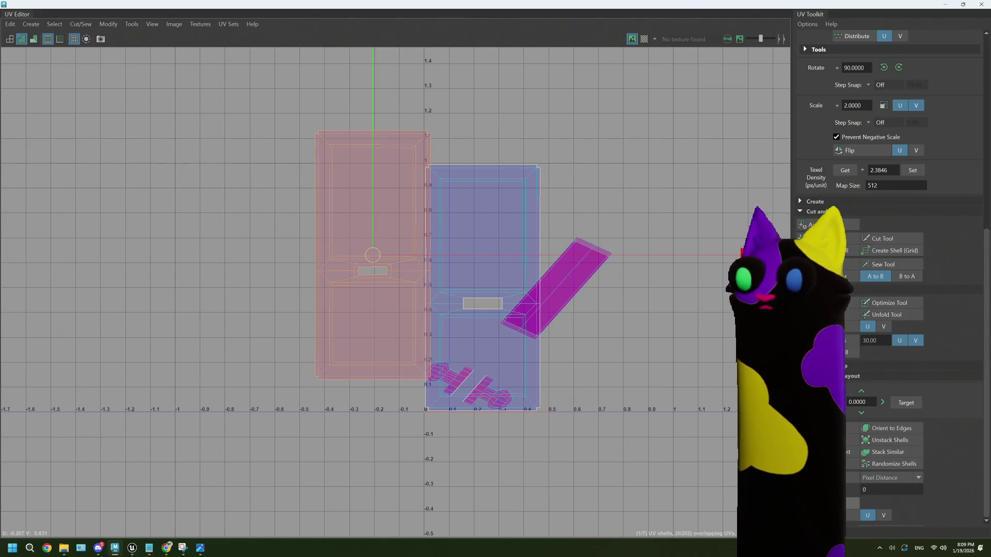
key(ctrl+z)
click(612, 349)
- Separate the two stacked large shells side by side, then put the right one back onto the left
scroll(604, 351, up, 2)
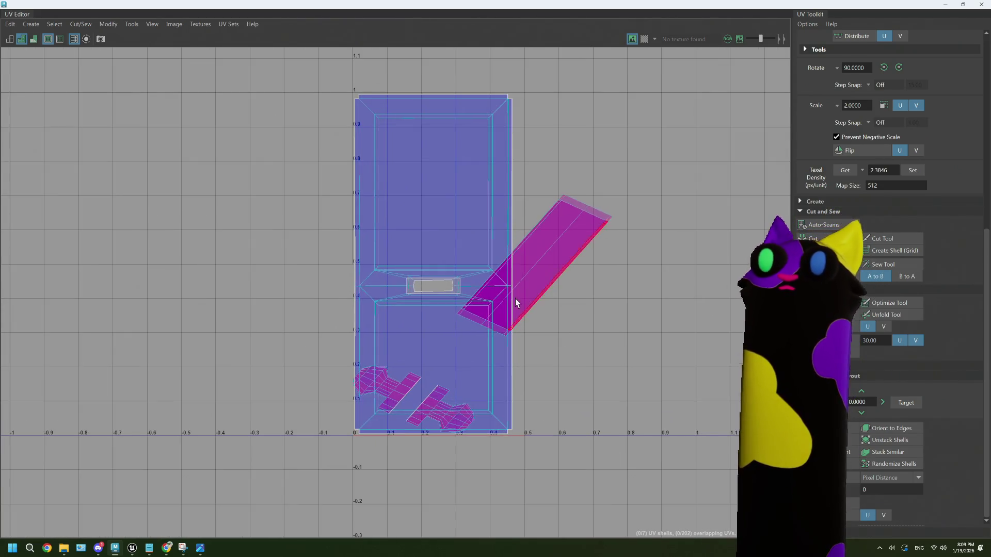
scroll(511, 354, up, 1)
scroll(530, 378, up, 1)
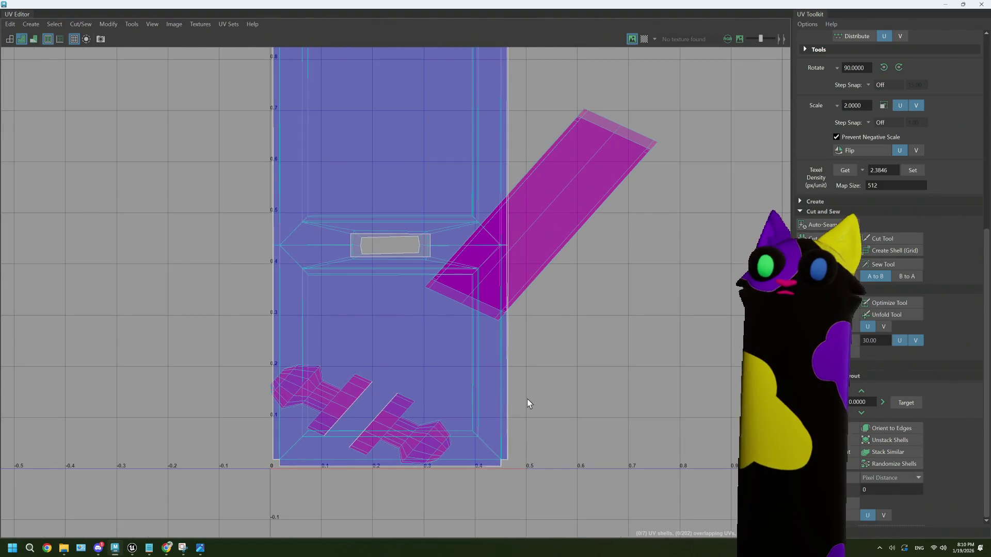
click(488, 399)
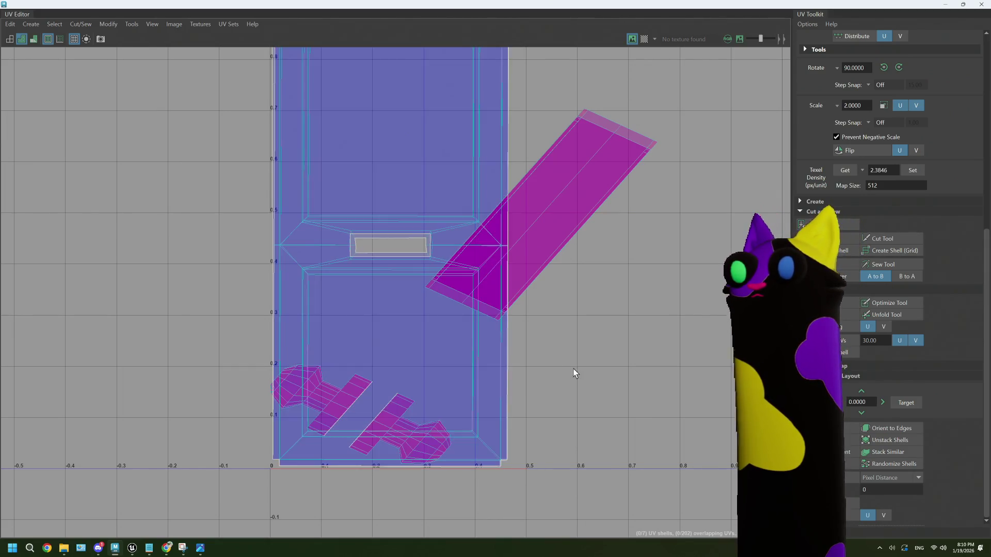
click(891, 440)
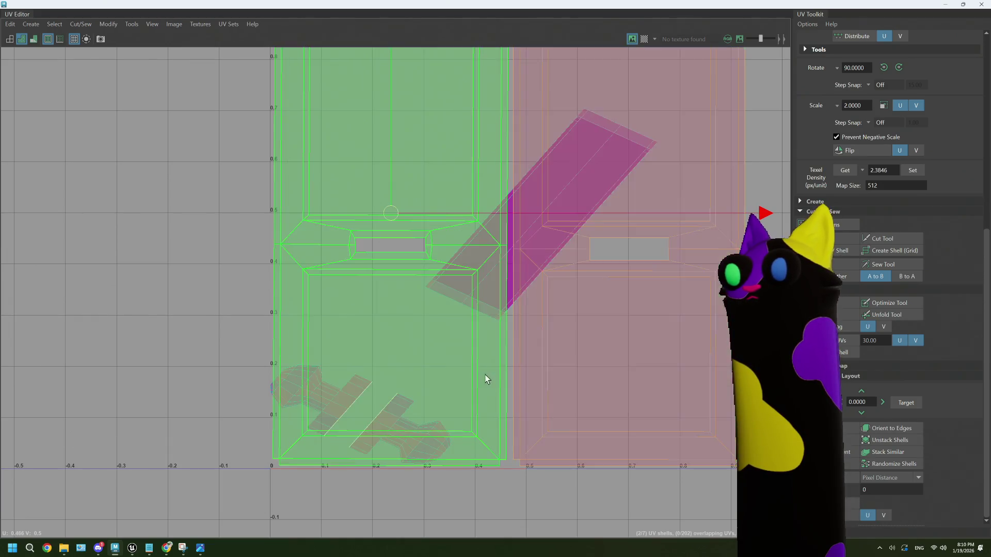
click(487, 376)
click(593, 383)
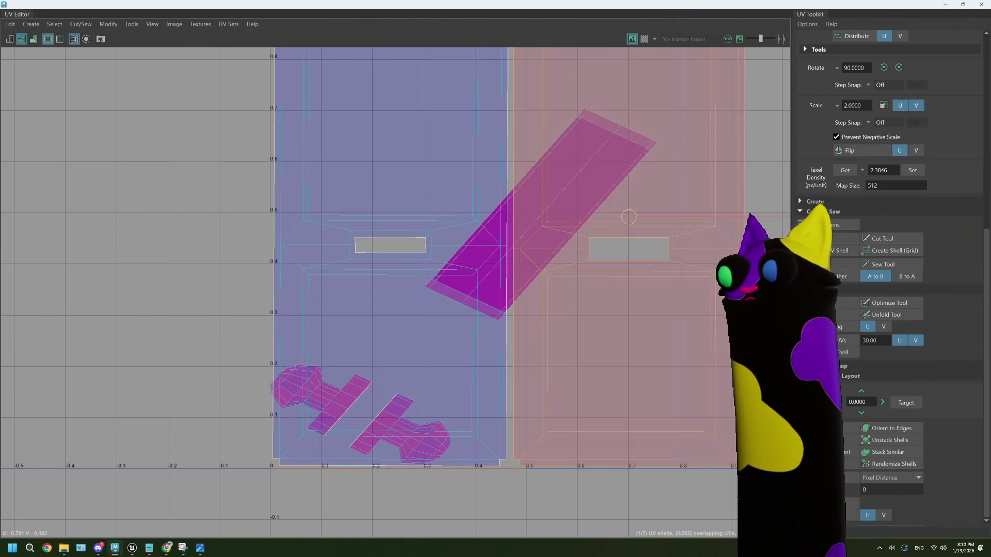
key(ctrl+z)
click(583, 407)
- Select the diagonal strip shell together with the two lower shells
scroll(519, 334, down, 2)
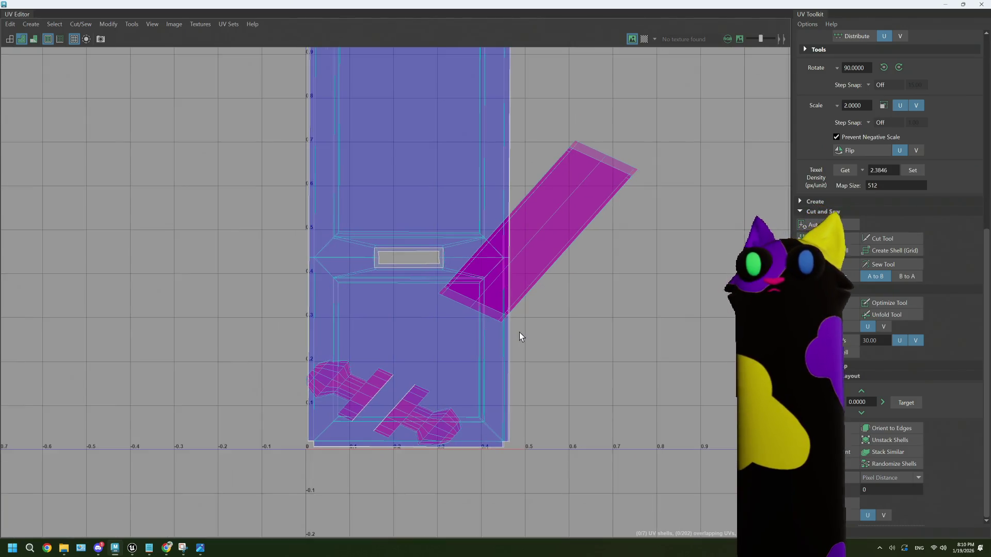
scroll(520, 336, down, 1)
click(529, 262)
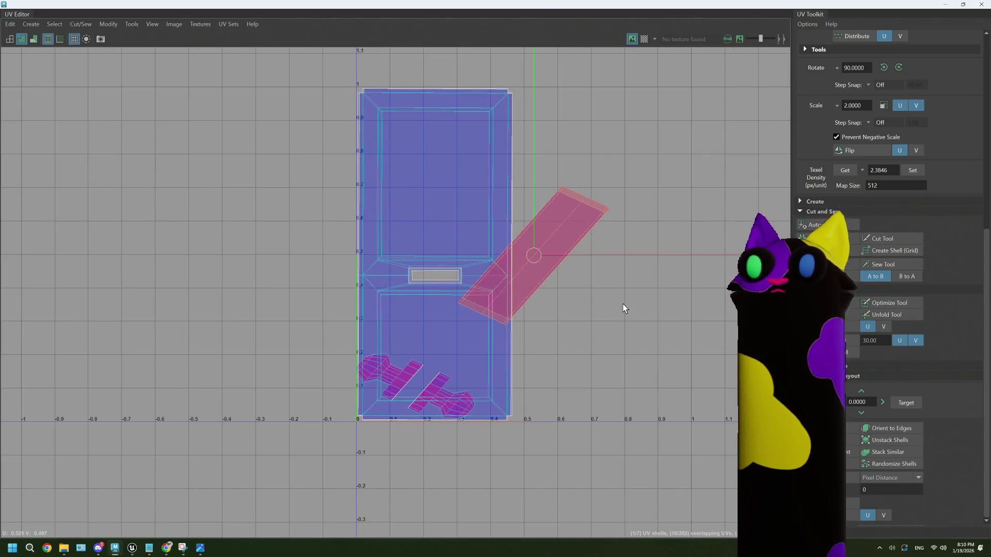
shift+click(431, 394)
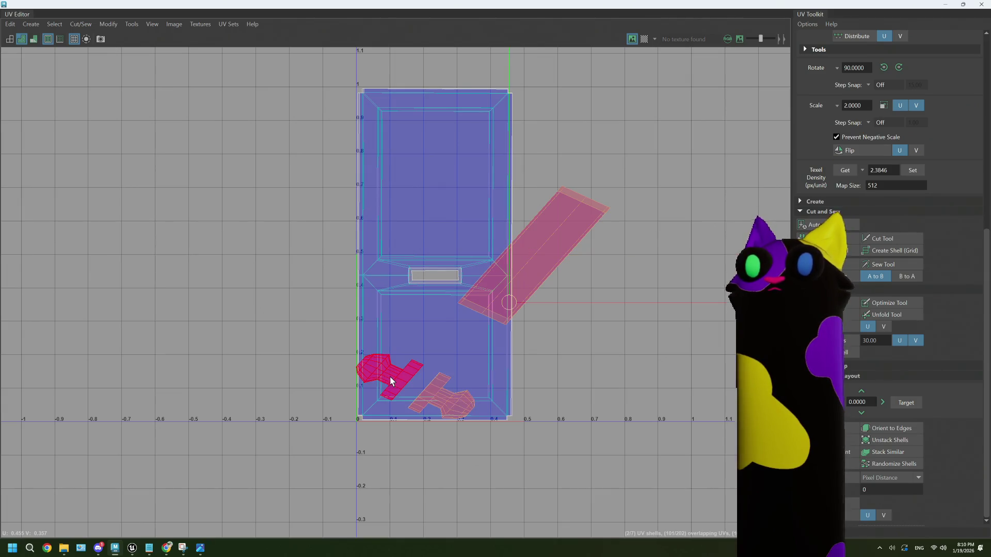
shift+click(387, 376)
click(29, 28)
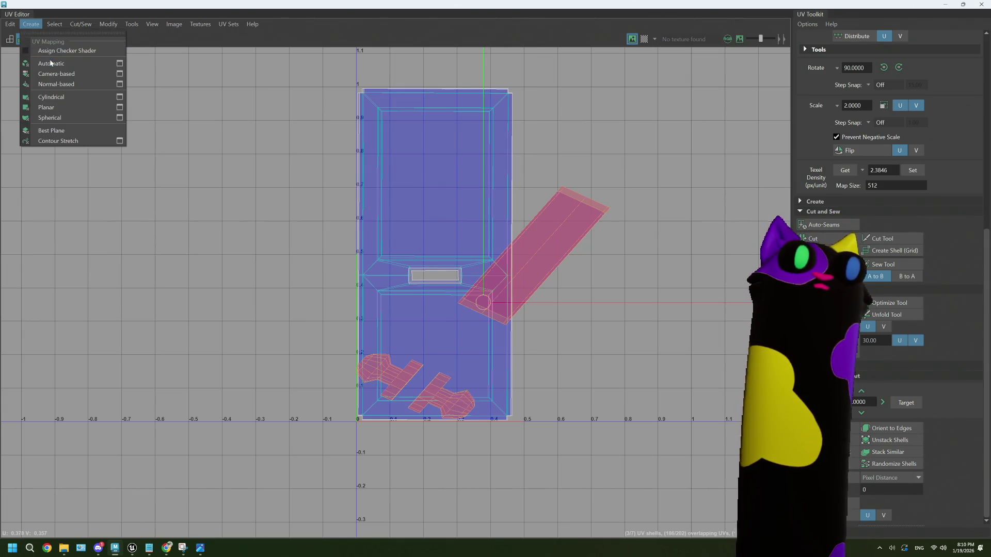
- Apply Automatic UV mapping to the selected shells, clear the selection, and return to the door viewport
click(54, 64)
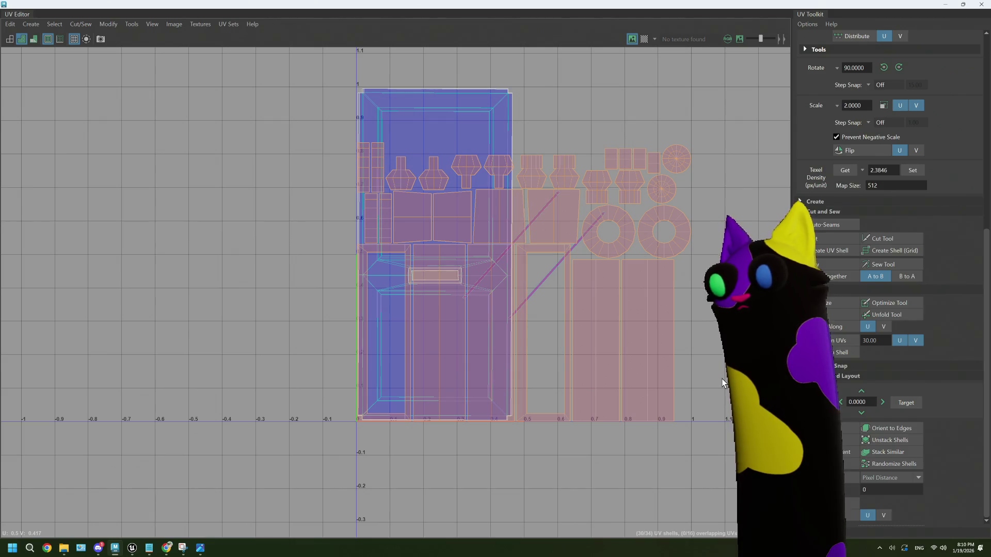
click(699, 351)
mouse_move(309, 6)
mouse_down()
mouse_move(361, 118)
mouse_move(382, 427)
mouse_up()
mouse_move(472, 329)
alt+mouse_down()
mouse_move(436, 320)
mouse_move(507, 316)
mouse_move(478, 319)
alt+mouse_up()
- Close the UV Editor and orbit the 3D viewport back around the front door
scroll(478, 318, down, 4)
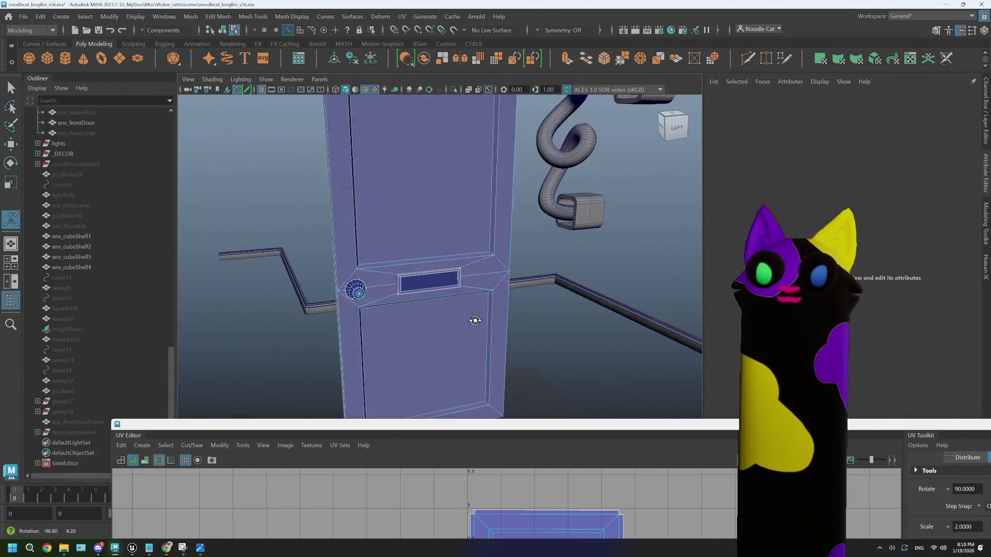
scroll(553, 334, down, 3)
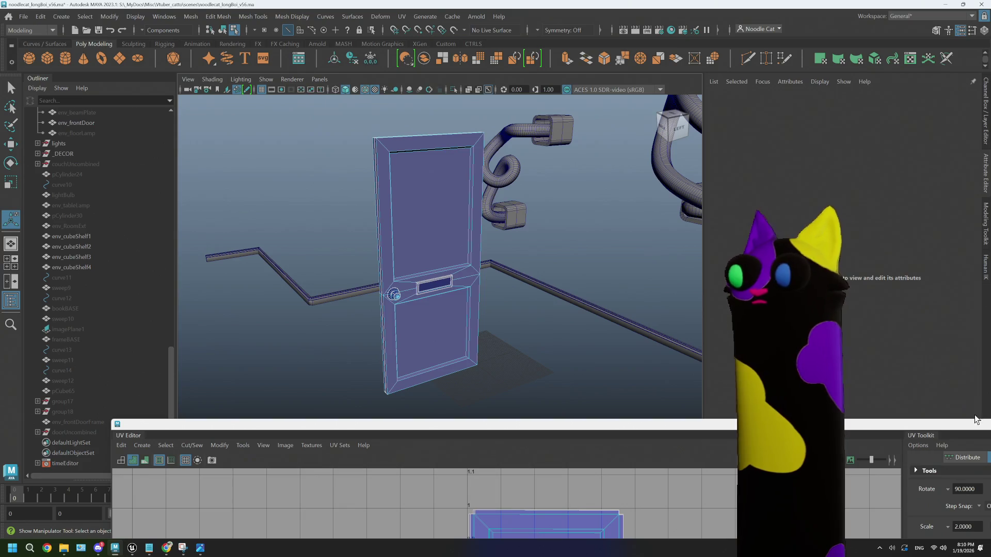
mouse_move(975, 419)
mouse_down()
mouse_move(593, 255)
mouse_move(650, 128)
mouse_up()
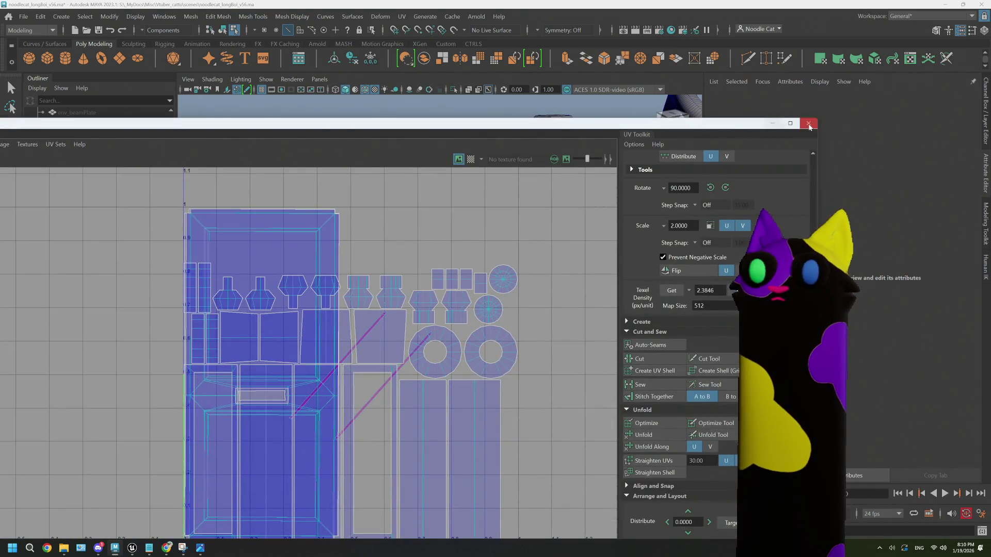
click(808, 125)
mouse_move(453, 336)
alt+mouse_down()
mouse_move(449, 365)
mouse_move(540, 365)
alt+mouse_up()
right_click(543, 252)
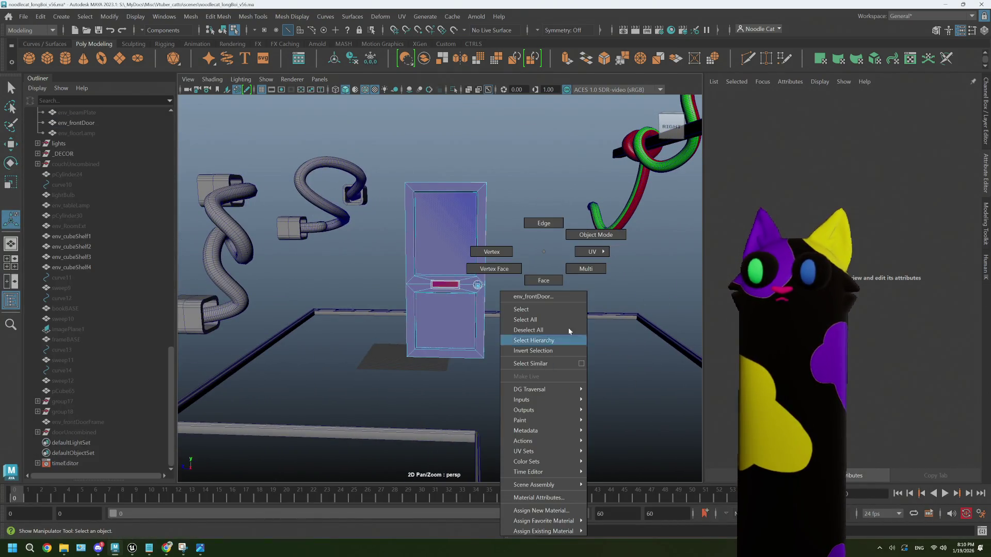
- Return to Object Mode and select the env_frontDoor object to show its transform attributes
click(567, 329)
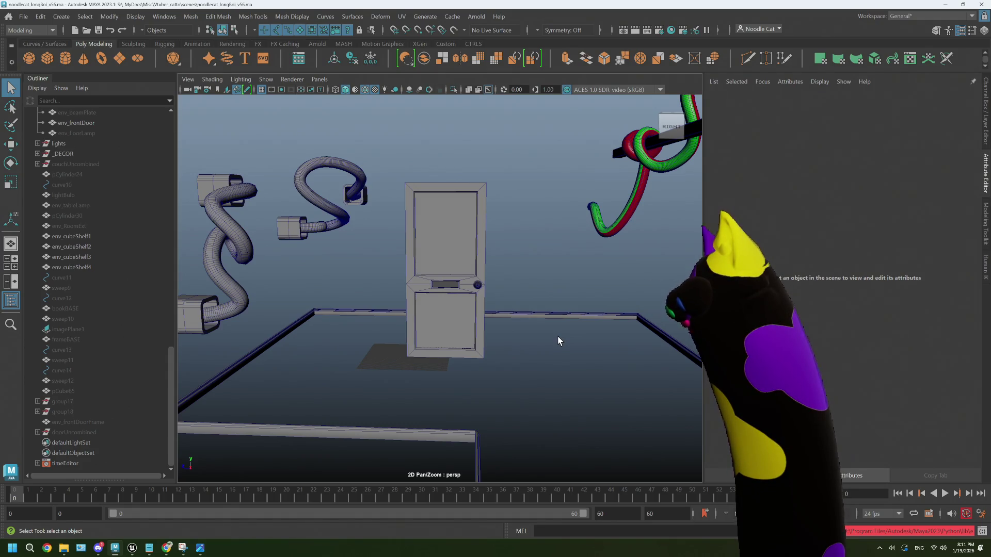
click(444, 320)
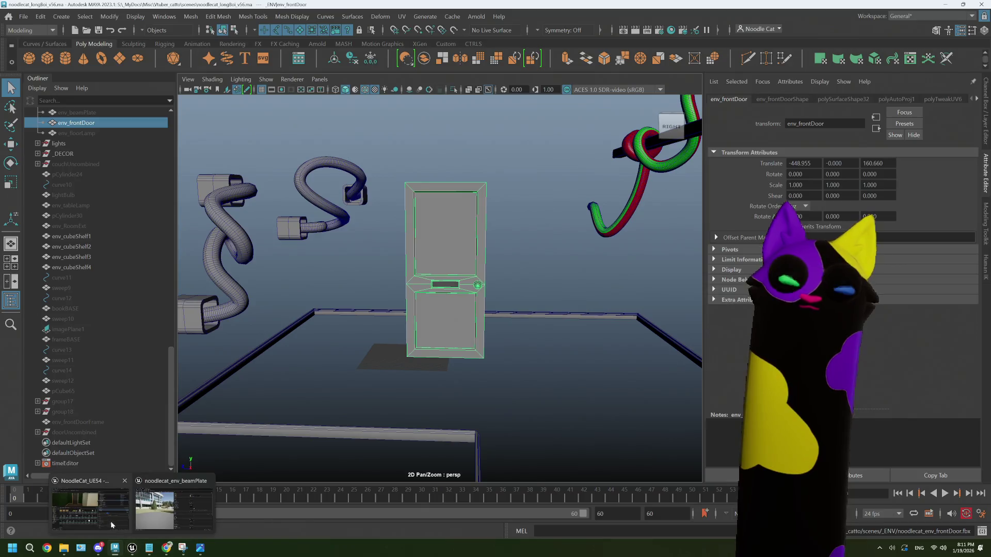
click(132, 548)
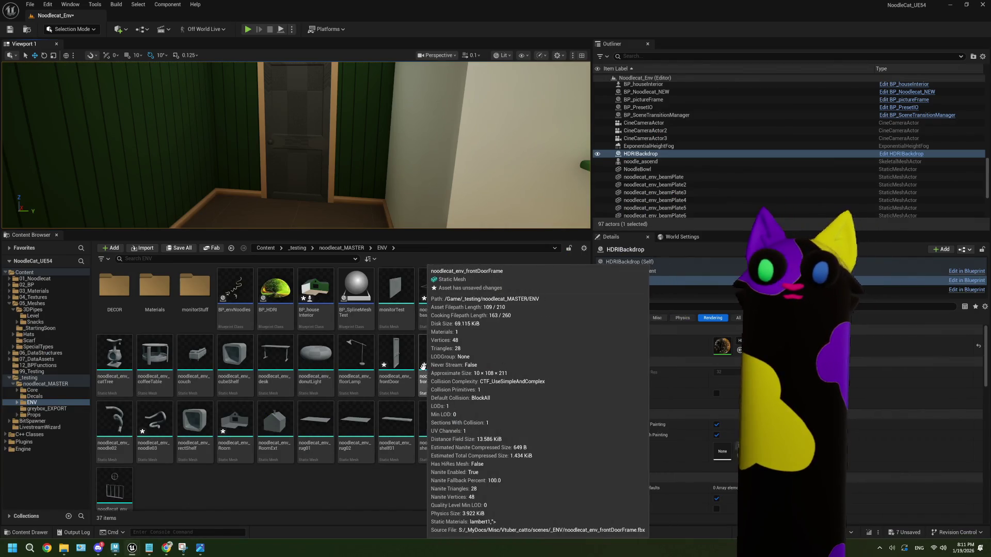
- Reimport the noodlecat_env_frontDoor mesh from the Content Browser and fly the camera toward the door
right_click(396, 361)
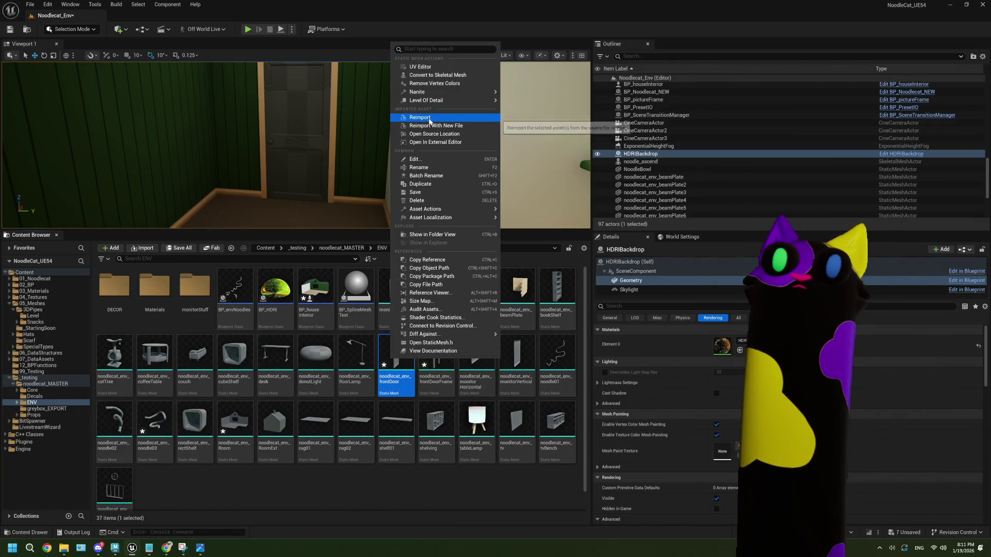
click(421, 117)
key(w)
right_drag(319, 123, 320, 123)
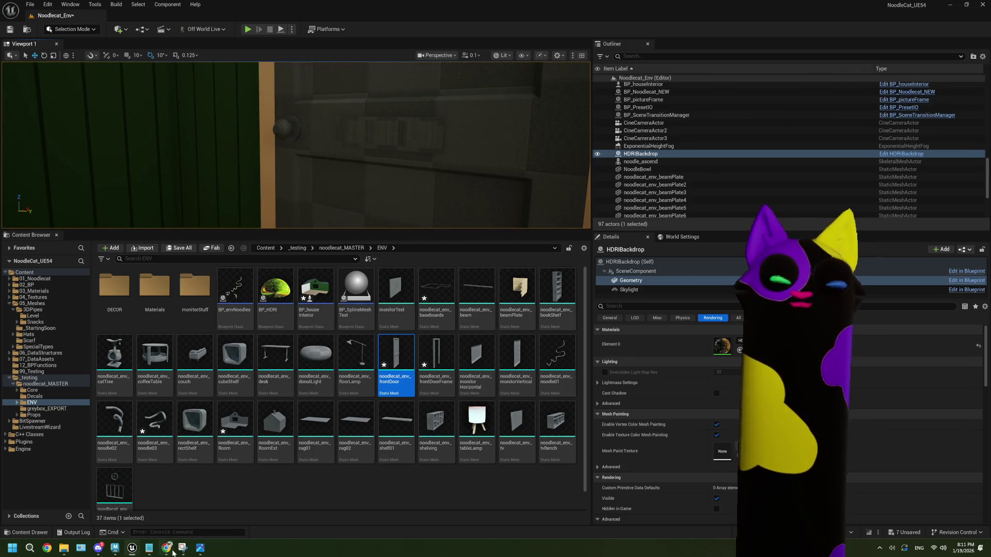
mouse_move(166, 548)
click(114, 552)
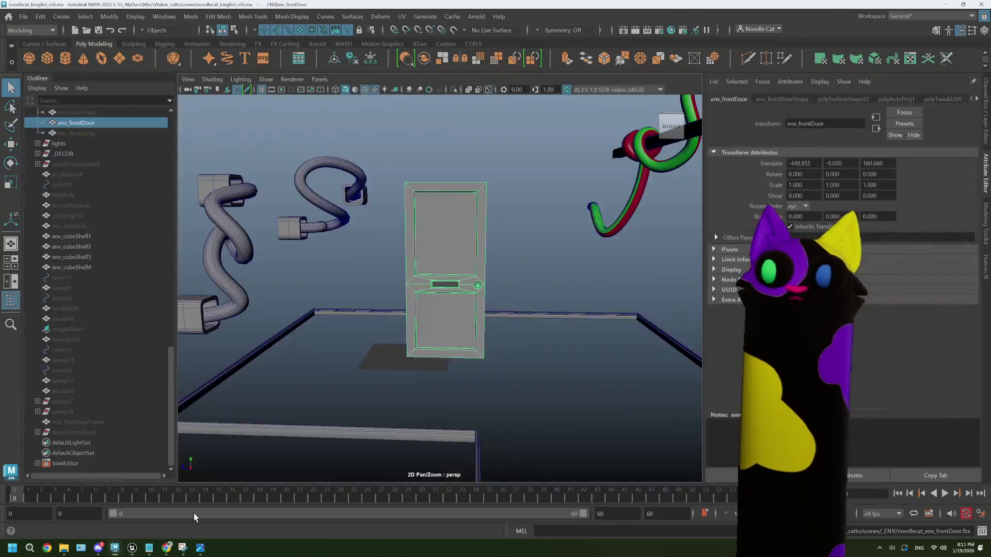
- Open the door's UV Editor and select one UV shell in component mode
click(402, 16)
click(419, 29)
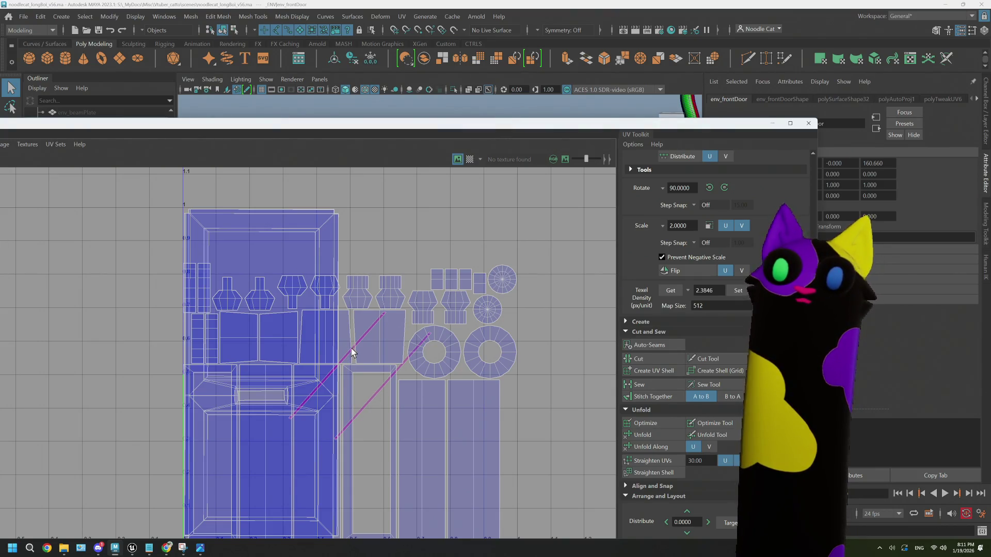
right_drag(352, 353, 330, 347)
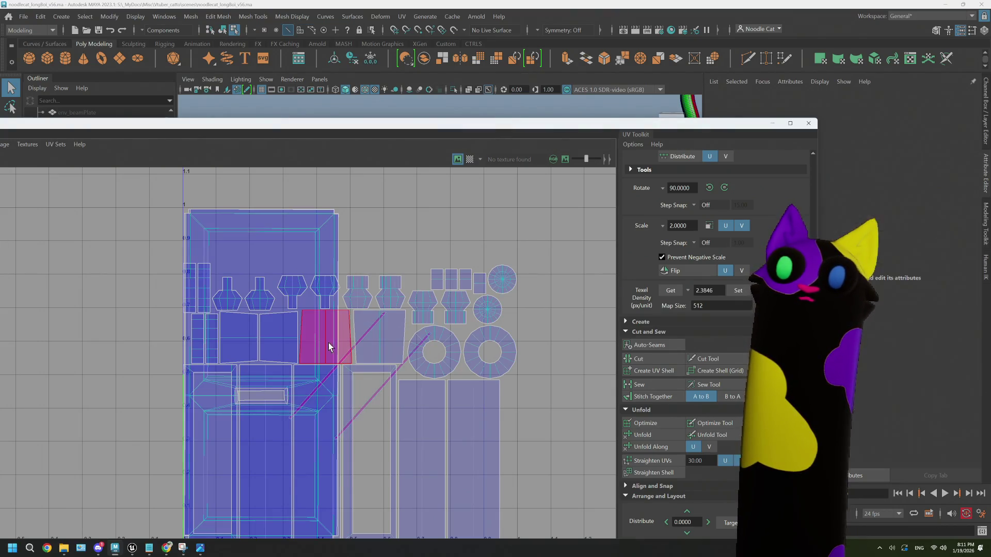
click(355, 355)
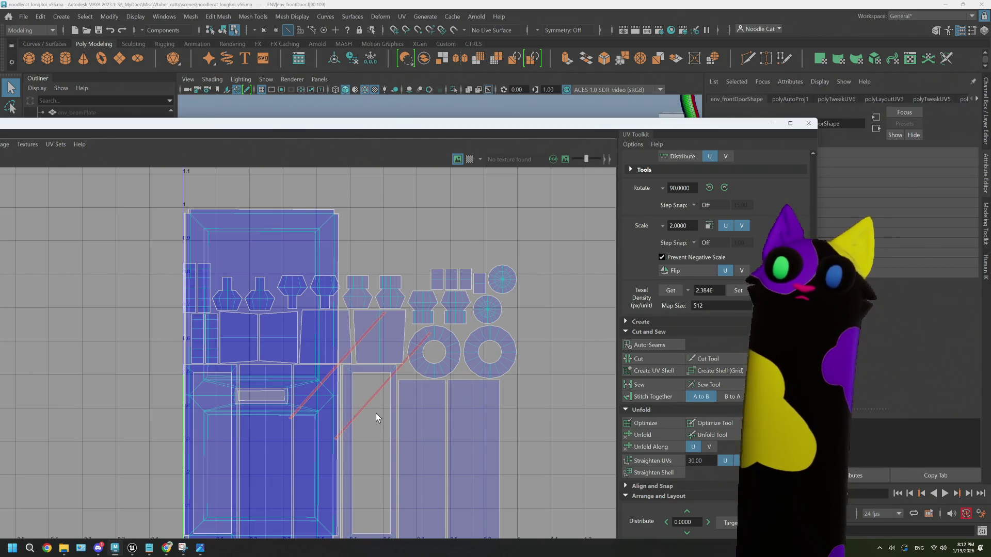
- Apply a 6-plane automatic UV projection (polyAutoProj2), then close the UV Editor and return to Object mode
drag(86, 123, 291, 66)
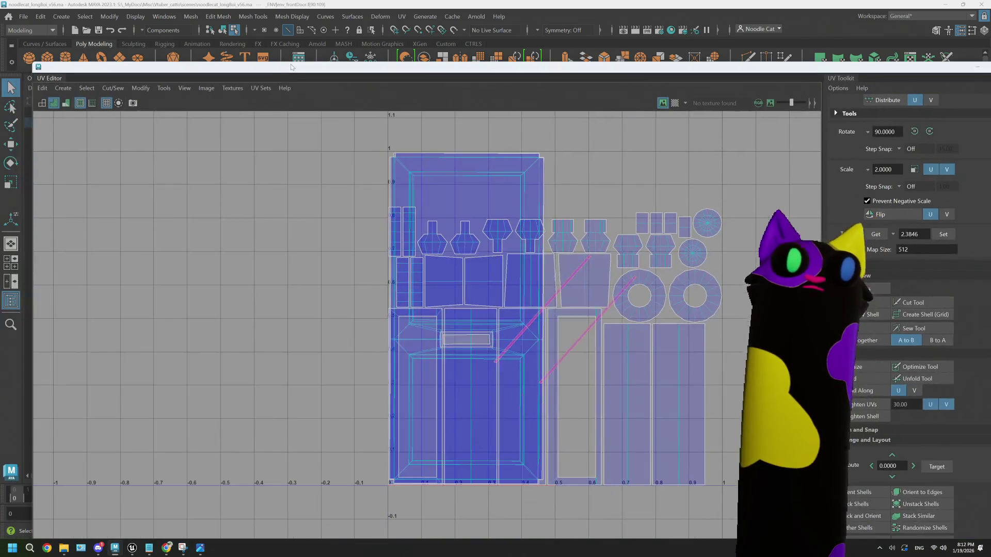
click(64, 88)
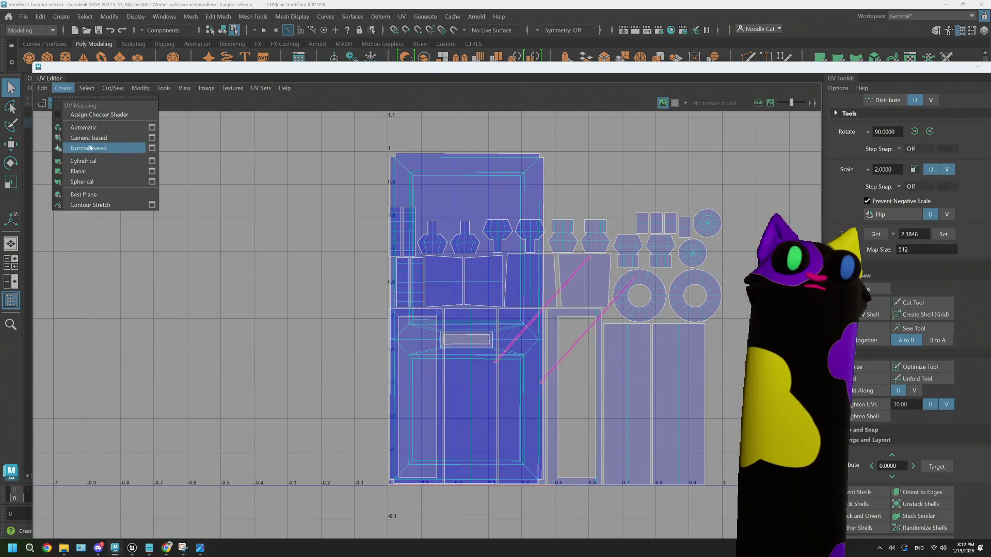
click(97, 132)
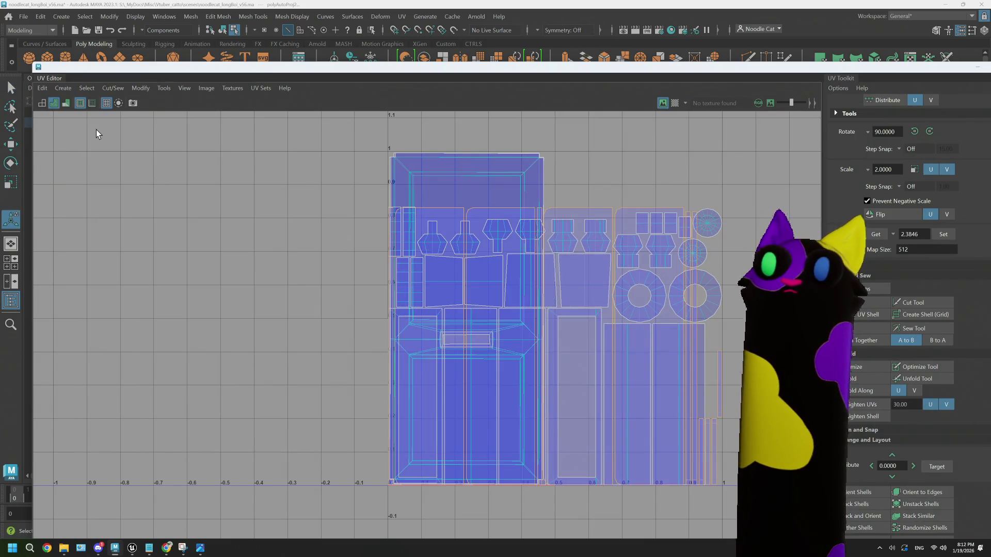
mouse_move(259, 69)
mouse_down()
mouse_move(672, 250)
mouse_move(723, 309)
mouse_up()
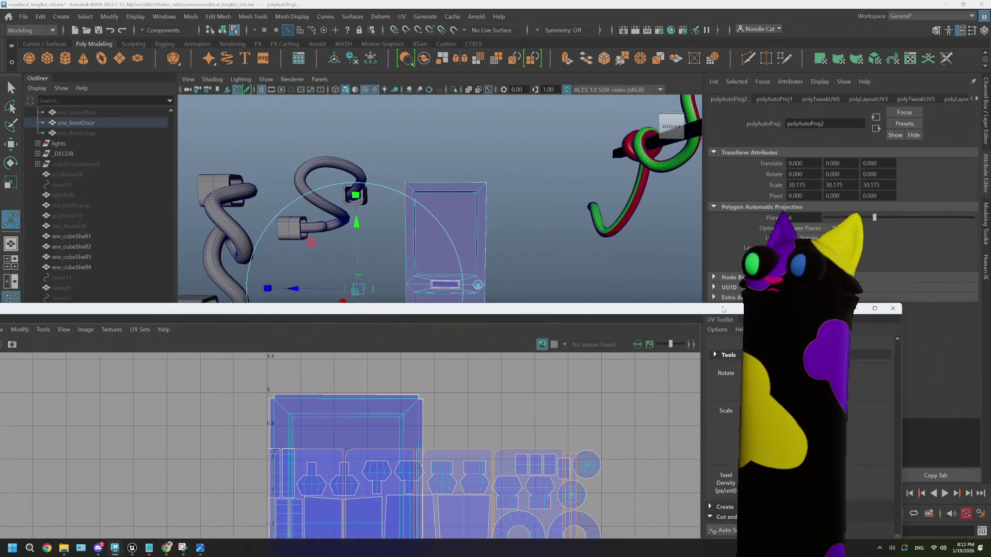
click(893, 309)
right_drag(581, 268, 633, 235)
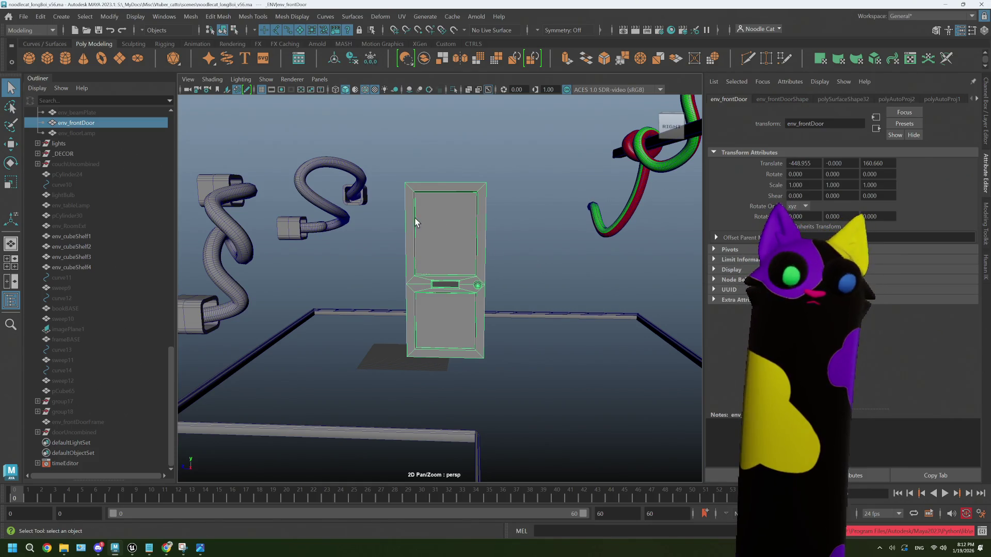
click(23, 16)
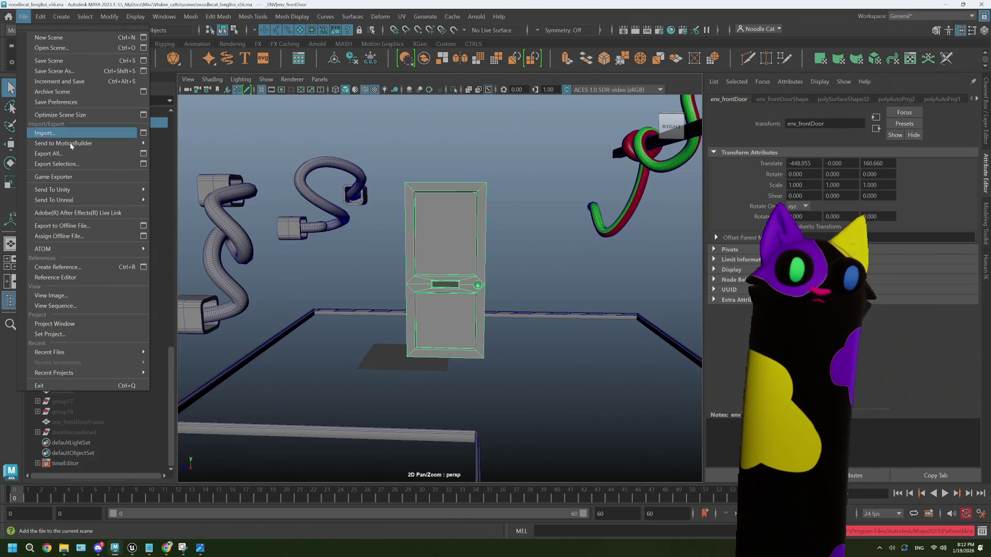
- Export the selected door over noodlecat_env_frontDoor.fbx, confirming the overwrite
click(78, 164)
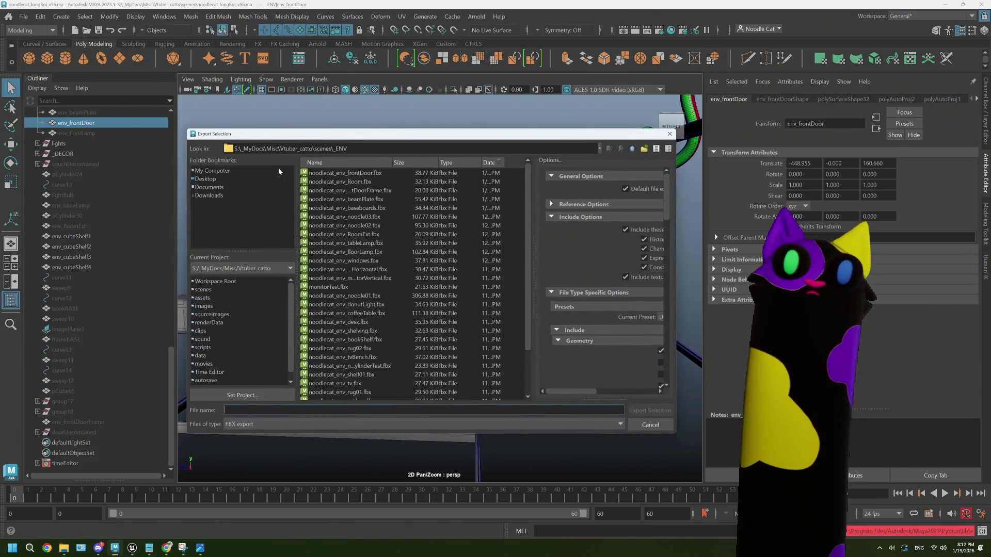
click(373, 172)
click(650, 410)
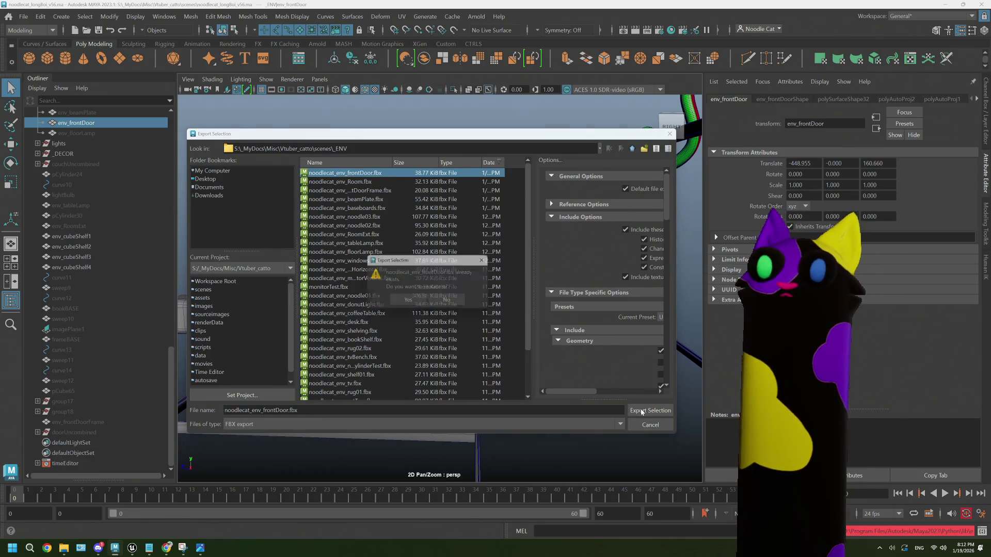
click(433, 310)
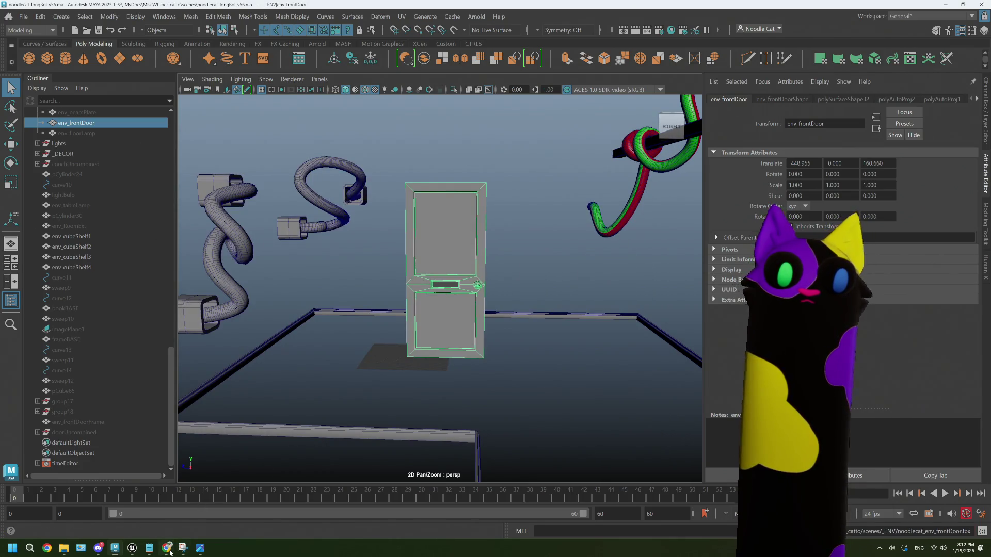
mouse_move(132, 548)
click(91, 503)
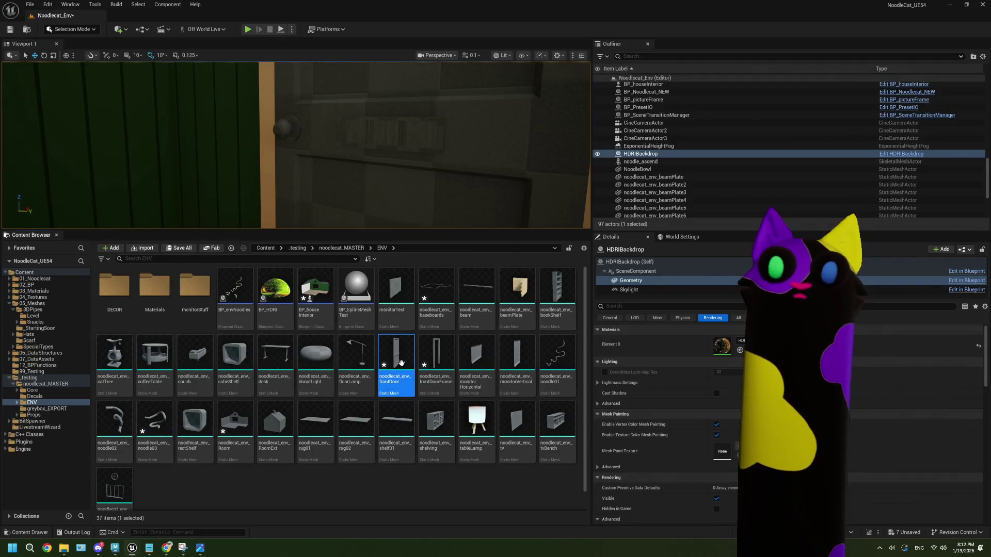
- Reimport the updated frontDoor mesh, inspect it in an enlarged viewport, and open ENV Materials
right_click(401, 363)
click(450, 130)
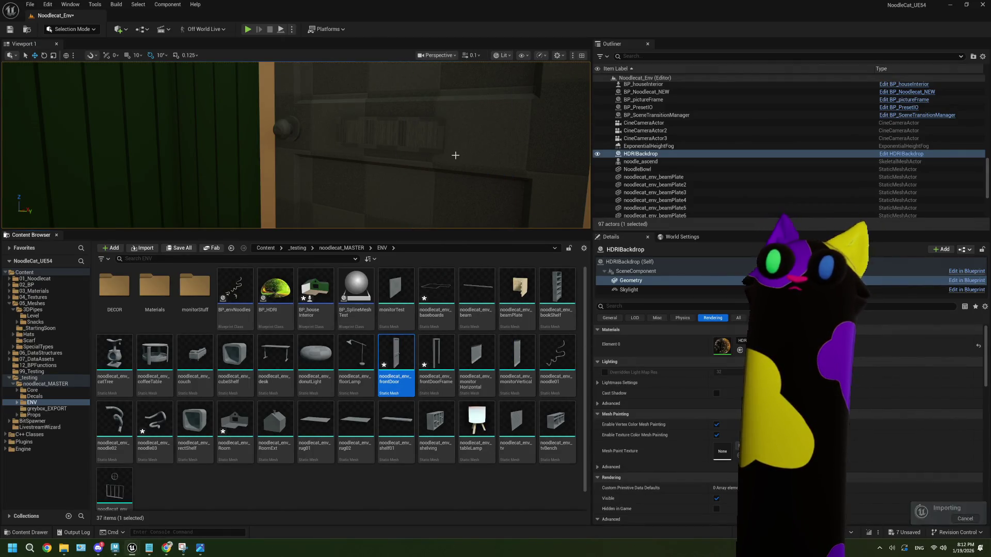
right_drag(434, 159, 434, 159)
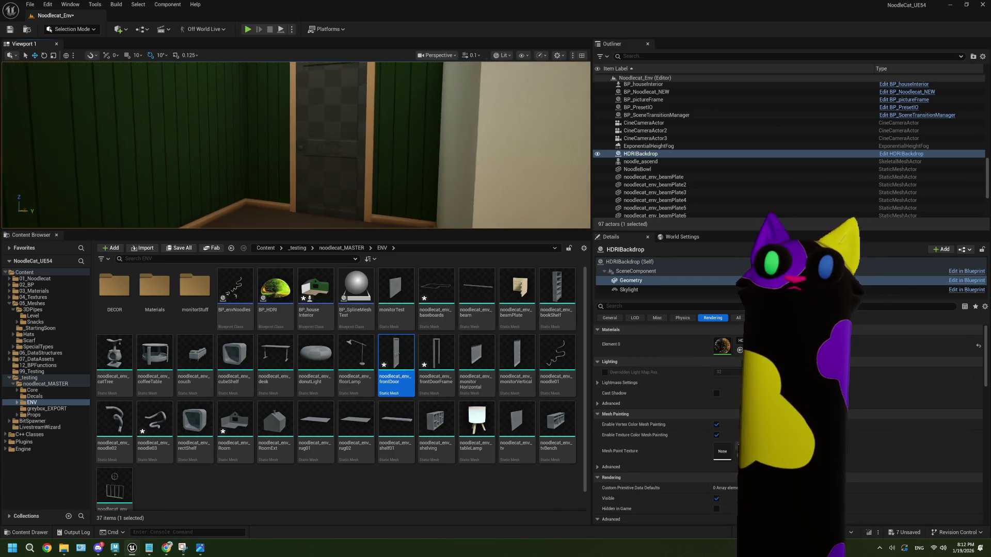
right_drag(379, 221, 380, 221)
drag(375, 229, 376, 373)
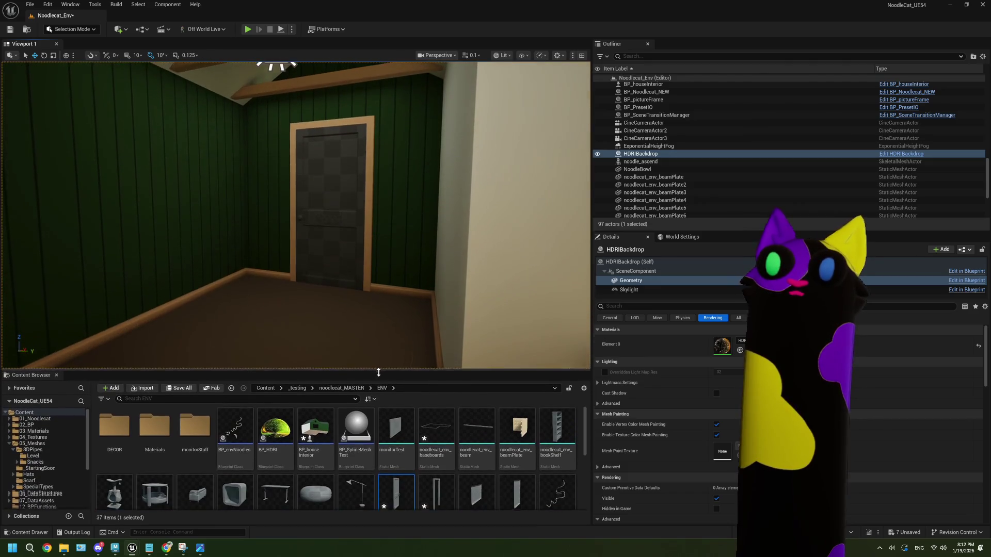
right_drag(376, 361, 375, 361)
double_click(155, 431)
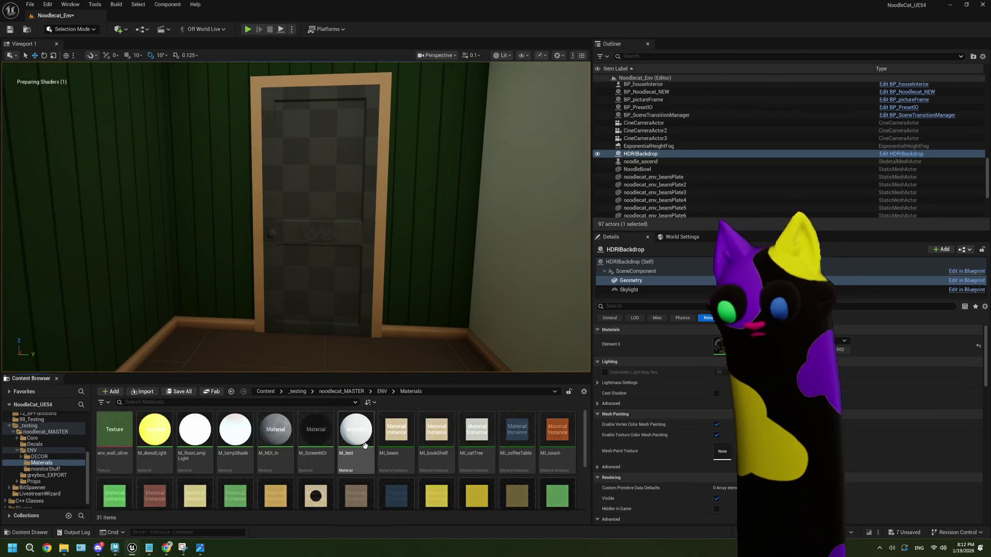
- Duplicate MI_tvBench as MI_doorWood and assign it to the front door's material slot
scroll(362, 450, down, 2)
scroll(369, 447, down, 1)
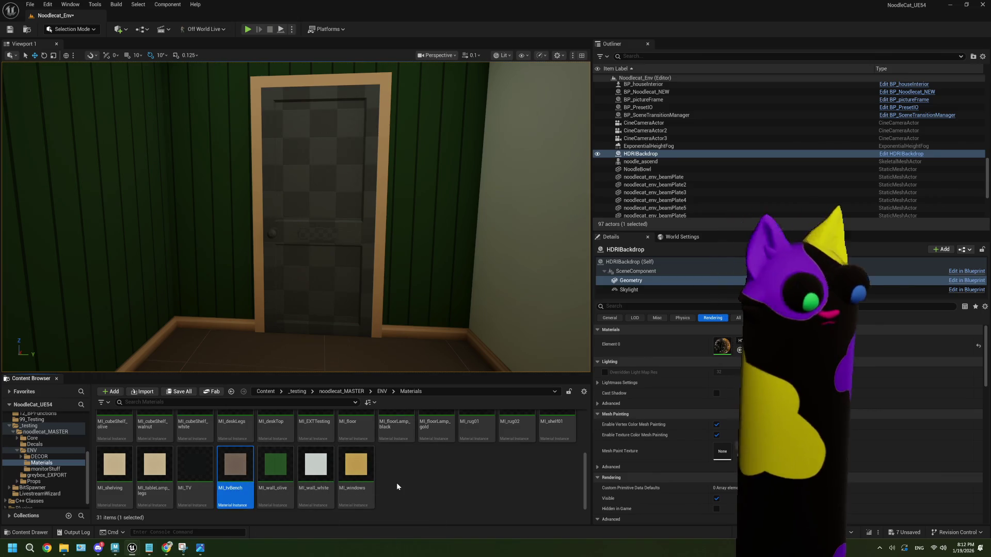
key(ctrl+d)
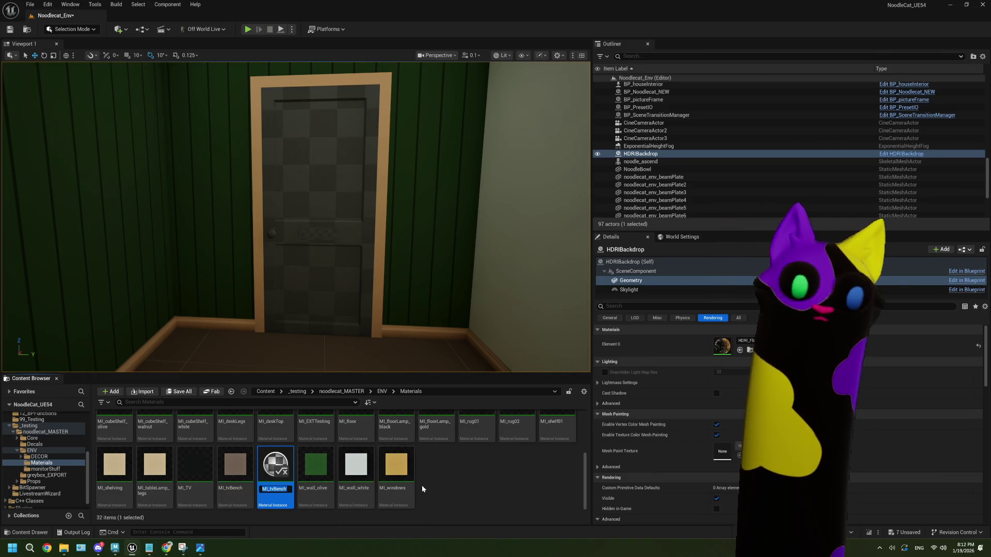
key(BackSpace)
text(MI_)
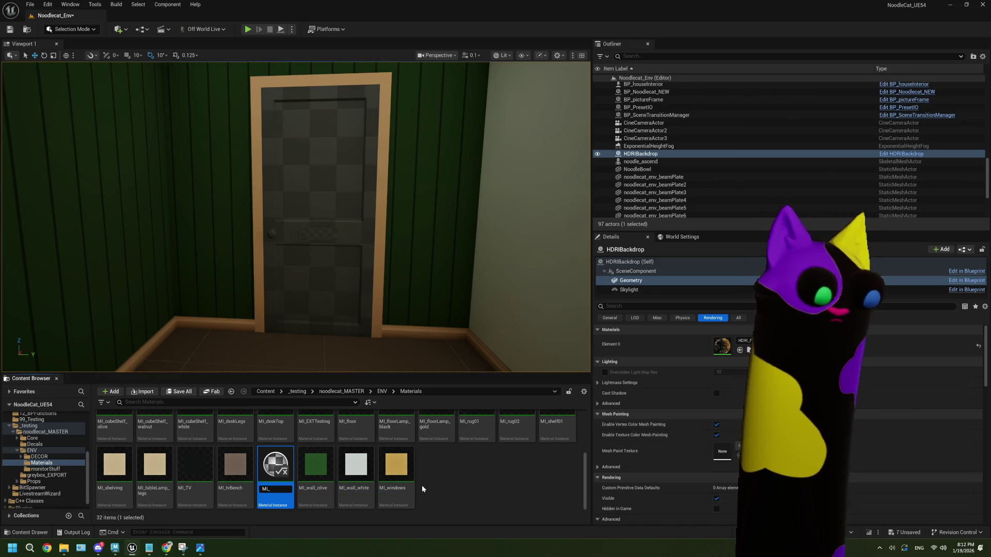
text(doorWood)
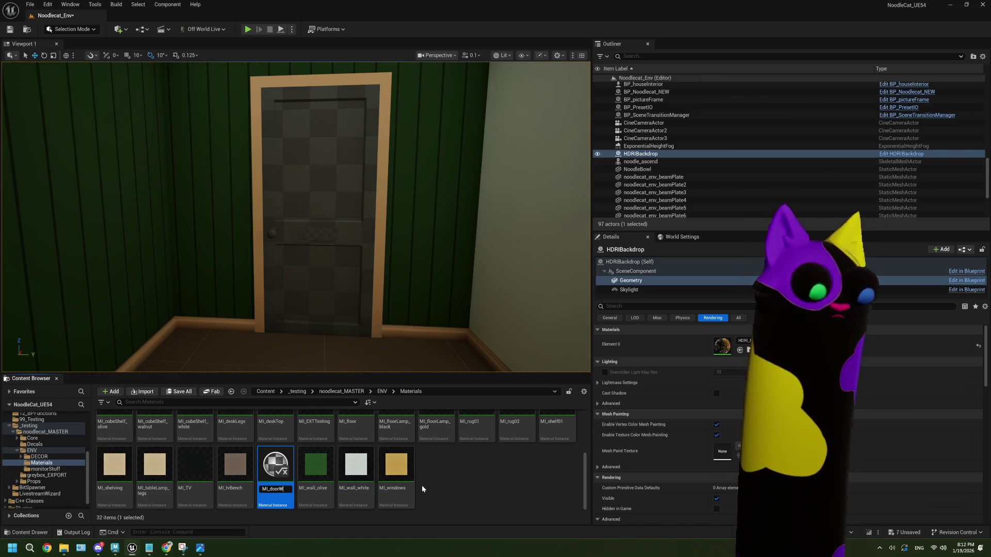
key(Return)
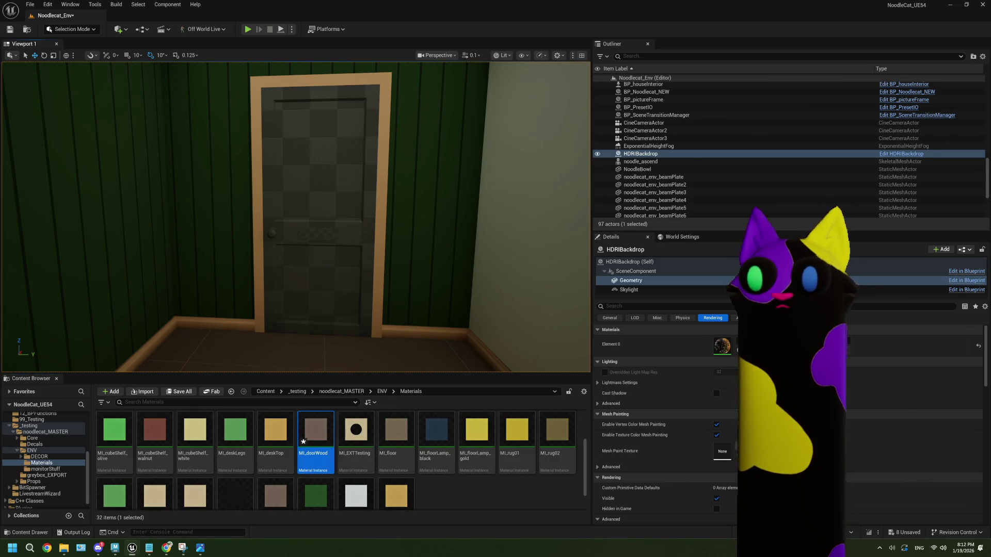
click(320, 233)
mouse_move(315, 472)
mouse_down()
mouse_move(387, 448)
mouse_move(722, 466)
mouse_move(728, 440)
mouse_up()
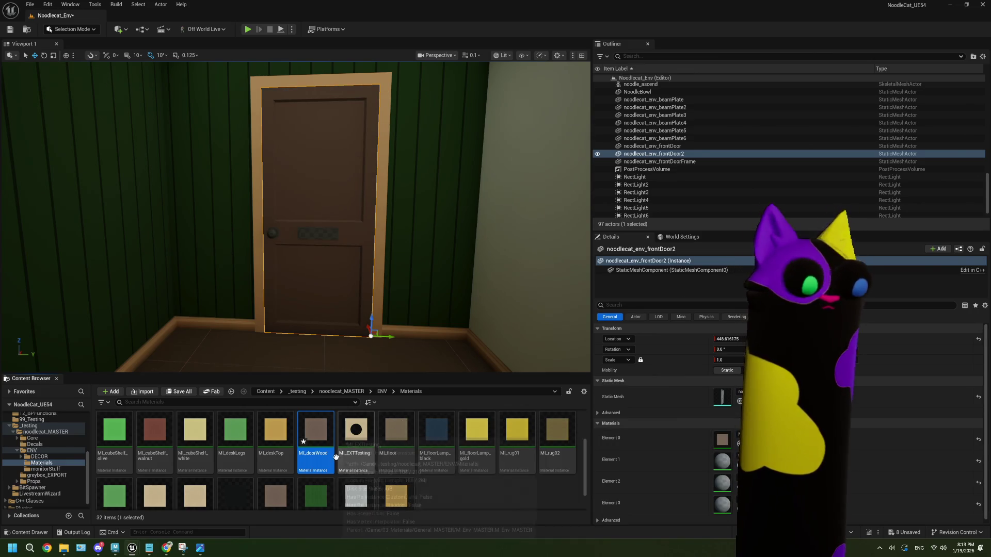
- Name a new copy MI_doorMailSlot and apply it to the door's second material slot (Element 1)
text(MI_door)
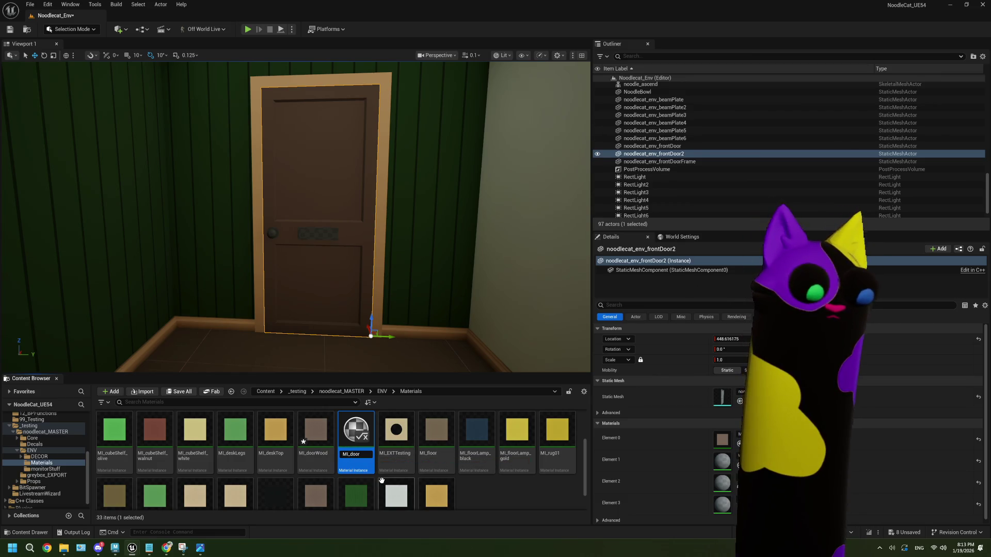
text(WMailS)
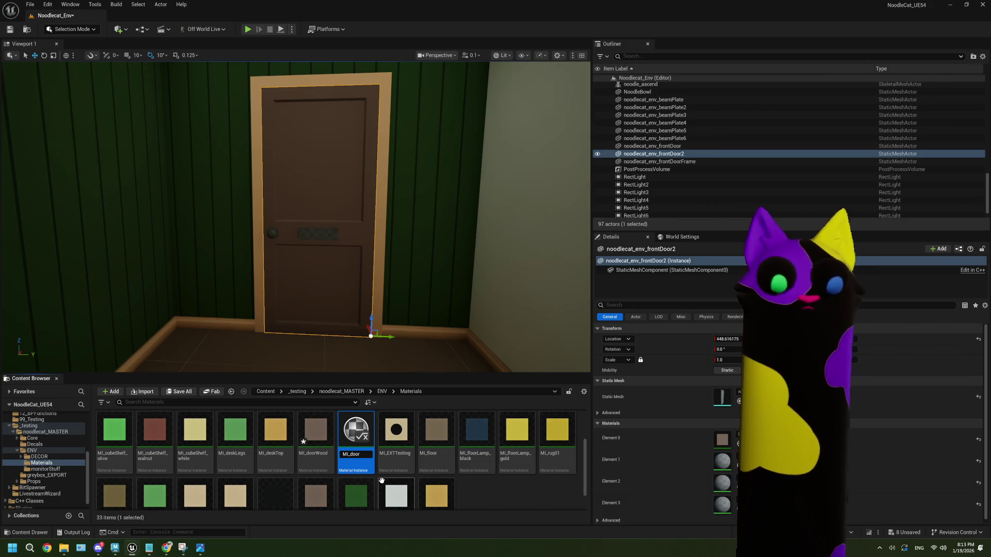
text(t)
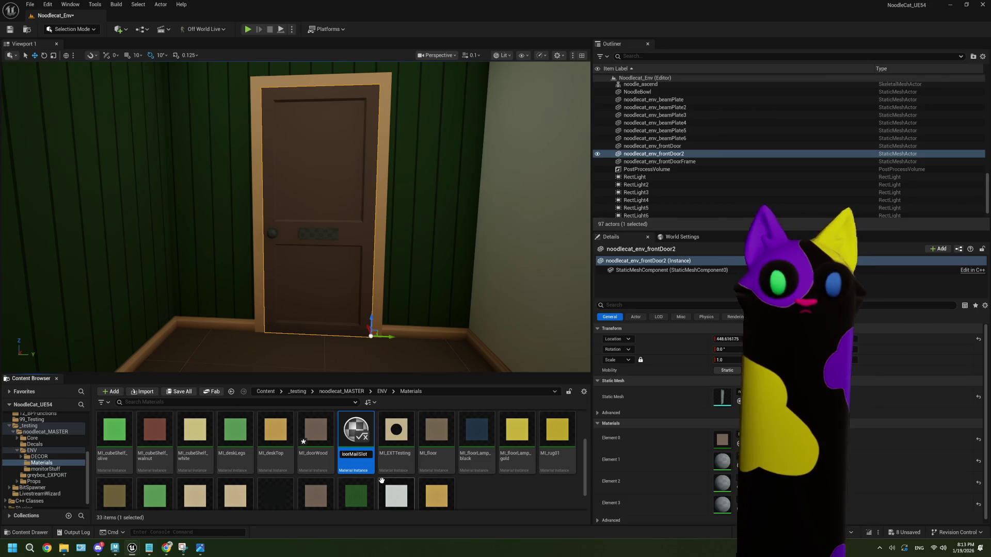
key(Return)
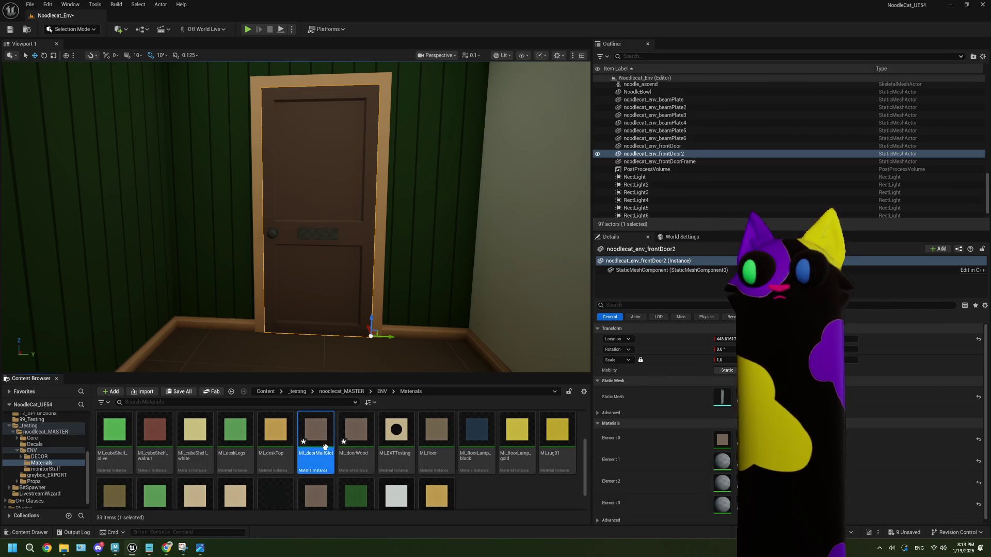
mouse_move(316, 431)
mouse_down()
mouse_move(666, 470)
mouse_move(718, 464)
mouse_up()
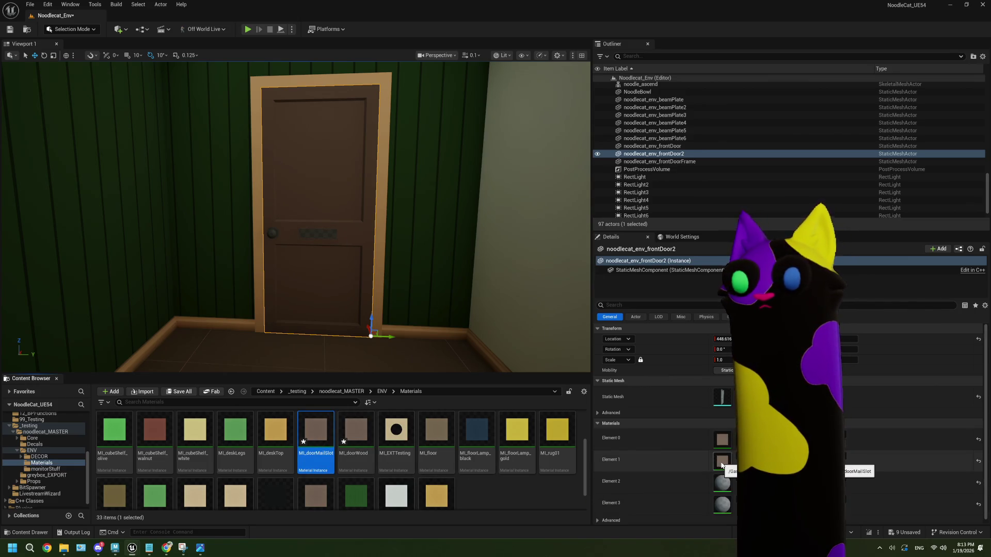
double_click(323, 436)
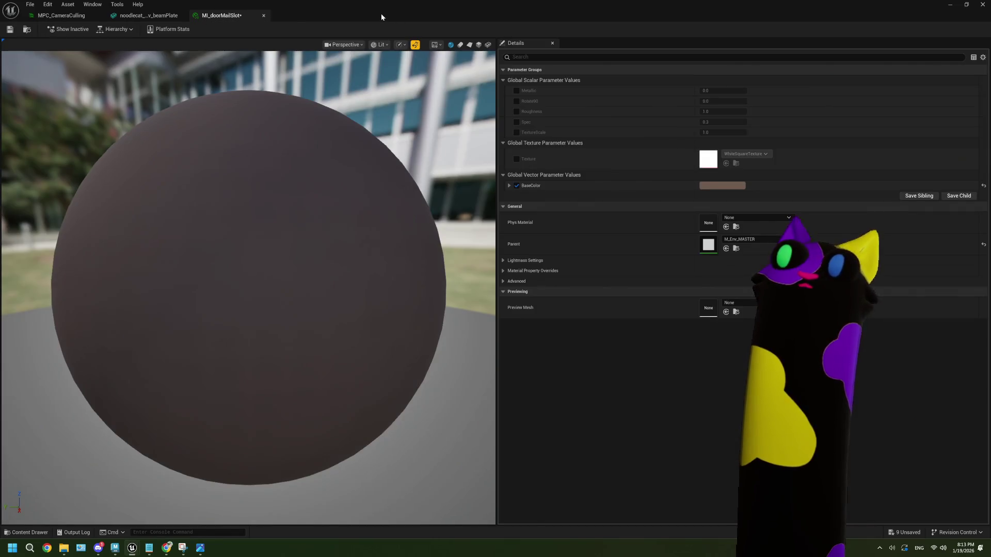
- Darken MI_doorMailSlot's BaseColor in the Color Picker
drag(381, 14, 563, 54)
click(740, 225)
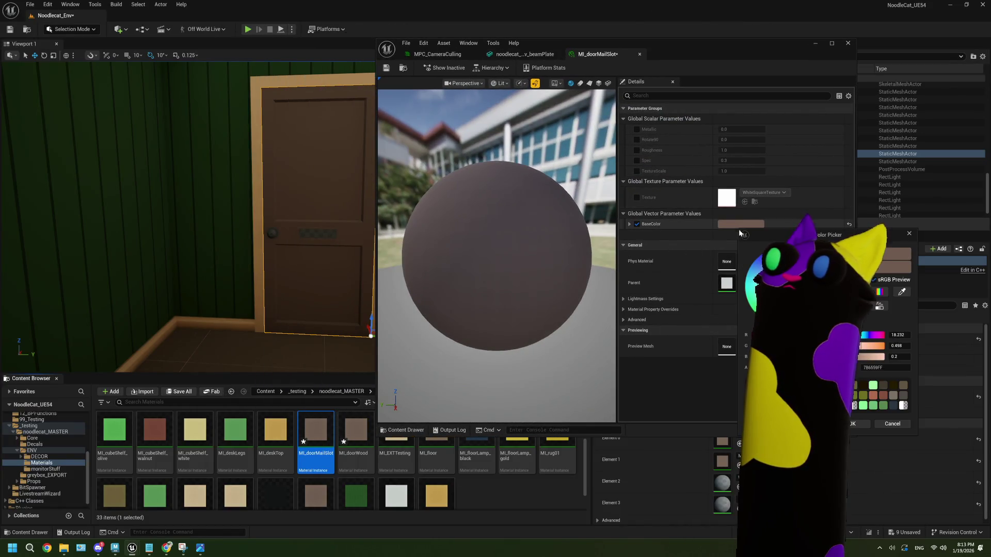
drag(872, 289, 872, 318)
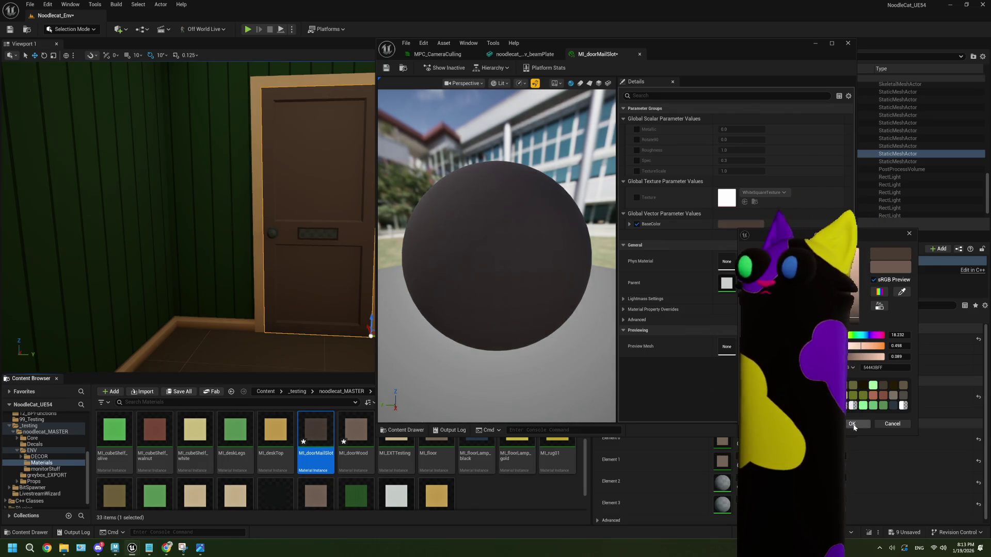
click(854, 424)
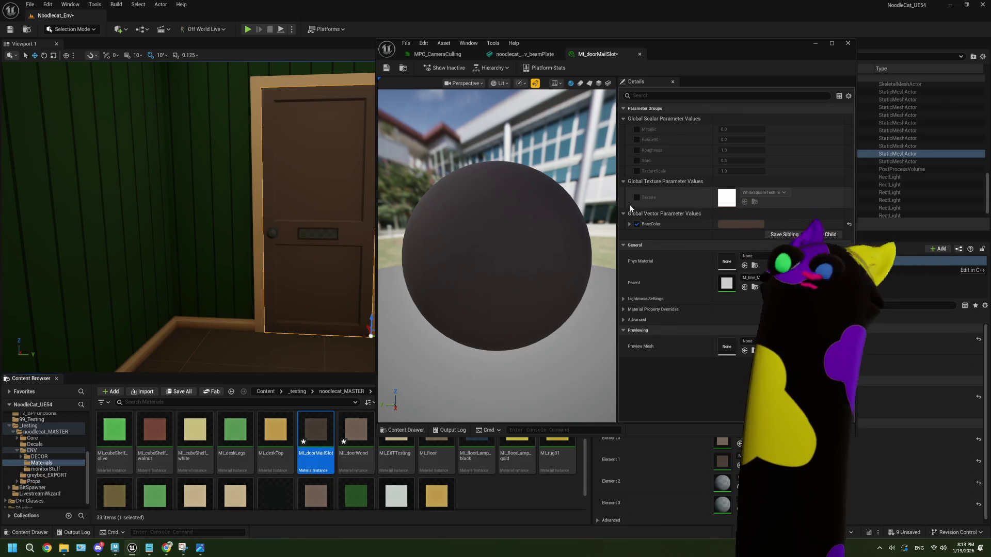
- Enable Metallic at 1.0, then save and close MI_doorMailSlot
click(637, 129)
click(726, 130)
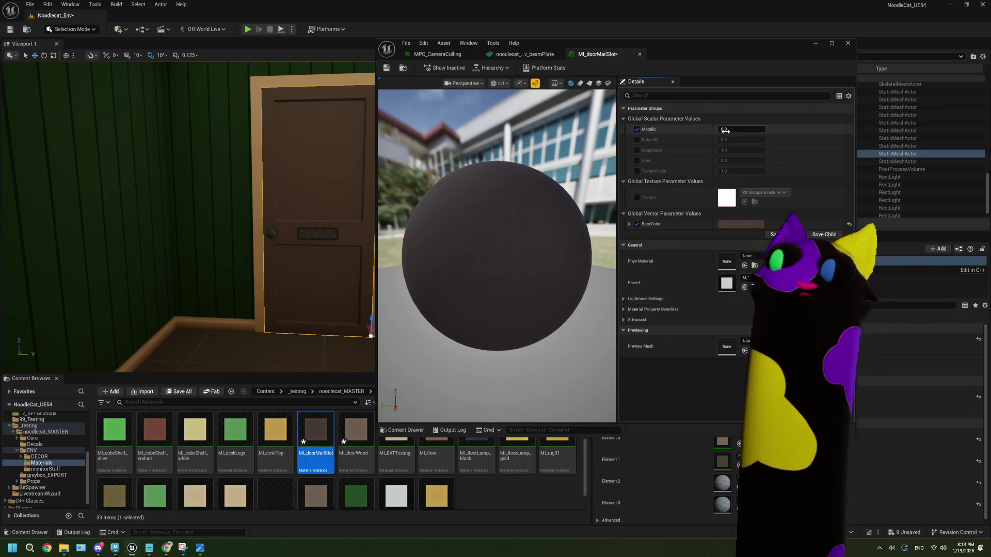
text(1)
key(Return)
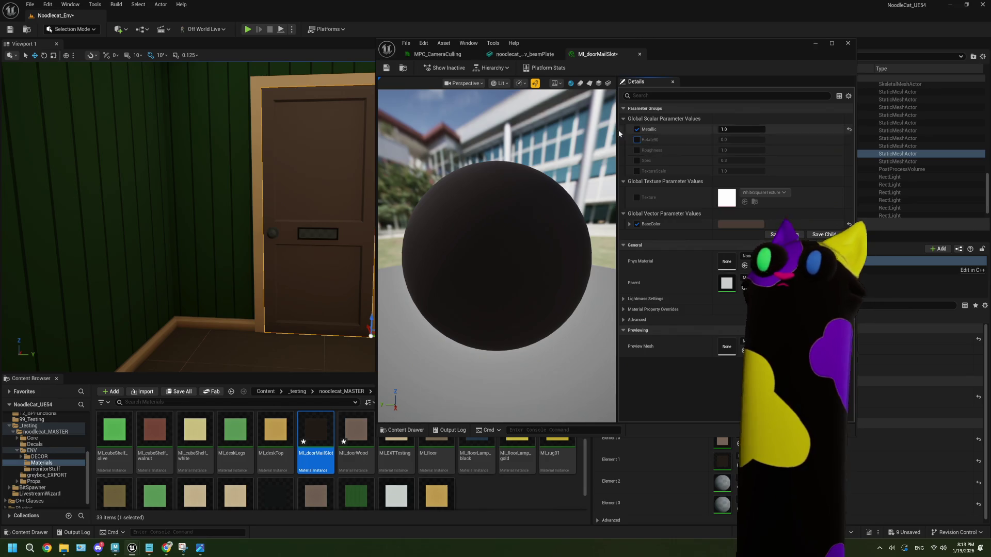
click(385, 70)
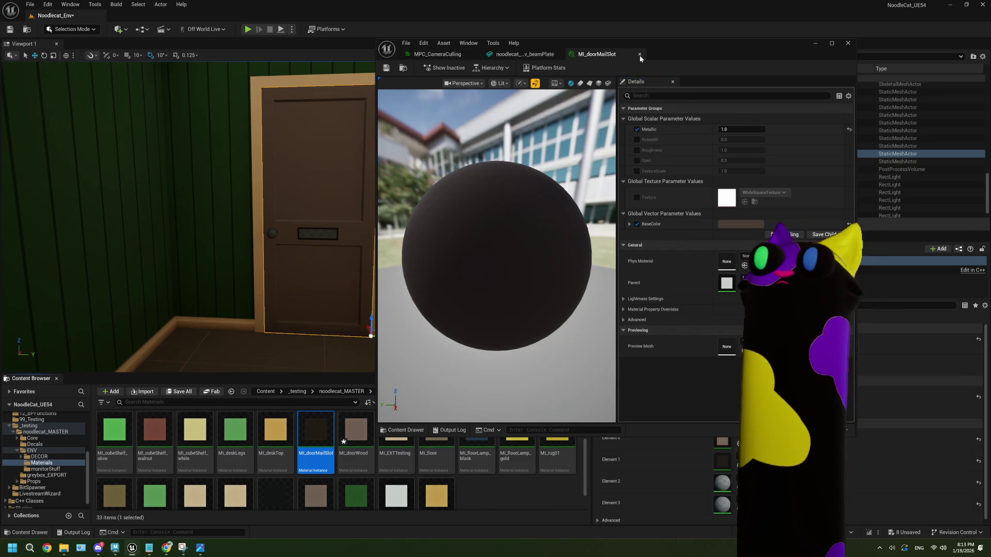
click(639, 53)
click(815, 43)
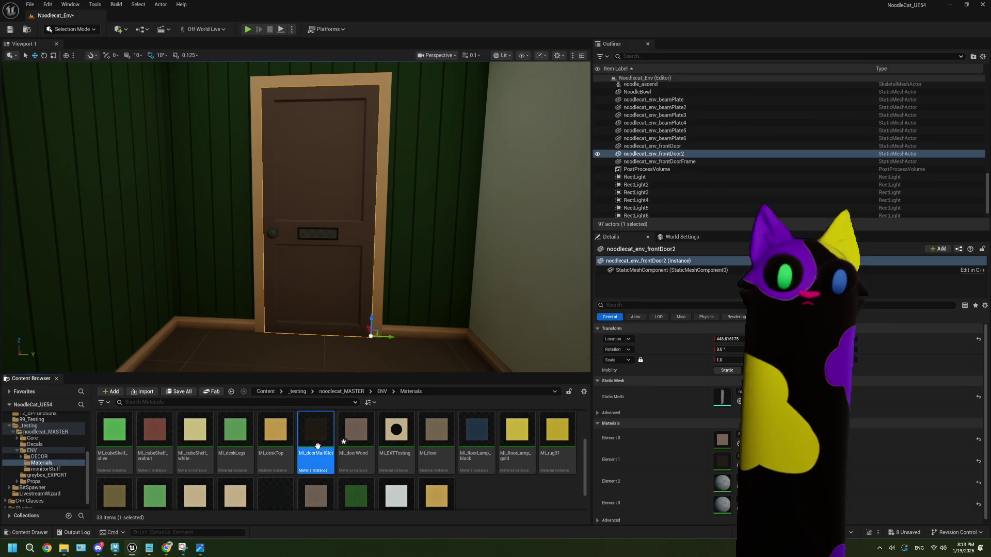
- Duplicate MI_doorMailSlot as MI_doorMailFlap and apply it to the door's mail flap slot (Element 2)
click(356, 431)
click(323, 439)
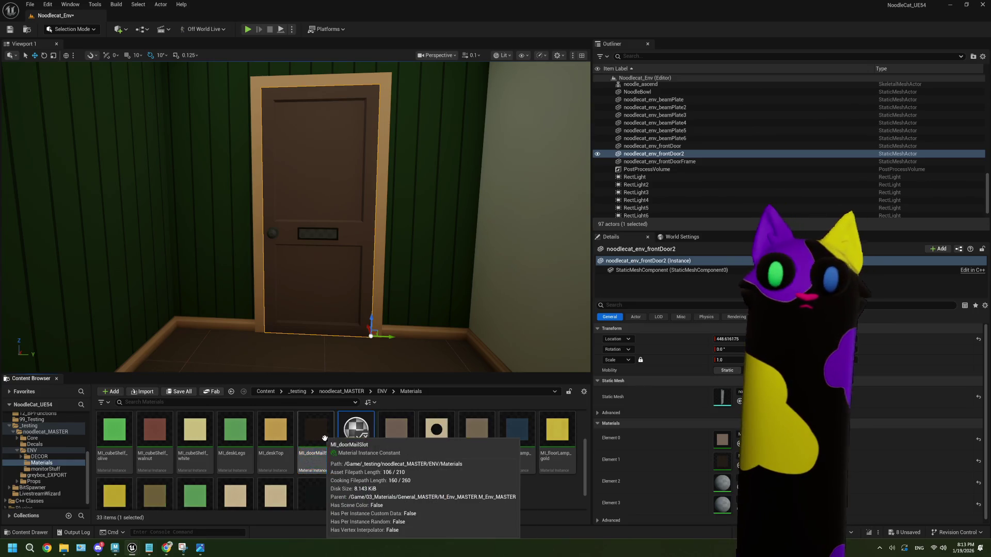
key(ctrl+d)
key(BackSpace)
key(BackSpace)
key(BackSpace)
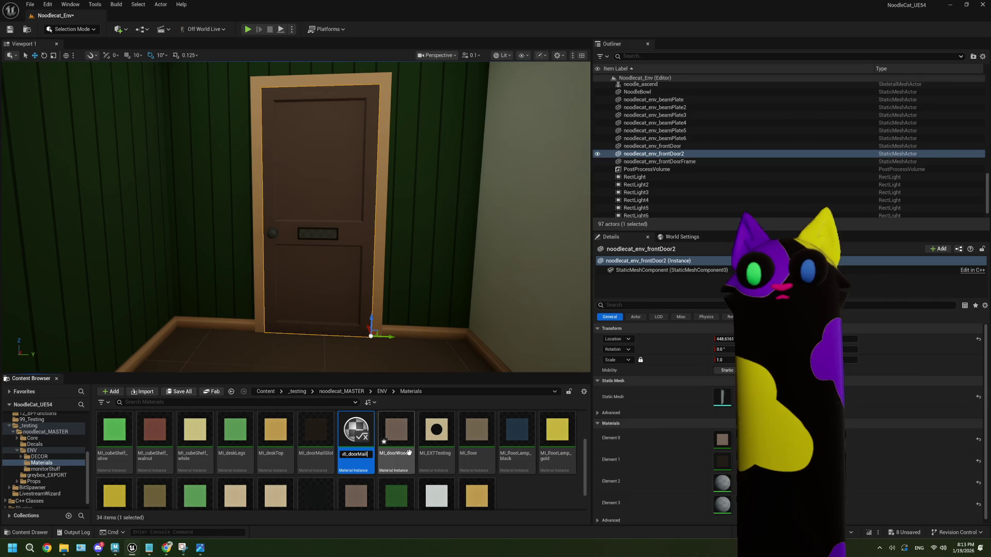
text(Flap)
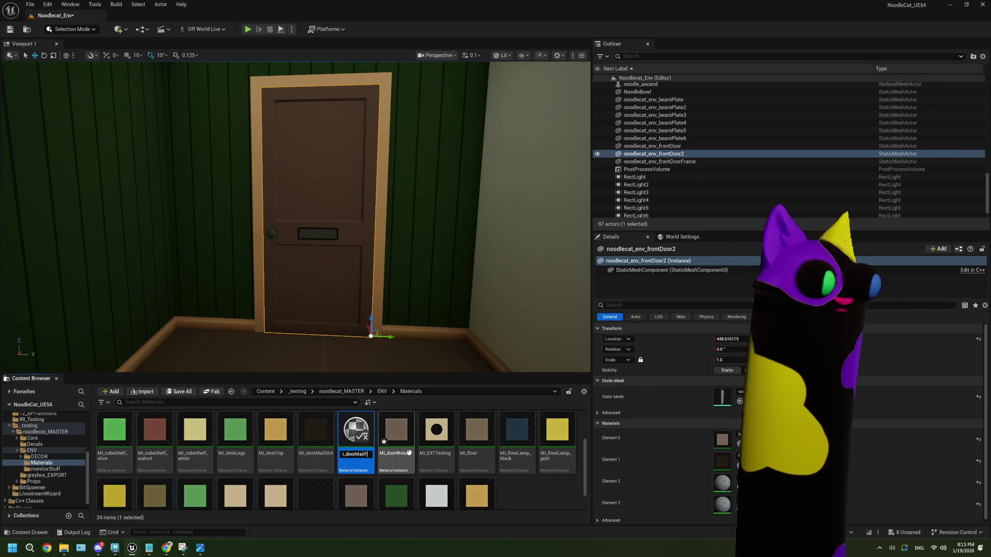
key(Return)
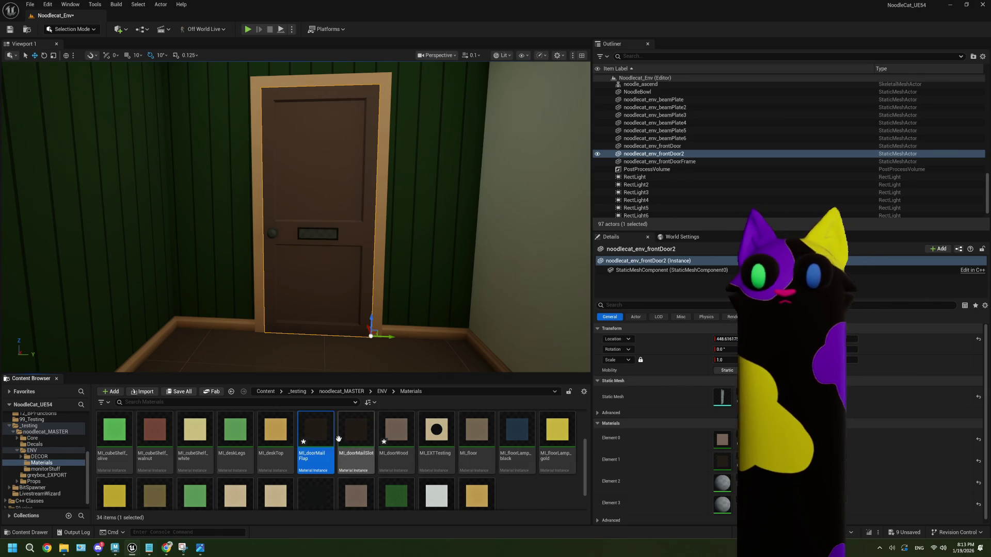
drag(324, 436, 722, 483)
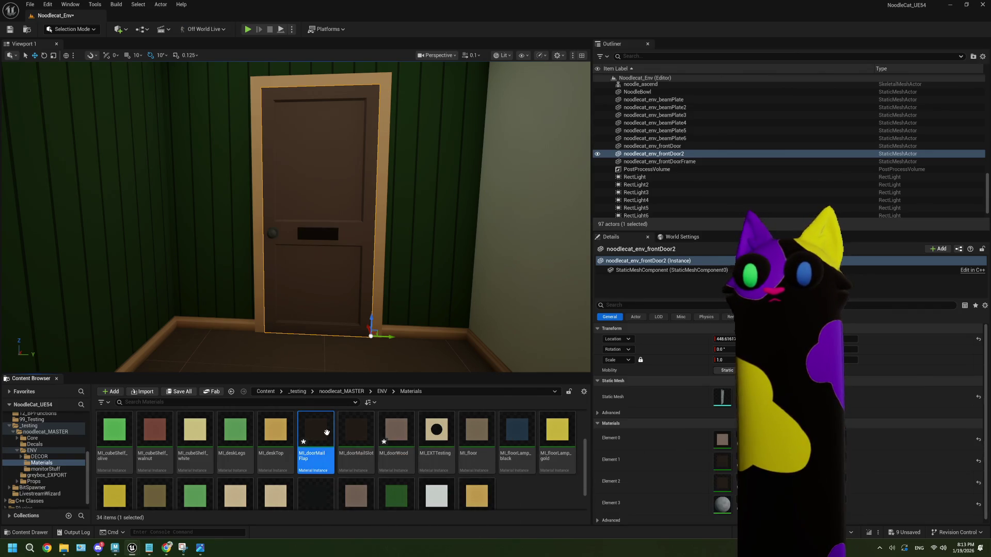
- Give MI_doorMailFlap a pale grey BaseColor, then save and close it
double_click(308, 438)
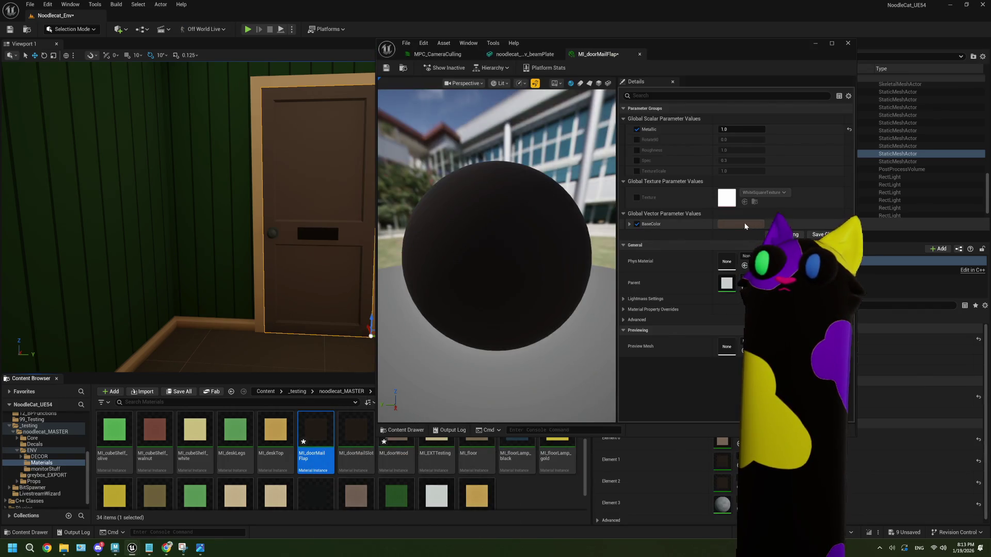
click(744, 224)
click(861, 312)
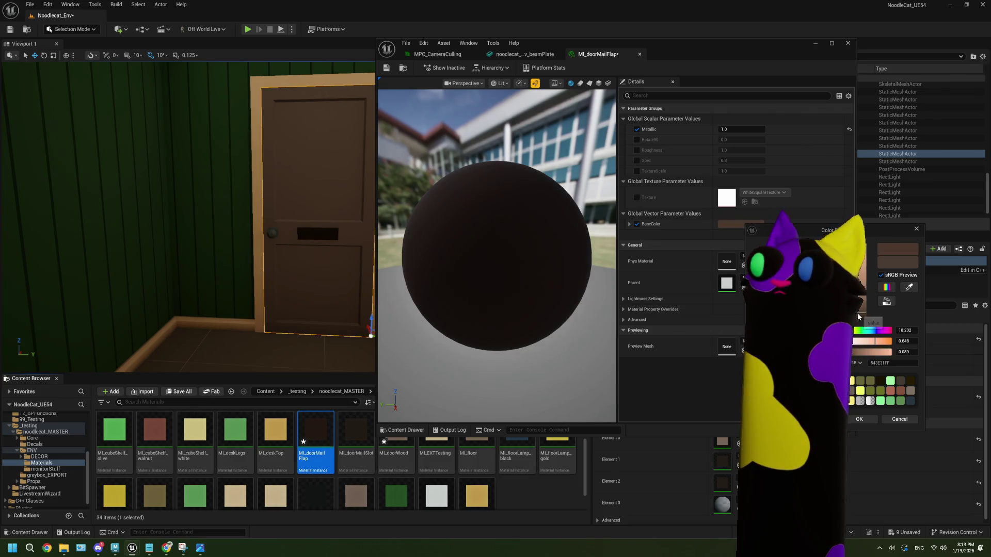
drag(861, 312, 861, 301)
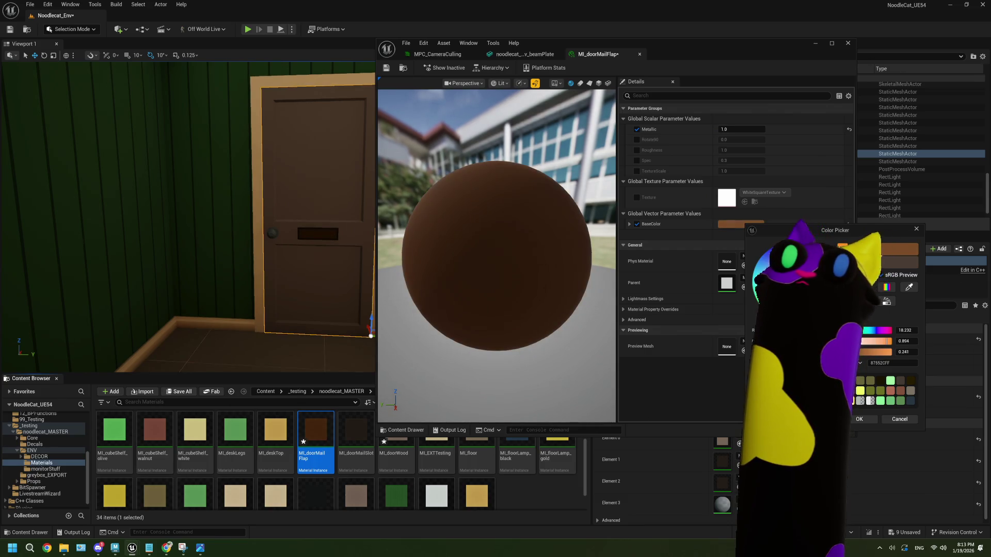
mouse_move(889, 341)
mouse_down()
mouse_move(880, 352)
mouse_move(866, 341)
mouse_up()
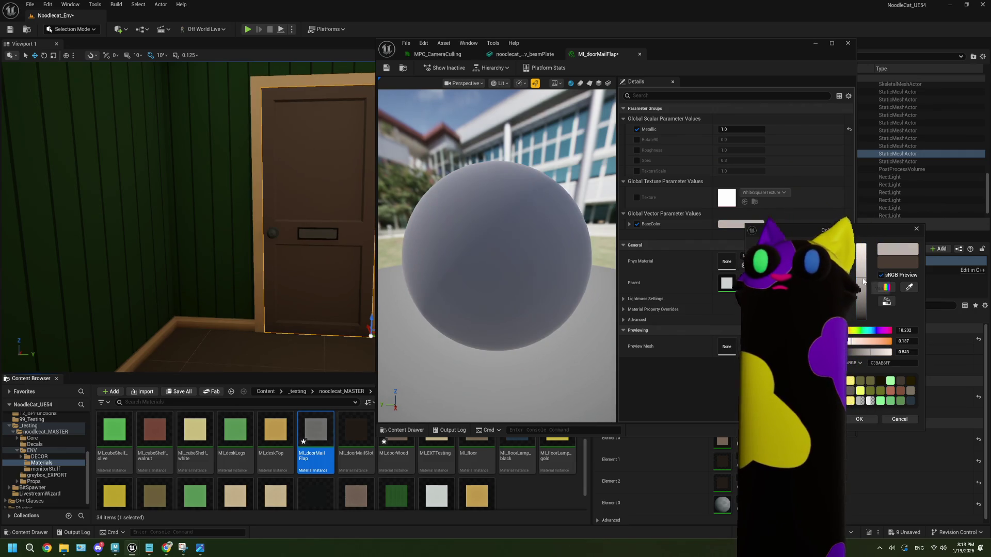
drag(863, 282, 864, 270)
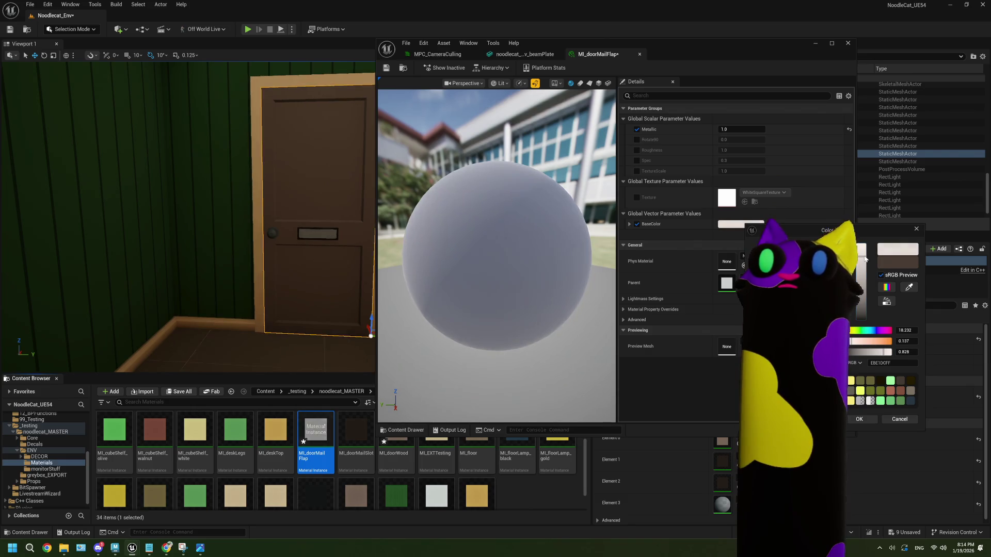
click(859, 420)
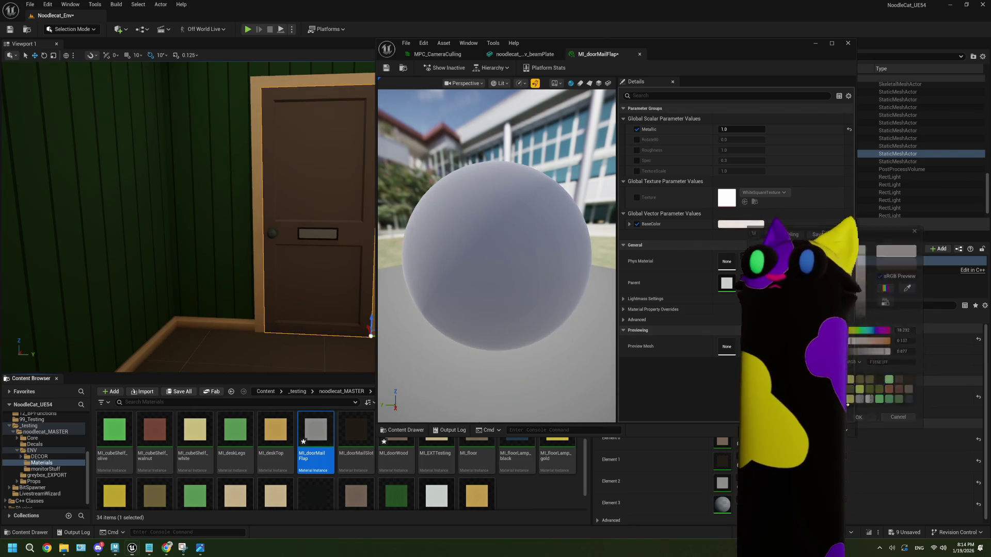
click(391, 68)
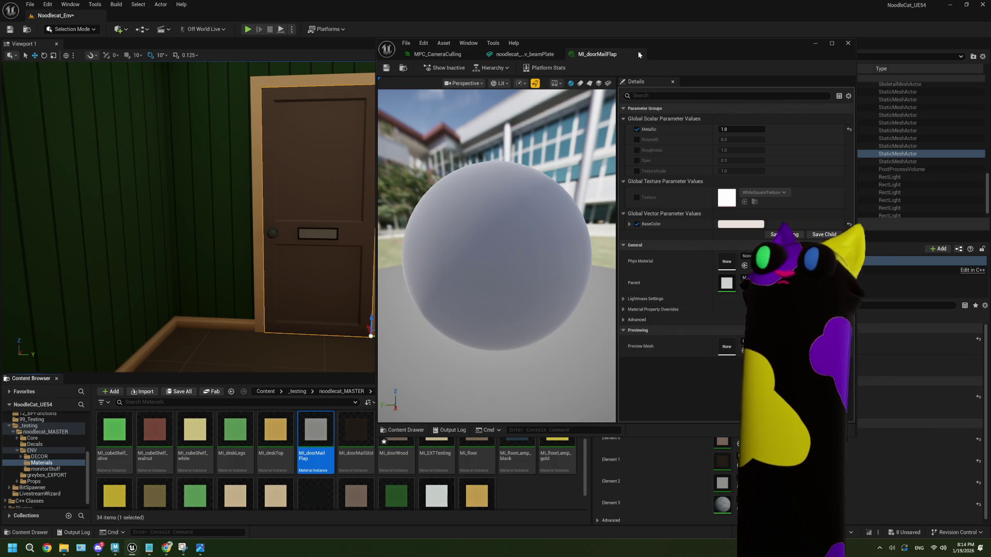
click(638, 54)
click(847, 43)
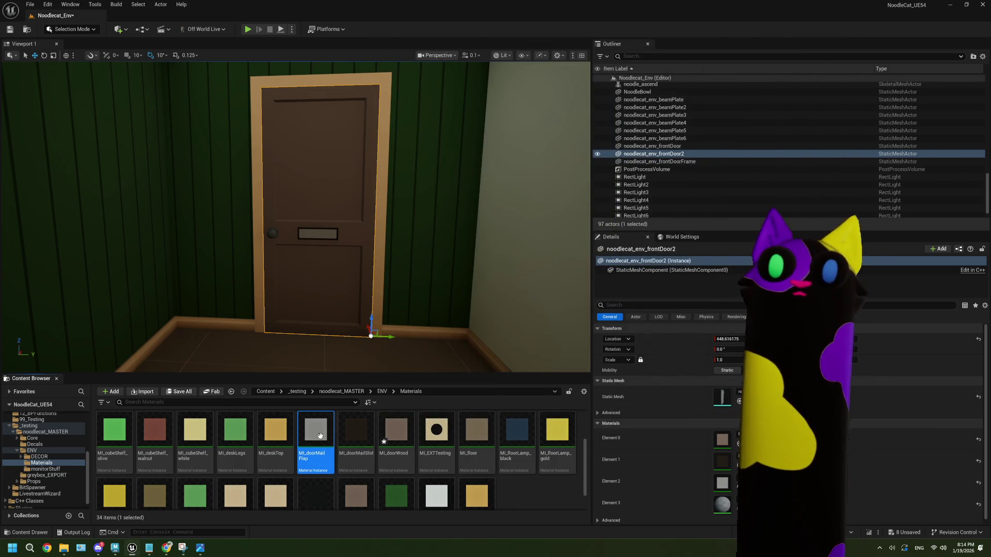
- Duplicate MI_doorMailFlap as MI_doorHandle and apply it to the door's fourth material slot
key(ctrl+d)
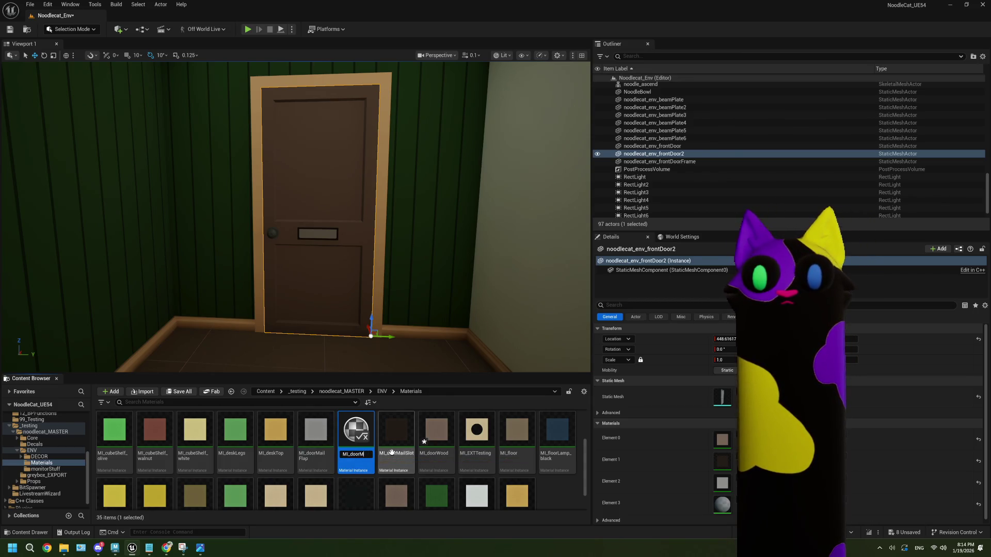
key(BackSpace)
text(ndle)
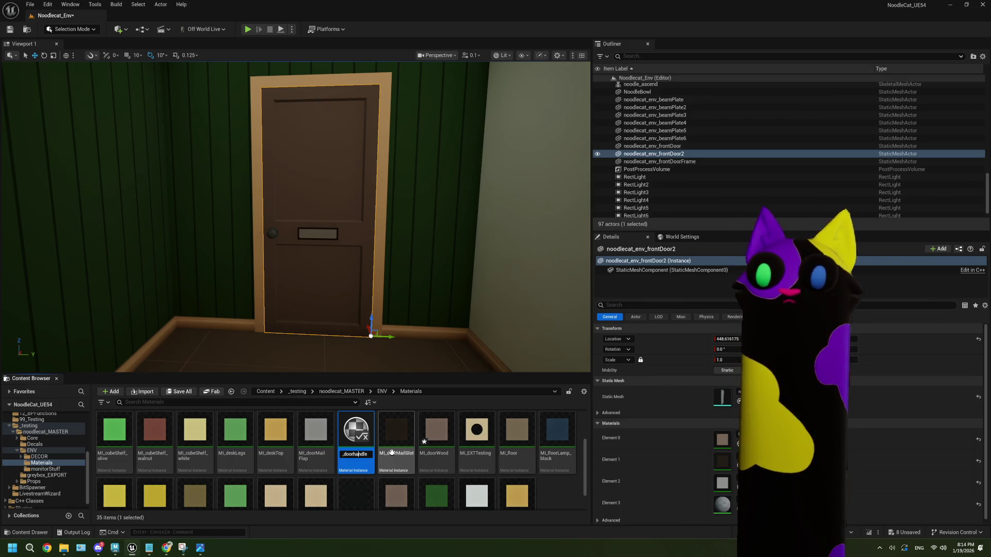
key(BackSpace)
text(H)
key(Return)
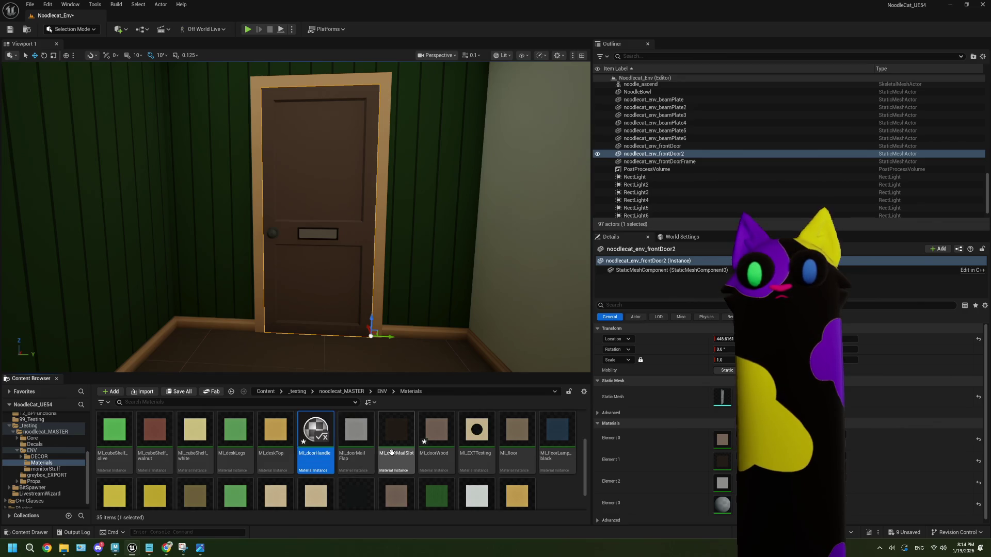
drag(316, 433, 722, 506)
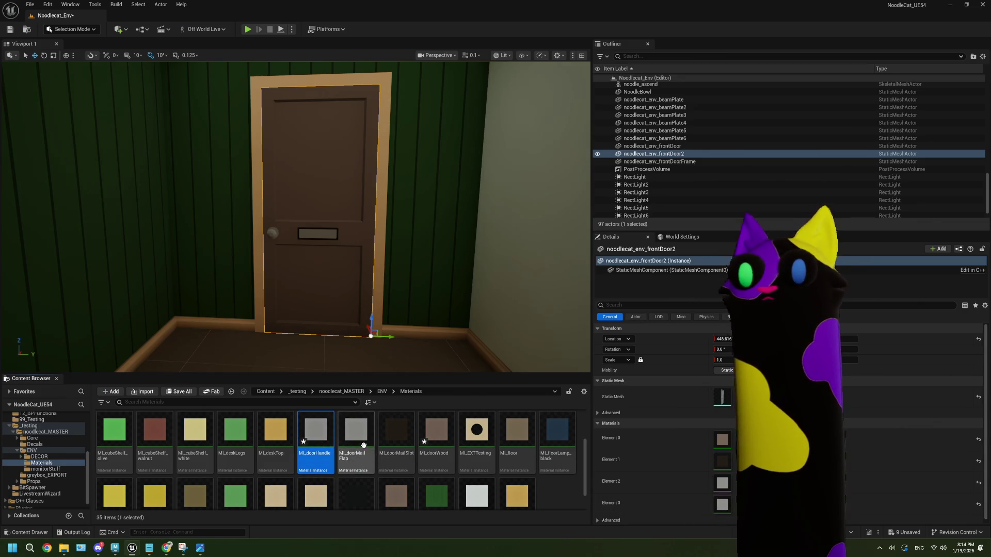
- Set MI_doorHandle's BaseColor to dark brown (684935) and close its editor
double_click(316, 431)
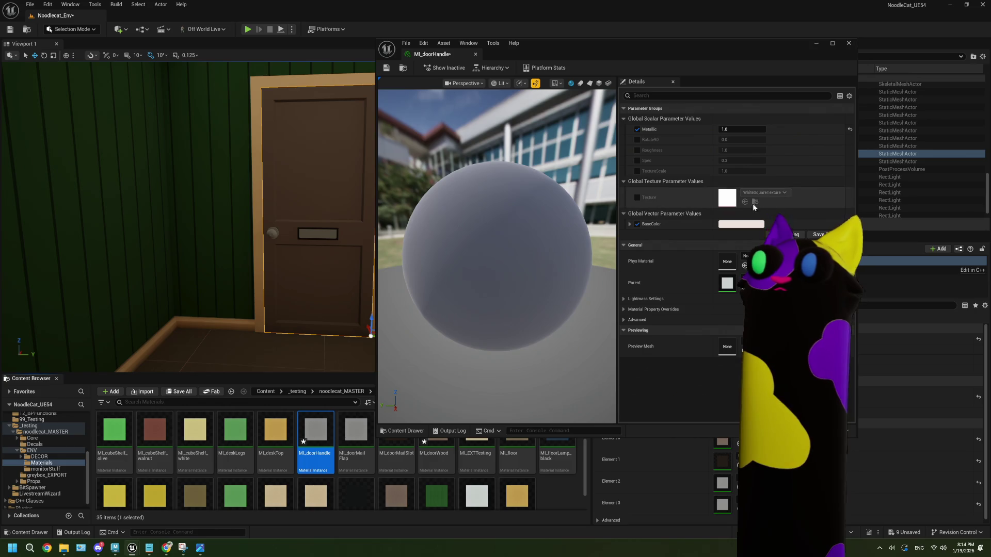
click(637, 224)
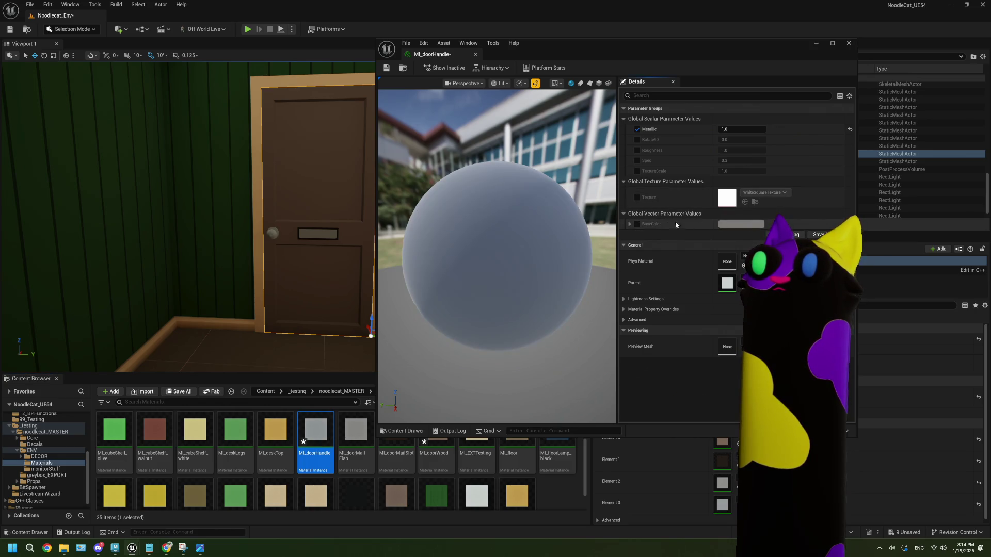
click(637, 224)
click(742, 224)
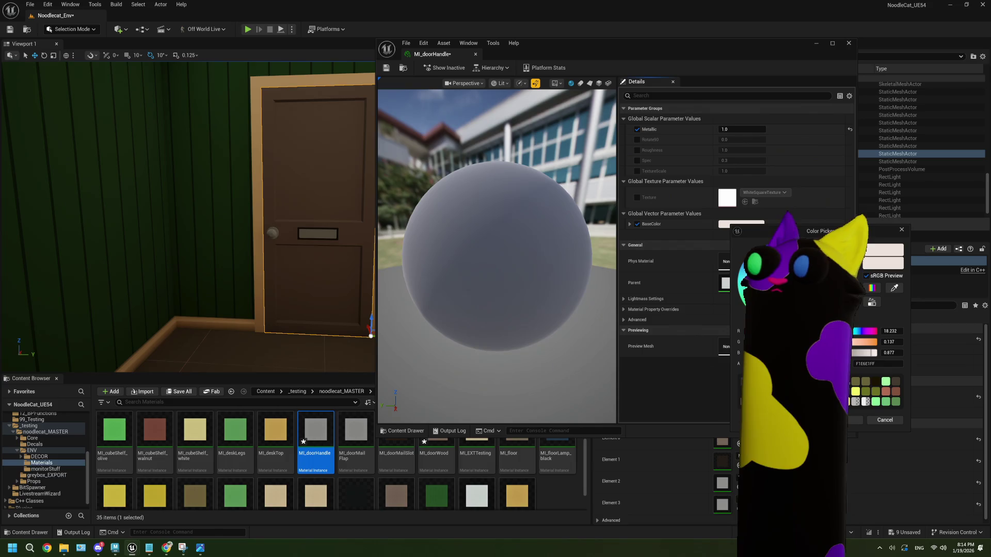
mouse_move(762, 342)
mouse_down()
mouse_move(832, 341)
mouse_move(806, 353)
mouse_move(839, 353)
mouse_move(764, 352)
mouse_up()
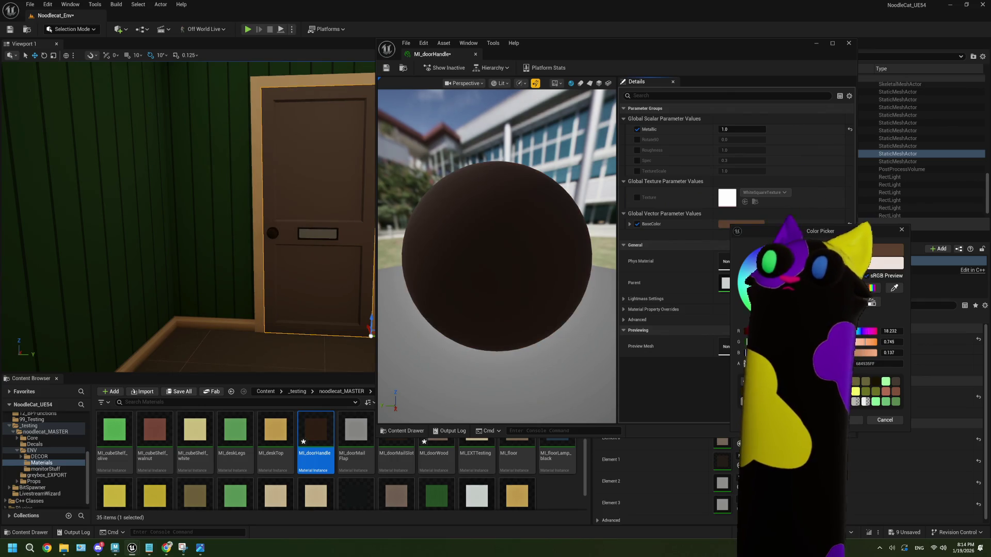
key(Return)
click(849, 43)
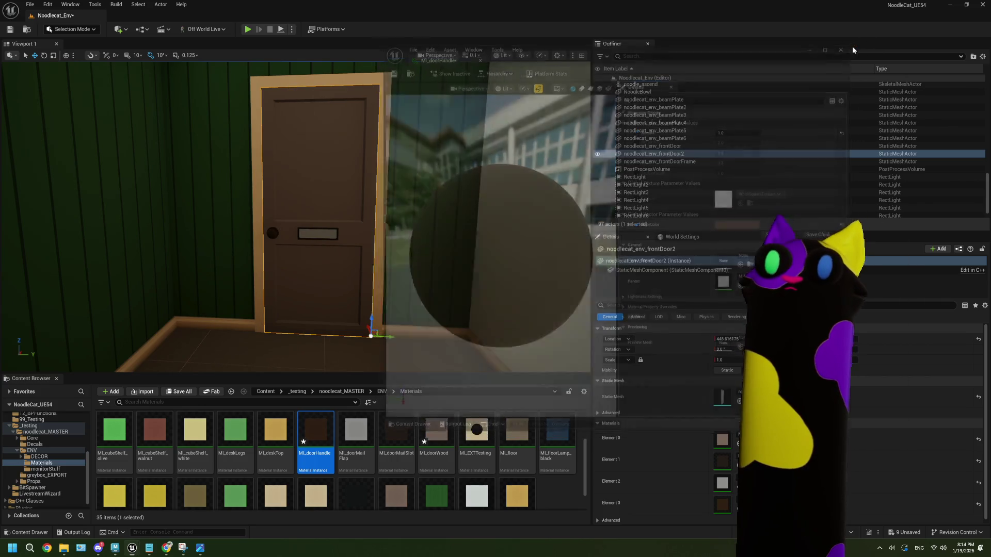
- Brighten MI_doorWood's BaseColor to a lighter reddish-brown, save the material and close its editor
mouse_move(295, 217)
right_down()
mouse_move(278, 216)
mouse_move(325, 217)
right_up()
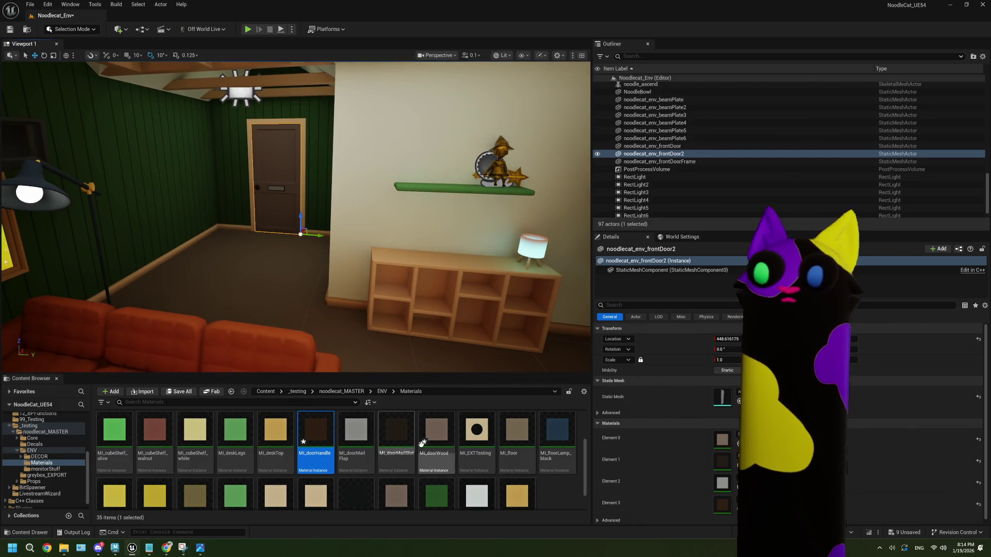
double_click(435, 450)
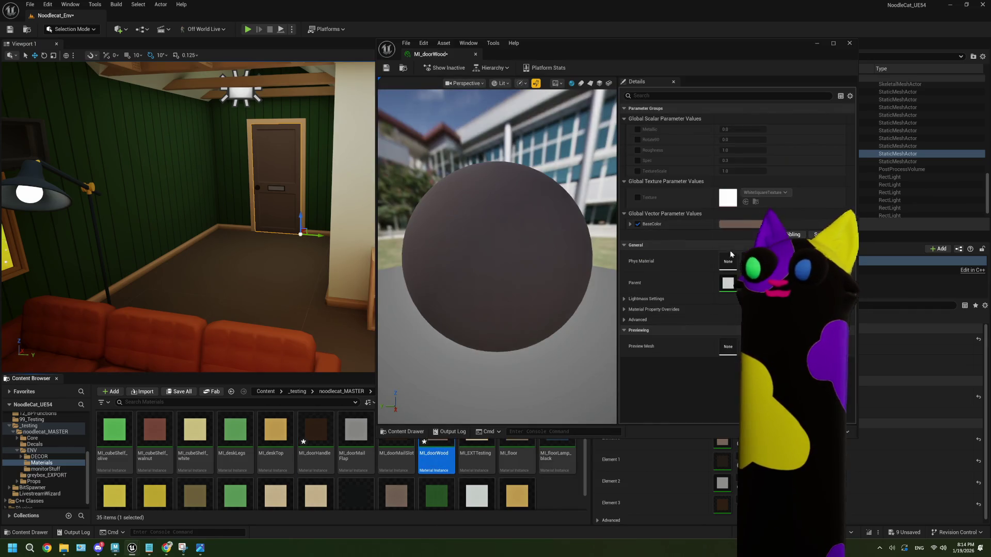
click(743, 227)
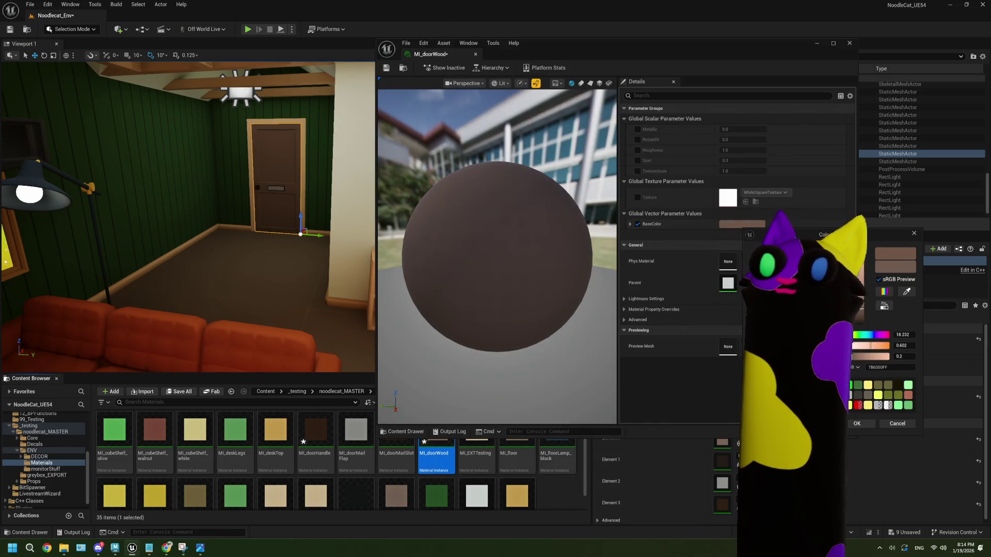
drag(863, 316, 863, 308)
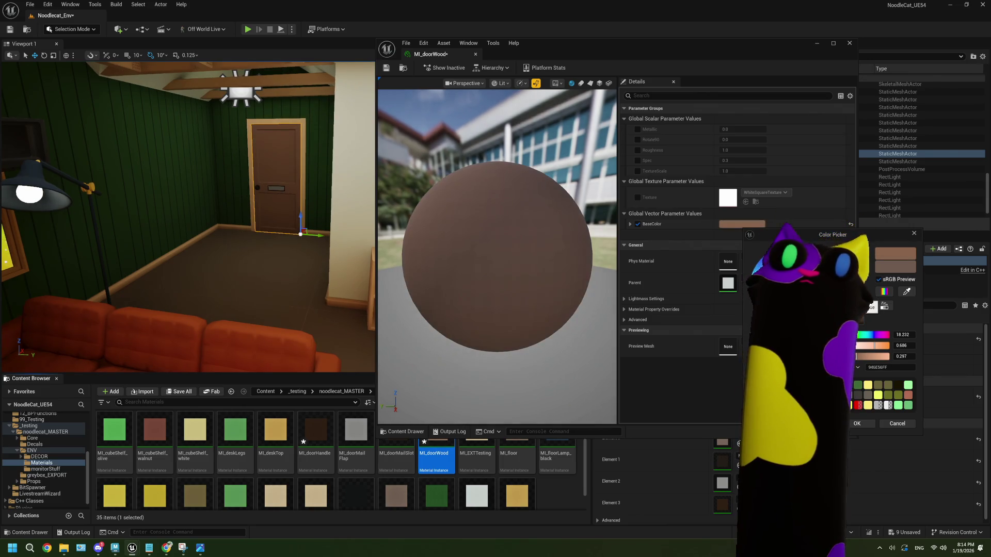
click(857, 423)
click(387, 68)
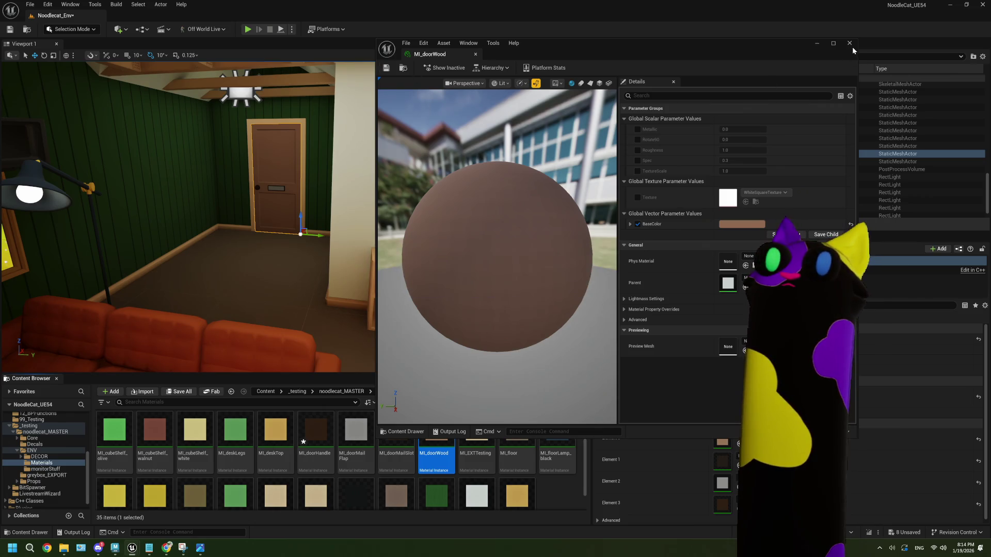
click(849, 42)
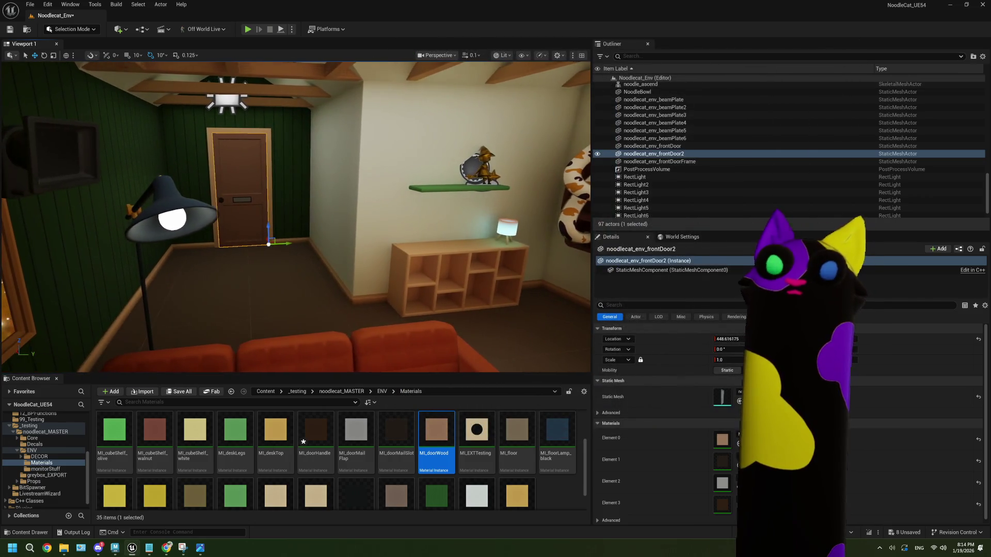
key(f)
key(e)
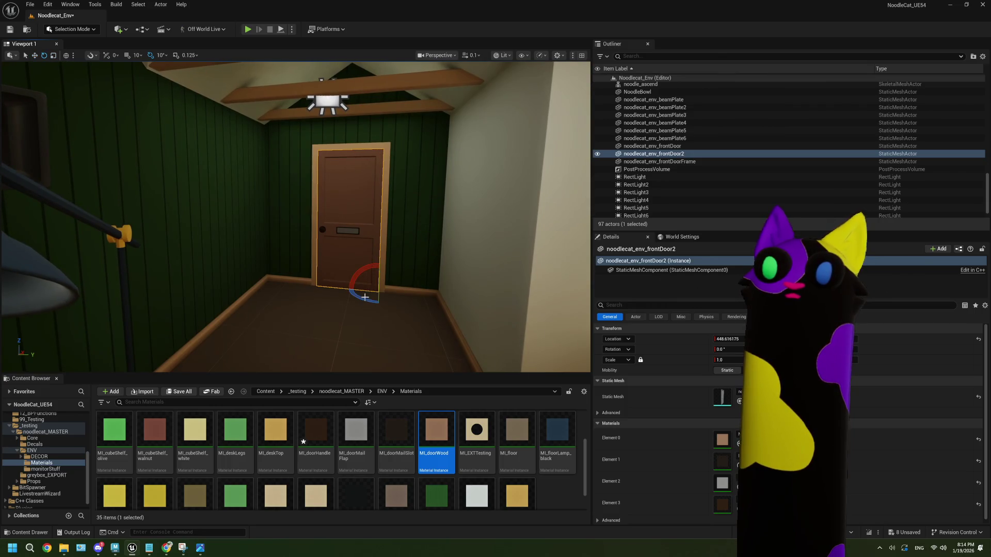
mouse_move(365, 300)
mouse_down()
mouse_move(339, 300)
mouse_move(373, 289)
mouse_up()
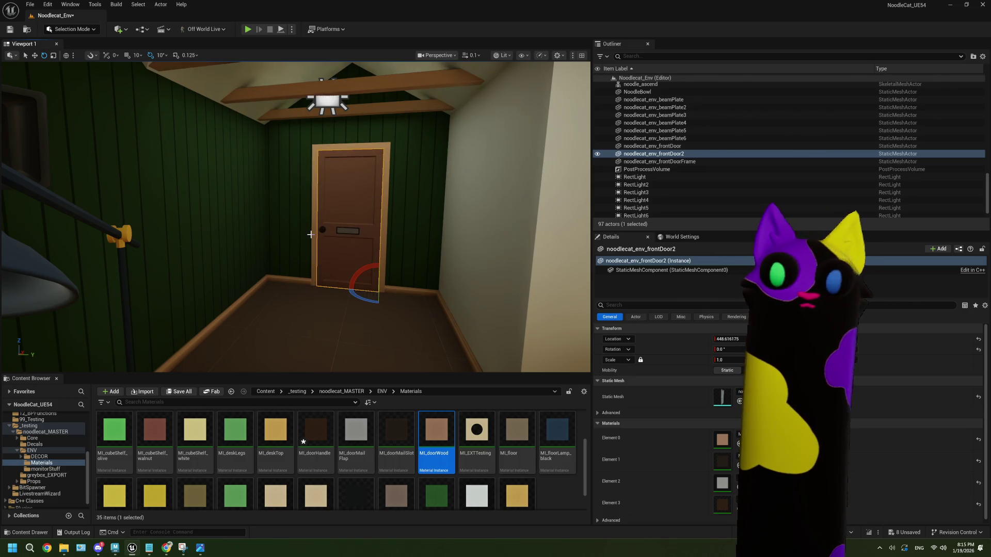
mouse_move(311, 234)
right_down()
mouse_move(316, 249)
mouse_move(288, 249)
mouse_move(284, 197)
mouse_move(285, 243)
mouse_move(295, 249)
right_up()
key(w)
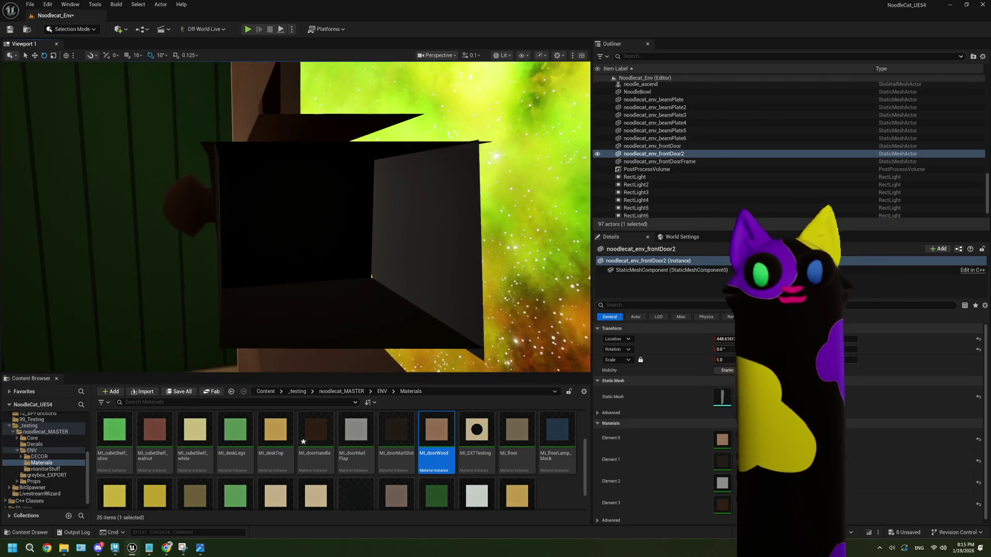
scroll(63, 326, down, 5)
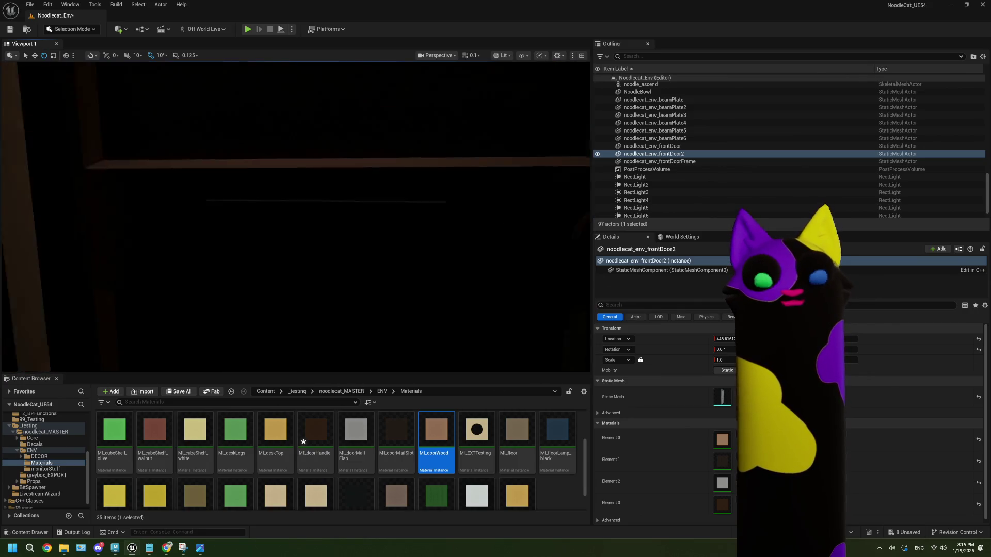
scroll(314, 247, up, 1)
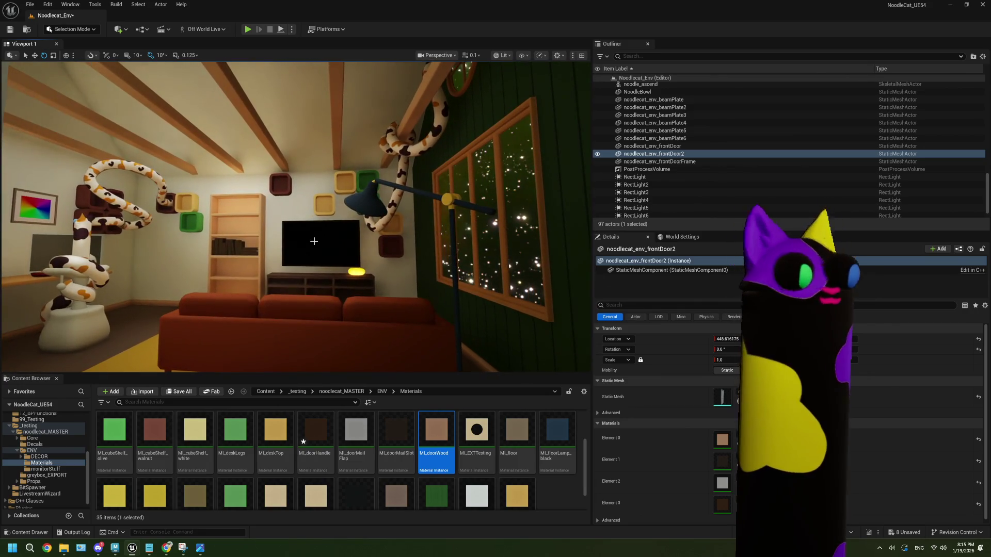
mouse_move(317, 262)
right_down()
mouse_move(98, 261)
mouse_move(317, 262)
mouse_move(273, 258)
mouse_move(274, 284)
right_up()
key(ctrl+s)
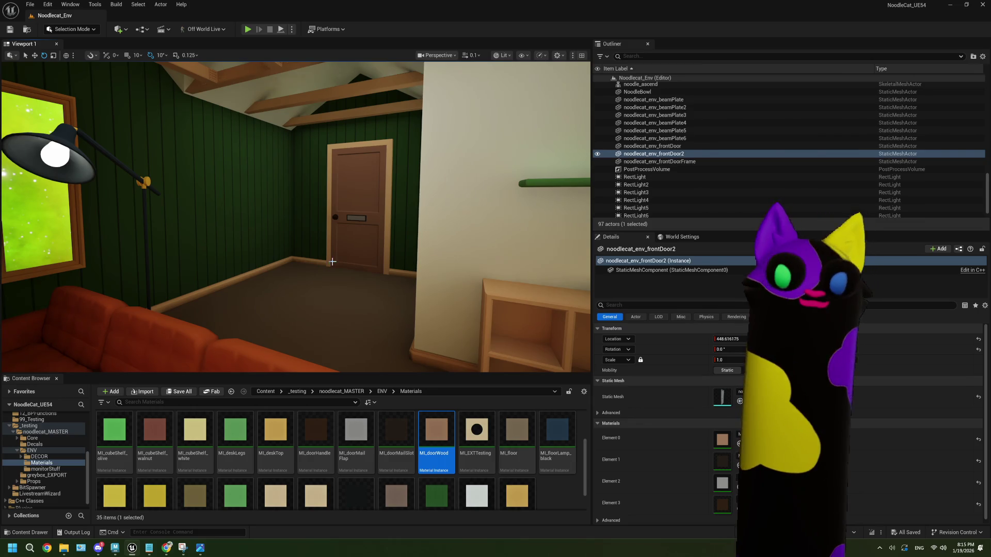
- Fly past the door to the cat-tree wall and shift BP_pictureFrame slightly along it
key(w)
right_drag(335, 256, 329, 259)
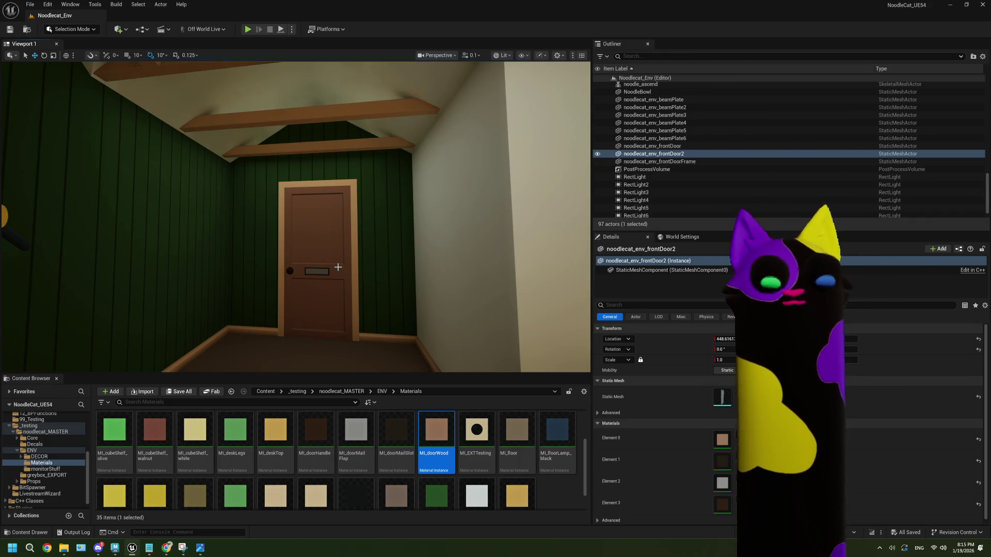
mouse_move(338, 267)
right_down()
mouse_move(328, 267)
mouse_move(338, 266)
right_up()
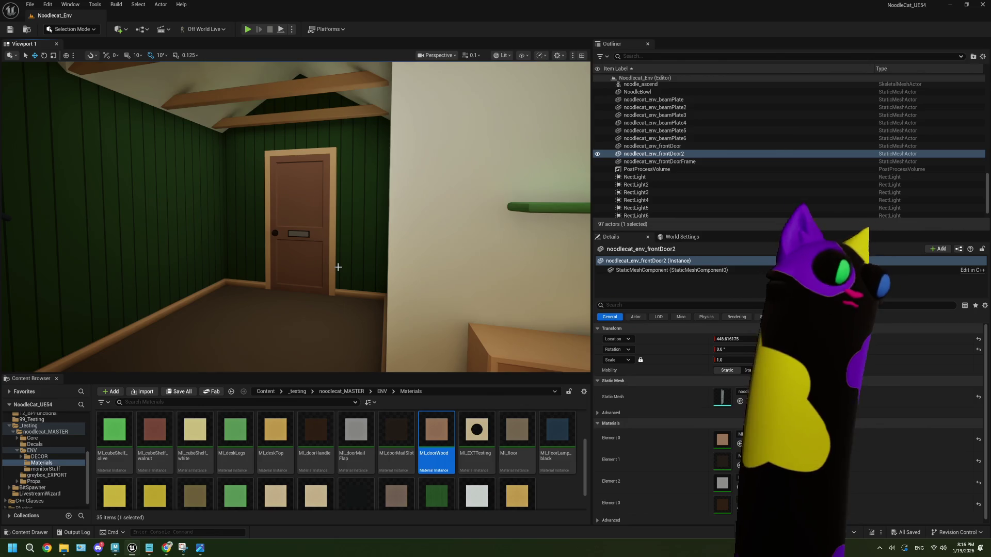
mouse_move(309, 266)
right_down()
mouse_move(424, 268)
mouse_move(289, 271)
mouse_move(362, 272)
mouse_move(323, 257)
mouse_move(324, 243)
mouse_move(330, 258)
right_up()
key(w)
key(s)
key(w)
key(s)
click(334, 264)
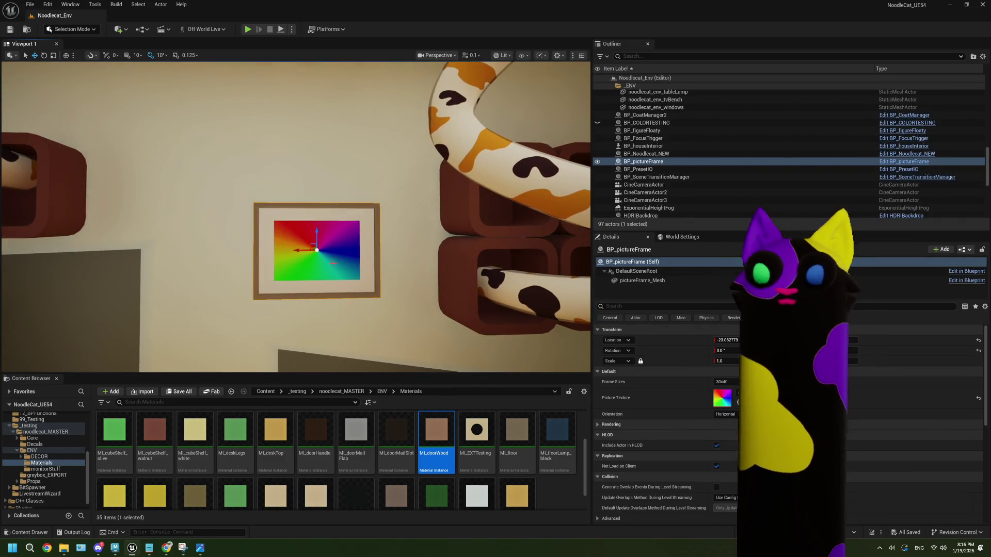
drag(313, 246, 335, 268)
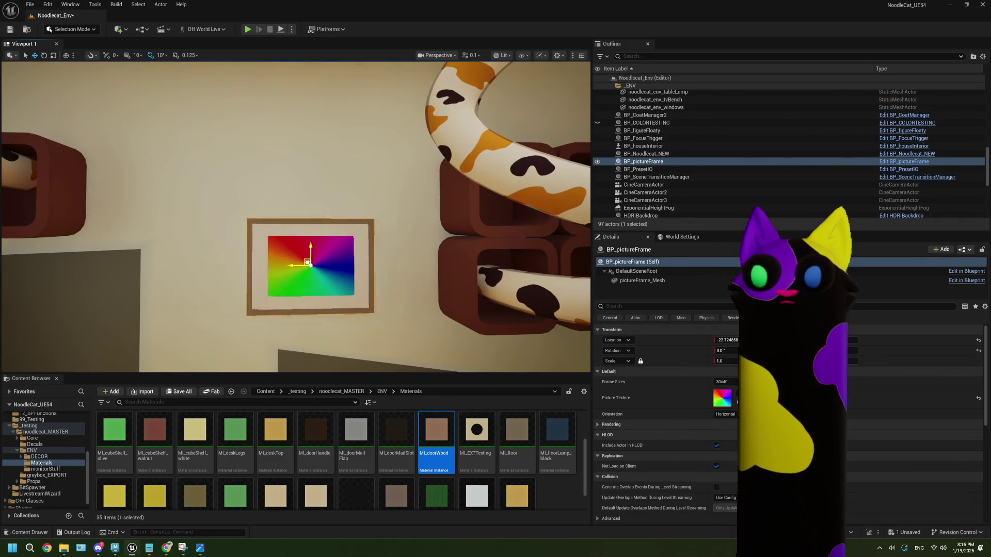
scroll(308, 246, down, 10)
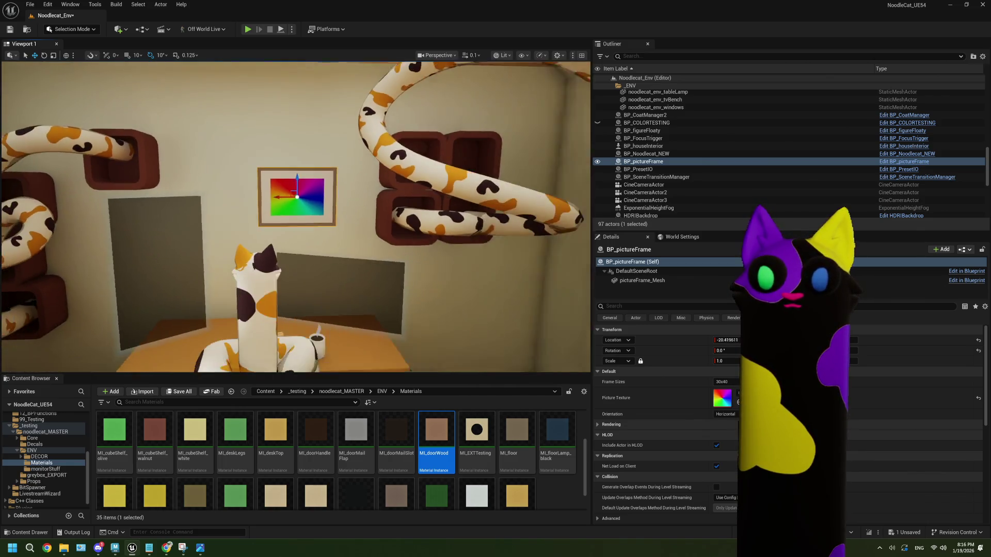
- Frame the front door and bare corner wall, then start a Win+Shift+S screen capture
mouse_move(308, 246)
middle_down()
mouse_move(338, 268)
mouse_move(371, 243)
middle_up()
mouse_move(372, 242)
right_down()
mouse_move(248, 246)
mouse_move(224, 227)
mouse_move(227, 240)
mouse_move(300, 240)
mouse_move(188, 242)
mouse_move(301, 246)
right_up()
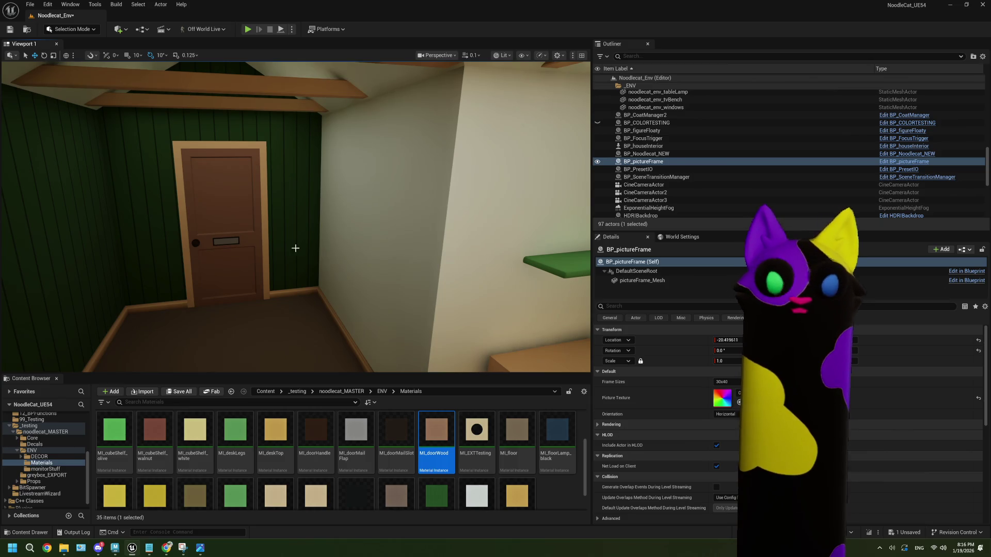
mouse_move(297, 302)
right_down()
mouse_move(377, 303)
mouse_move(341, 326)
mouse_move(294, 325)
mouse_move(356, 309)
mouse_move(243, 209)
mouse_move(220, 170)
right_up()
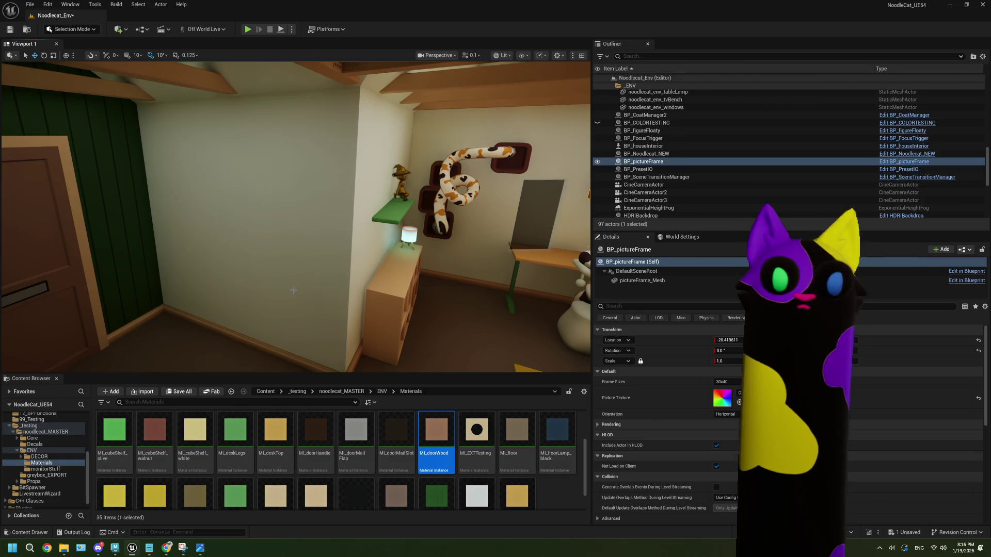
right_drag(234, 269, 254, 269)
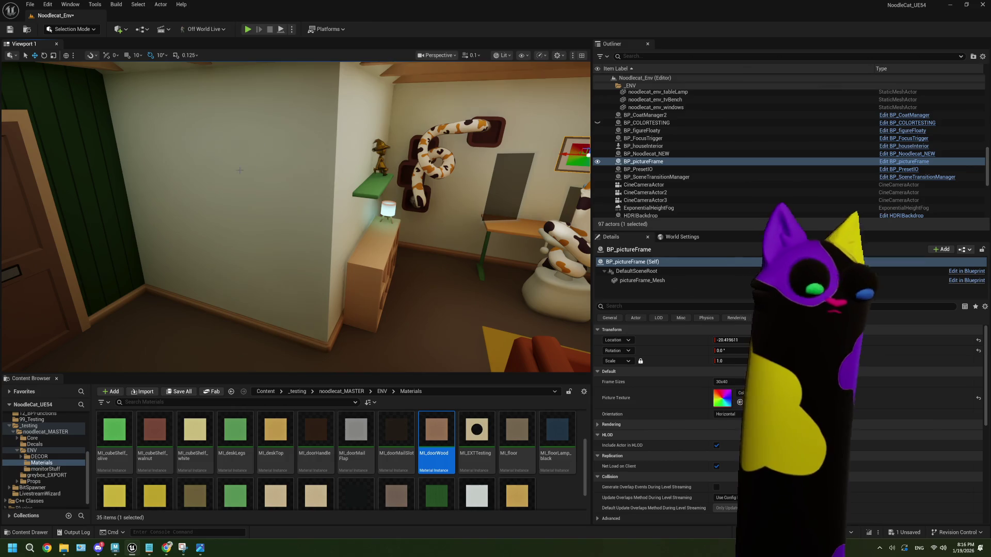
right_drag(180, 143, 82, 142)
right_drag(260, 178, 222, 178)
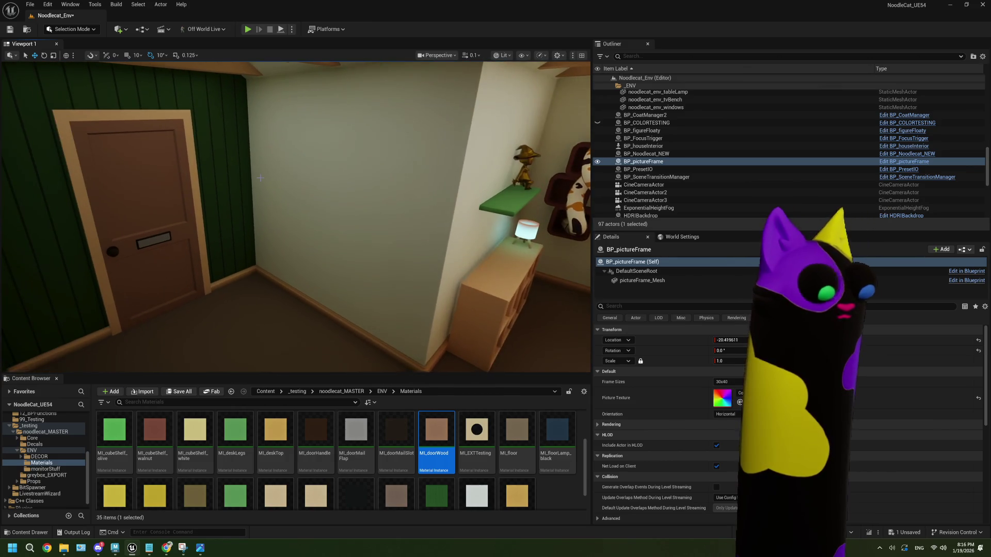
key(super+shift+s)
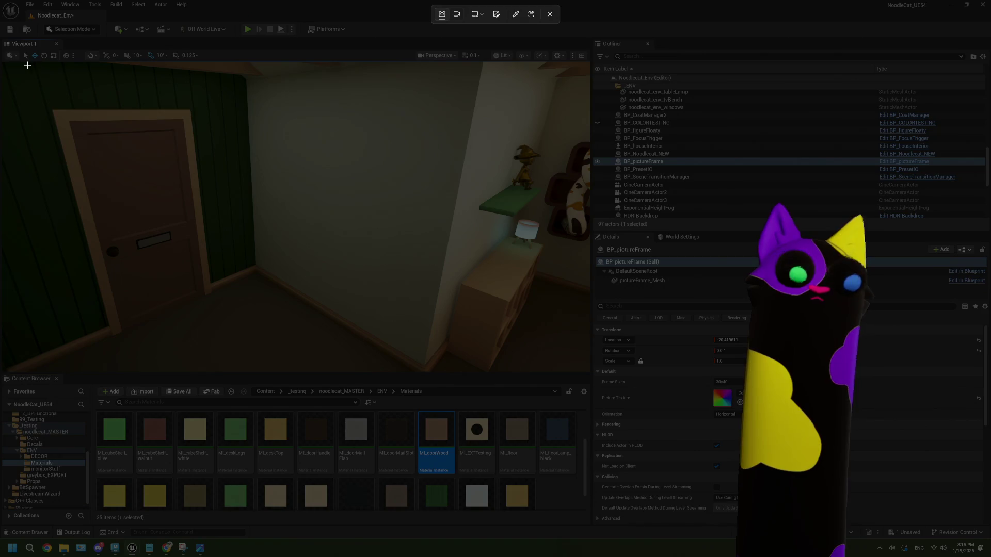
- Capture the viewport region and enlarge the screenshot window to full screen
drag(26, 64, 478, 374)
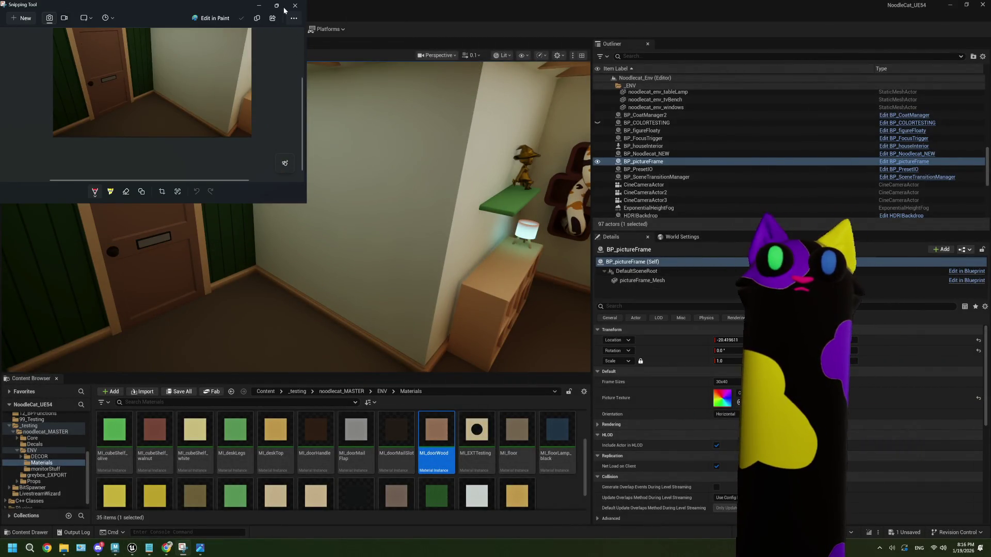
click(277, 6)
click(675, 234)
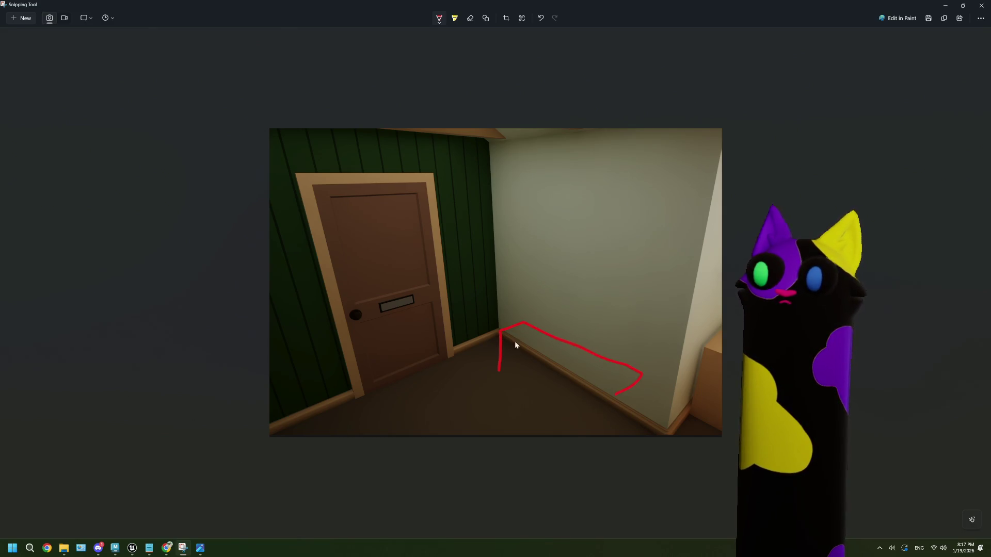
- Sketch a red bench and three wall hooks on the screenshot, then close it
mouse_move(500, 339)
mouse_down()
mouse_move(614, 394)
mouse_move(607, 421)
mouse_up()
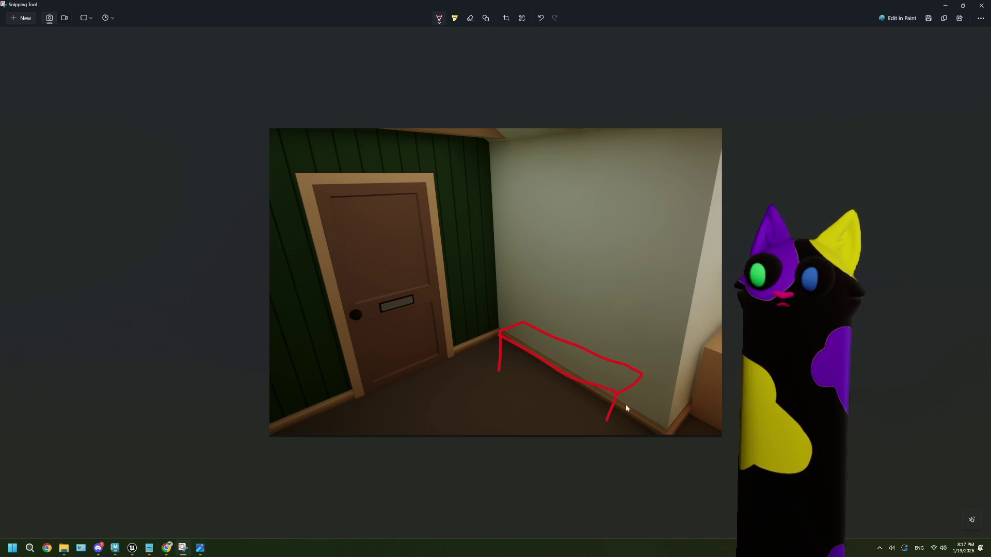
drag(639, 385, 639, 392)
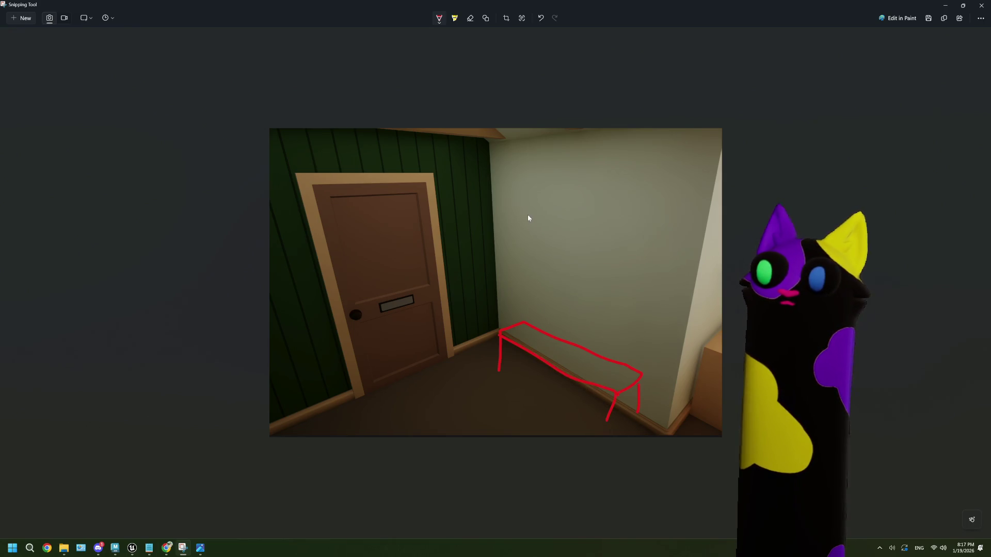
drag(536, 194, 537, 205)
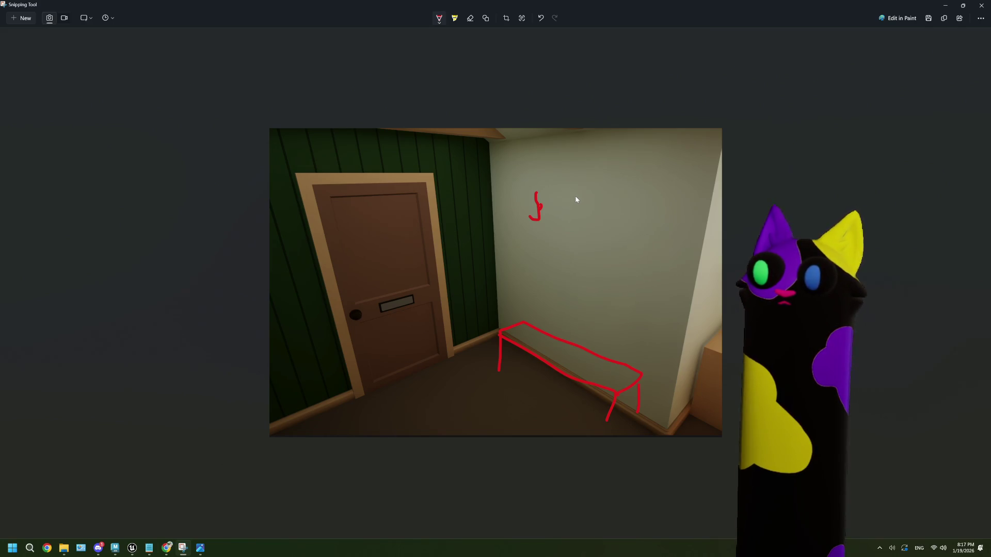
drag(575, 197, 580, 206)
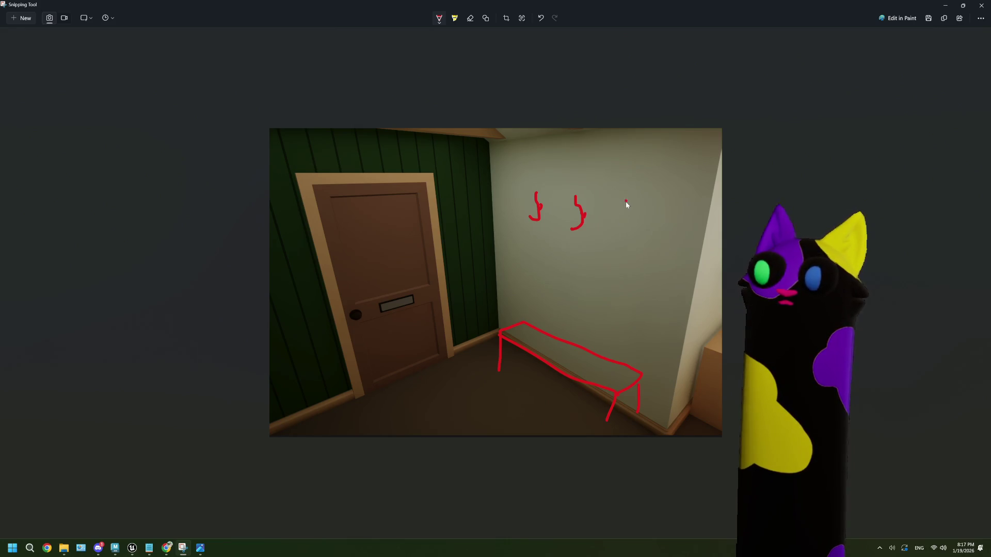
drag(625, 201, 624, 242)
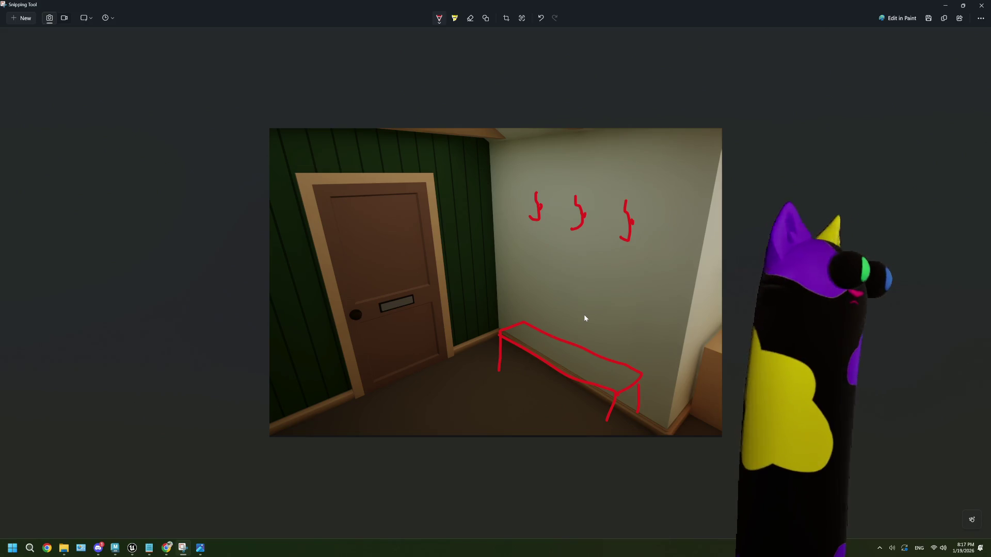
click(982, 5)
mouse_move(465, 239)
right_down()
mouse_move(351, 243)
mouse_move(310, 196)
mouse_move(289, 228)
mouse_move(296, 230)
mouse_move(268, 230)
mouse_move(366, 233)
right_up()
click(476, 361)
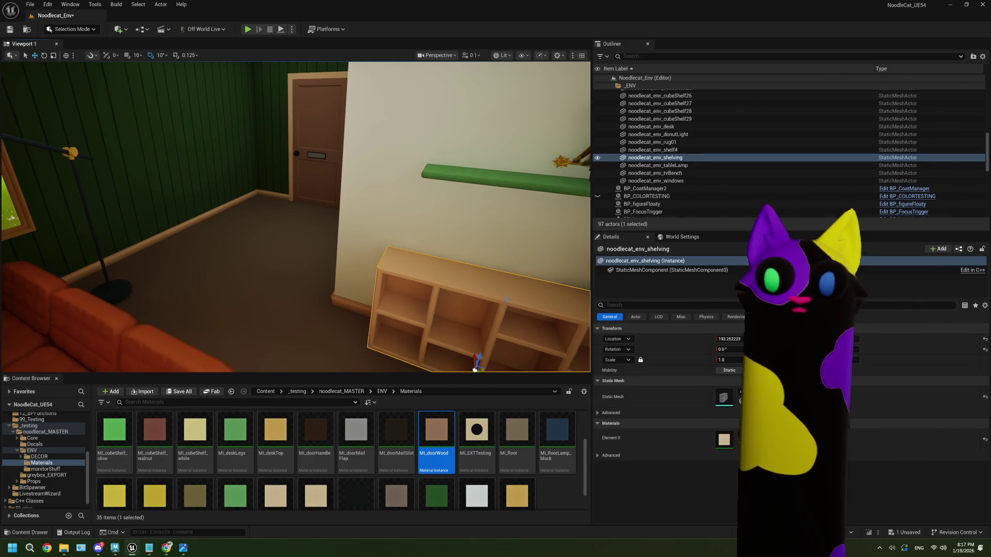
scroll(485, 356, down, 3)
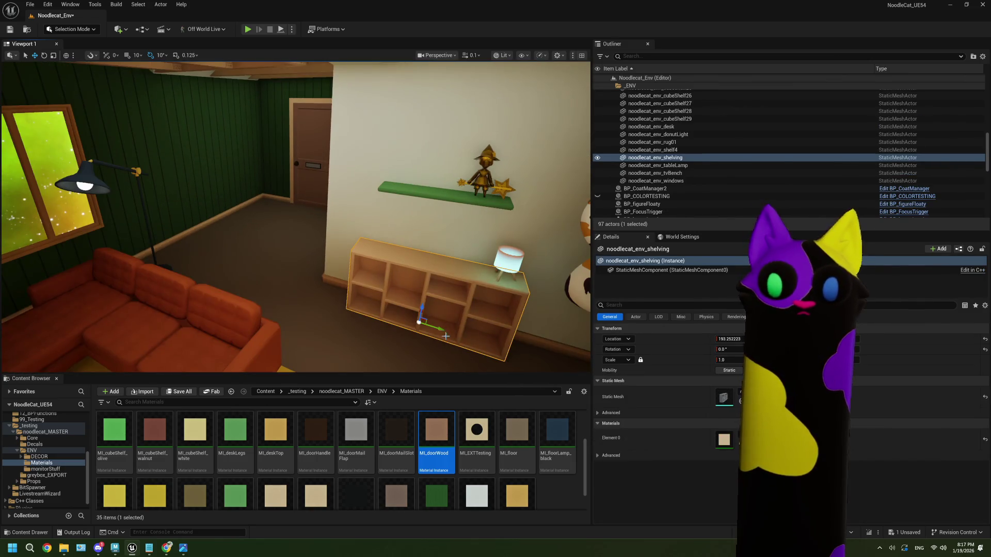
mouse_move(439, 332)
alt+mouse_down()
mouse_move(348, 274)
mouse_move(200, 225)
alt+mouse_up()
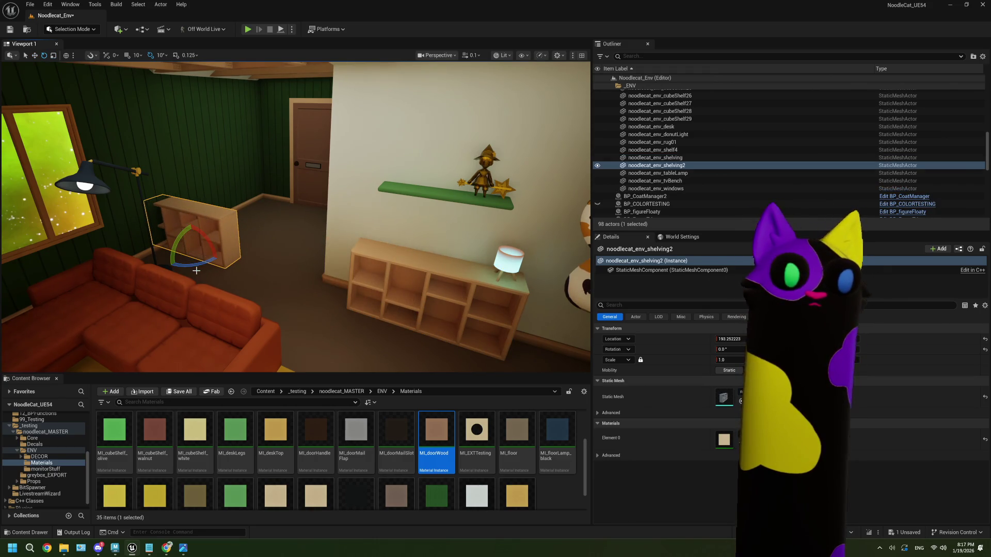
mouse_move(197, 265)
mouse_down()
mouse_move(155, 258)
mouse_move(262, 225)
mouse_up()
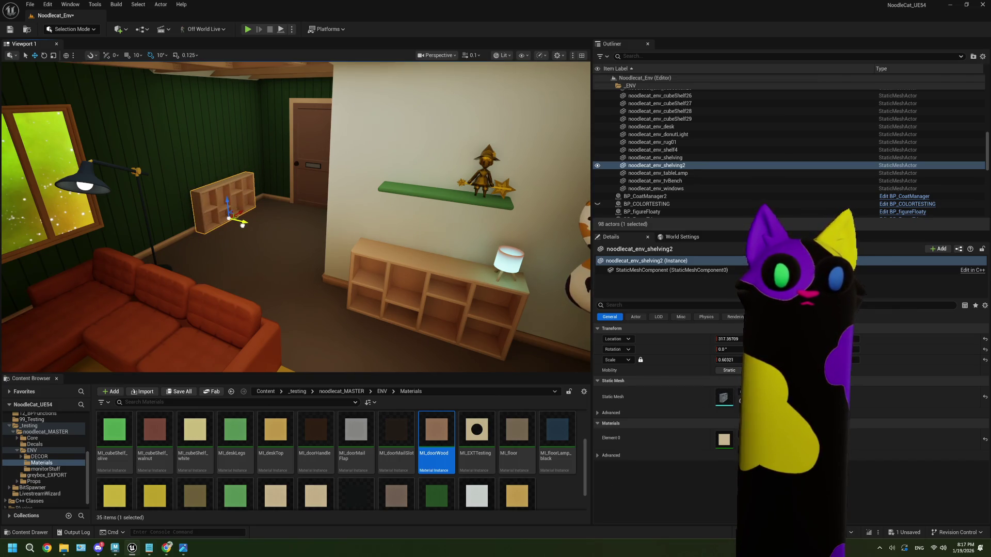
mouse_move(242, 224)
right_down()
mouse_move(212, 230)
mouse_move(241, 234)
mouse_move(246, 177)
mouse_move(209, 171)
mouse_move(199, 155)
mouse_move(268, 184)
right_up()
key(Delete)
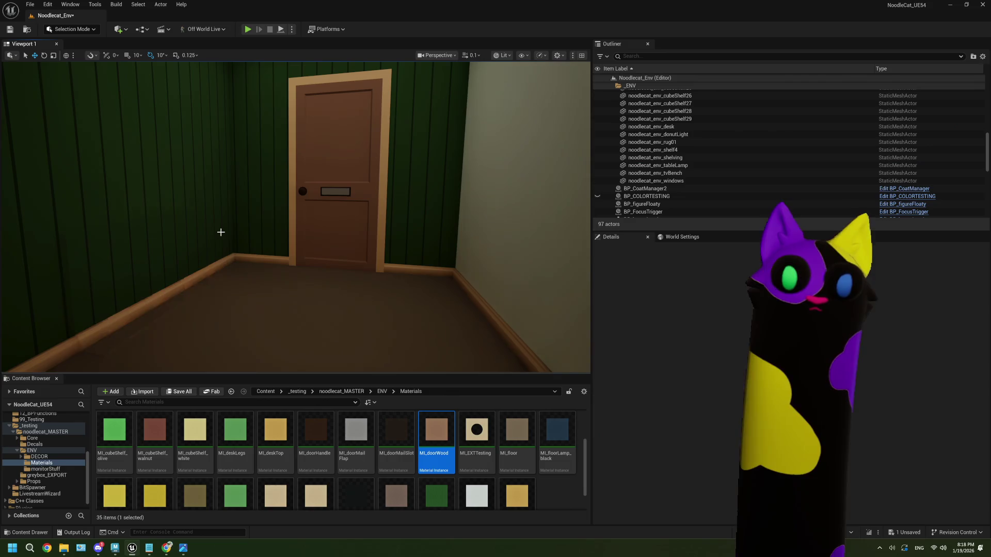
- Fly from outside the house into the room and select the noodle bowl on the desk
mouse_move(255, 215)
right_down()
mouse_move(341, 211)
mouse_move(348, 232)
mouse_move(255, 214)
right_up()
key(s)
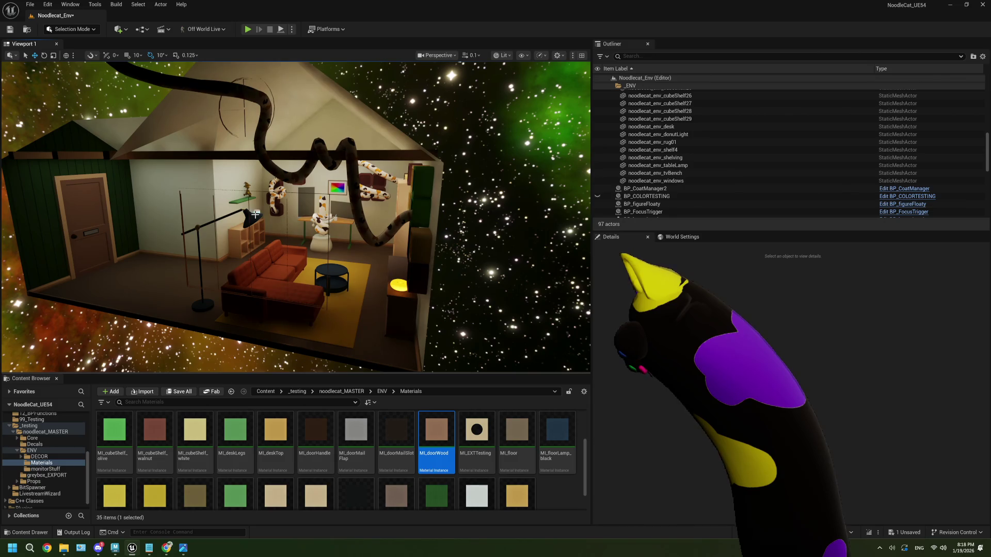
right_drag(309, 189, 310, 198)
click(299, 139)
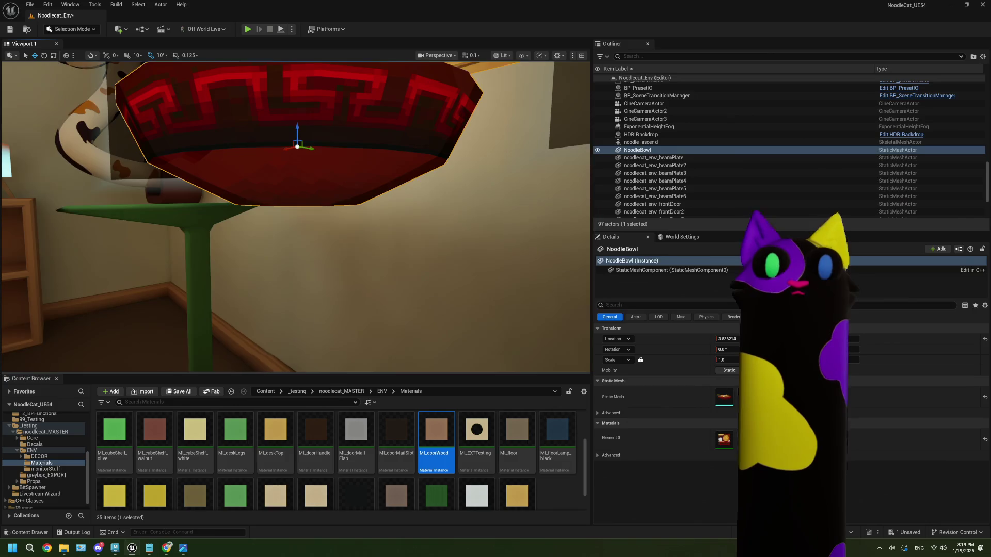
key(f)
right_drag(310, 198, 310, 198)
right_drag(346, 241, 353, 243)
key(f)
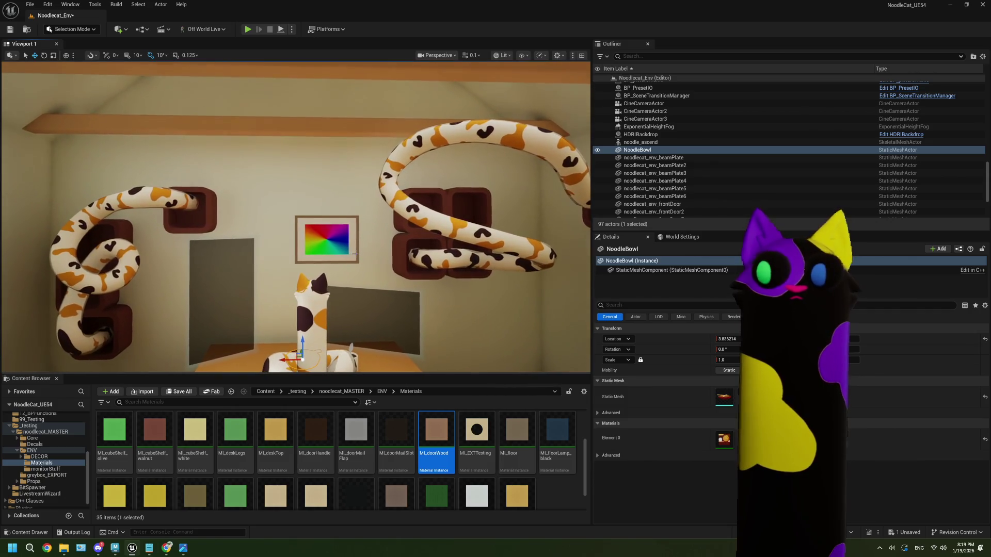
click(327, 239)
click(724, 382)
click(723, 412)
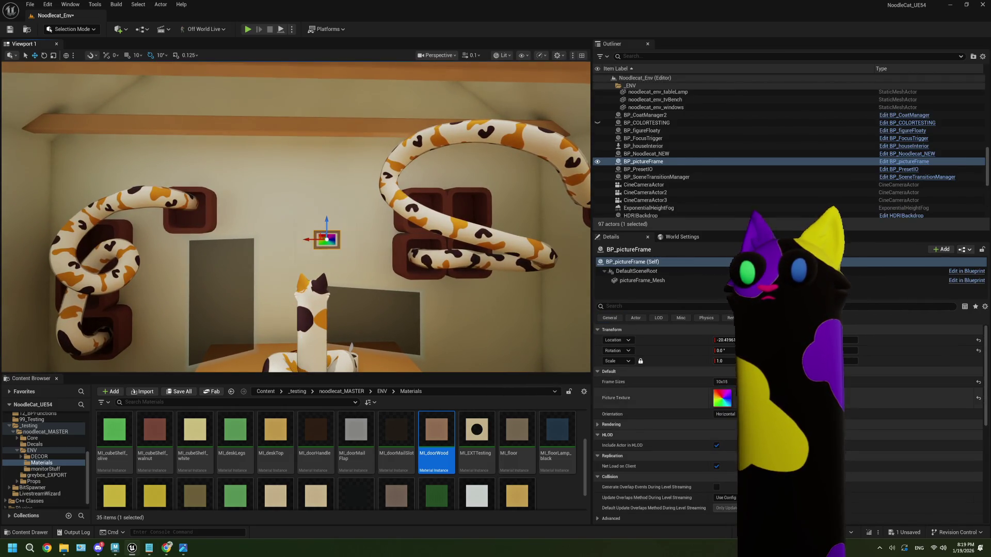
click(724, 382)
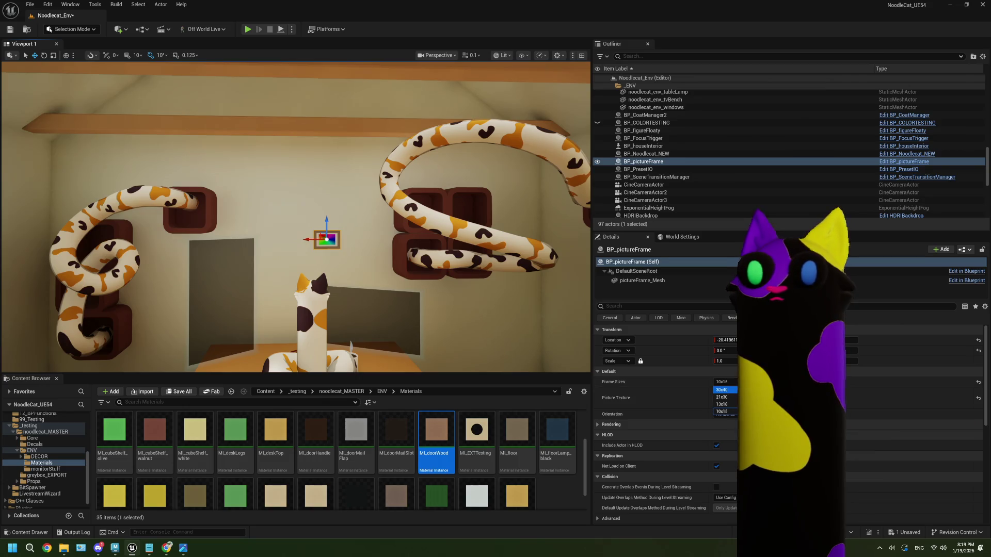
click(723, 393)
click(725, 413)
click(725, 429)
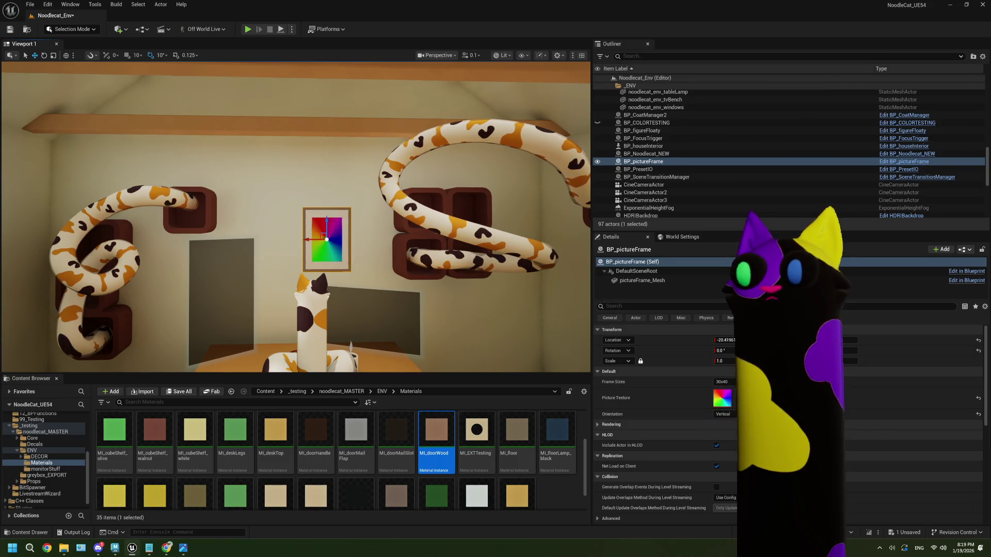
click(725, 414)
click(725, 421)
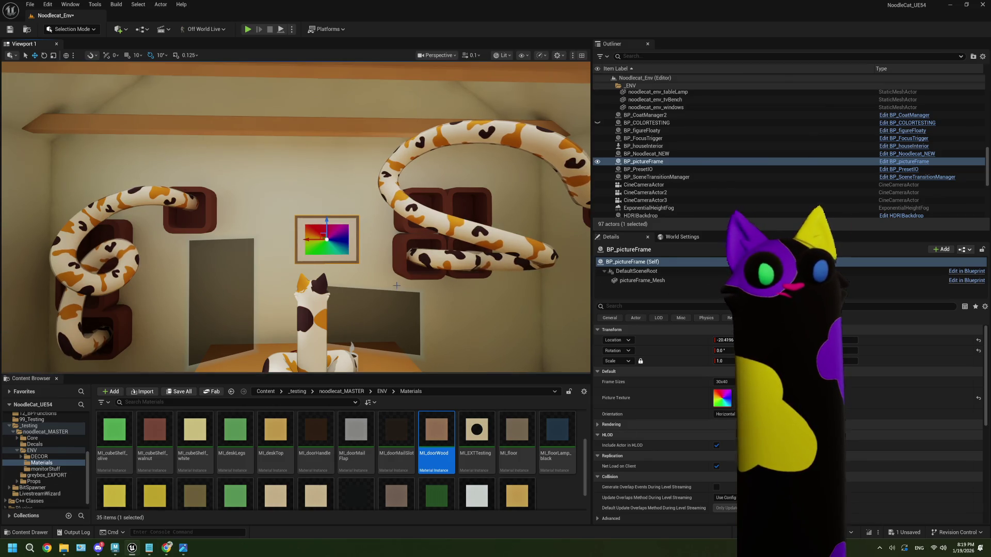
mouse_move(310, 206)
middle_down()
mouse_move(289, 222)
mouse_move(310, 243)
middle_up()
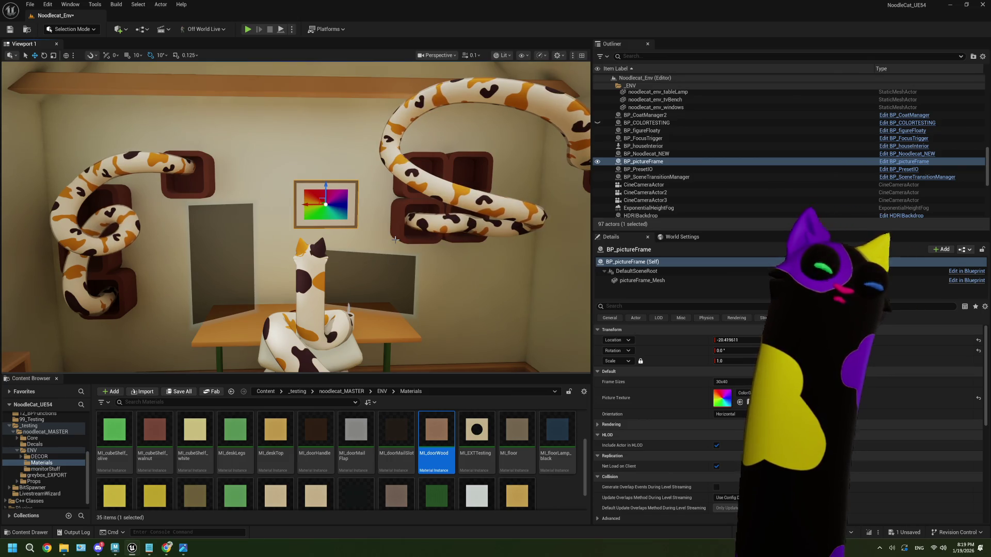
mouse_move(395, 241)
right_down()
mouse_move(405, 241)
mouse_move(374, 241)
mouse_move(407, 241)
mouse_move(382, 241)
mouse_move(407, 216)
mouse_move(392, 251)
right_up()
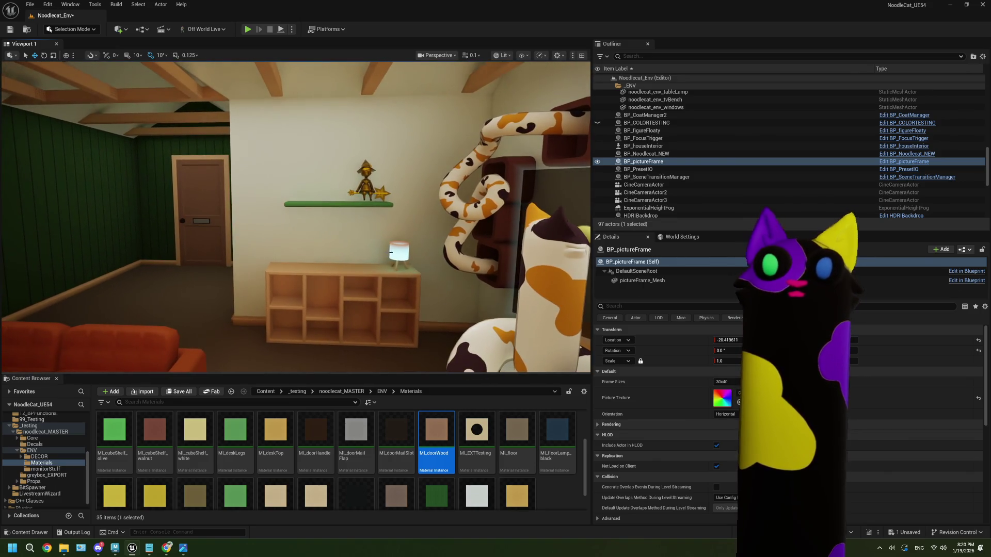
- Select the table lamp, shelving cabinet, wall shelf and floating figure and move them right
click(392, 254)
ctrl+click(367, 271)
ctrl+click(355, 207)
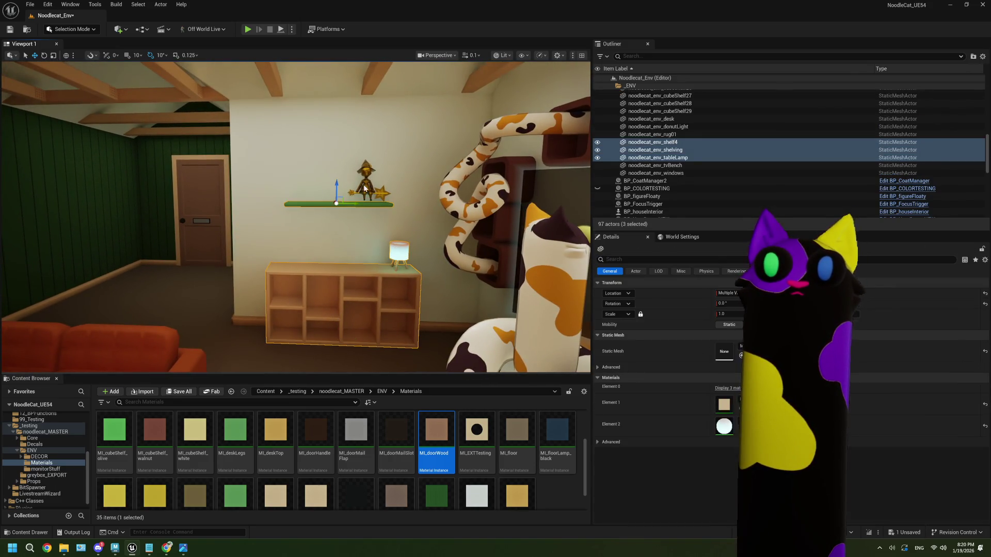
ctrl+click(365, 187)
drag(386, 190, 397, 191)
- Fly past the door and sofa into the room and select the rainbow picture frame
right_drag(397, 191, 421, 194)
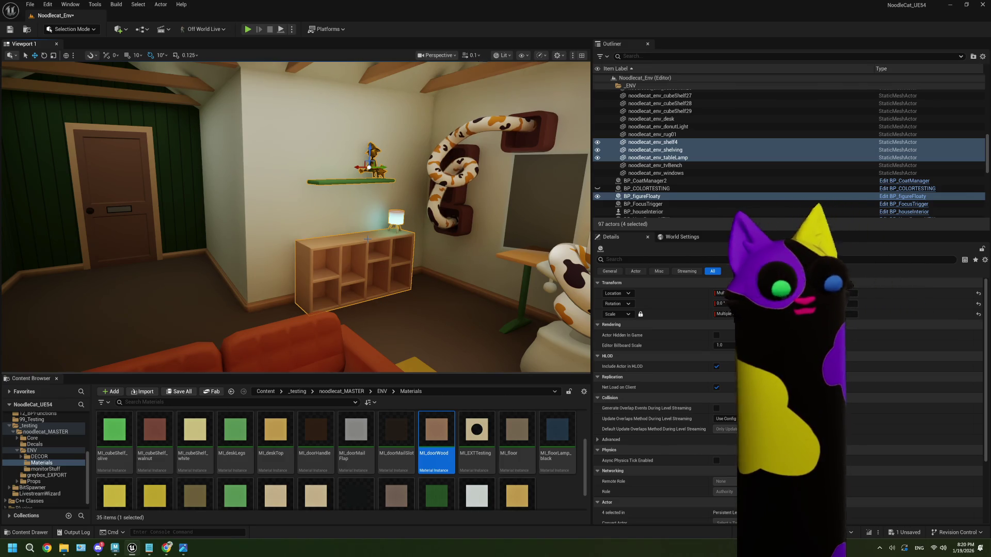
mouse_move(368, 239)
right_down()
mouse_move(382, 239)
mouse_move(346, 242)
mouse_move(346, 268)
mouse_move(333, 237)
mouse_move(302, 232)
mouse_move(333, 233)
right_up()
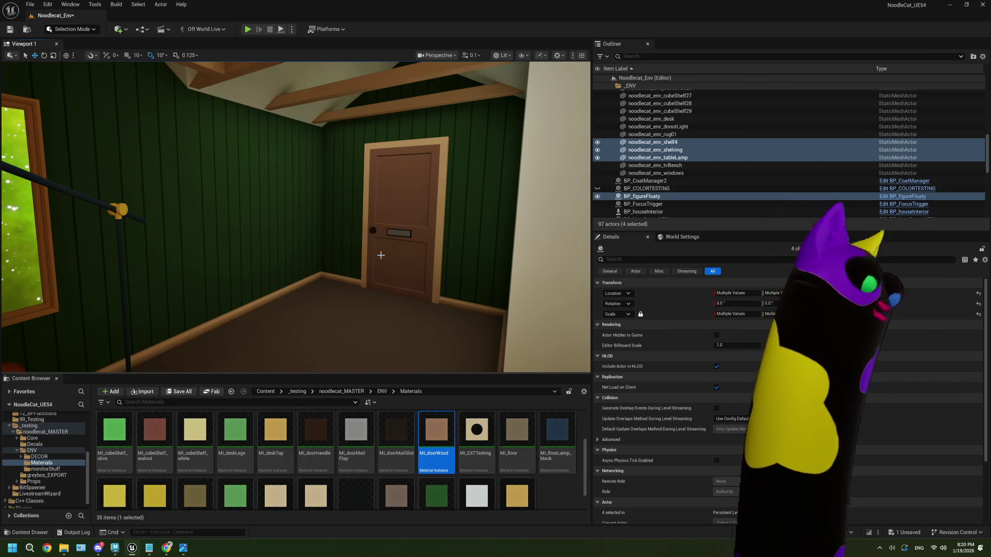
right_drag(381, 255, 378, 251)
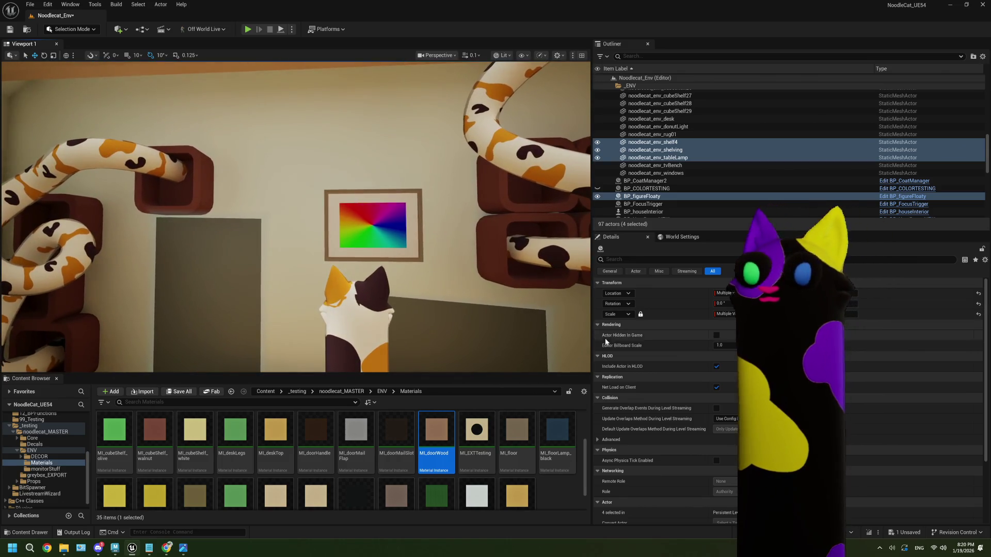
click(403, 221)
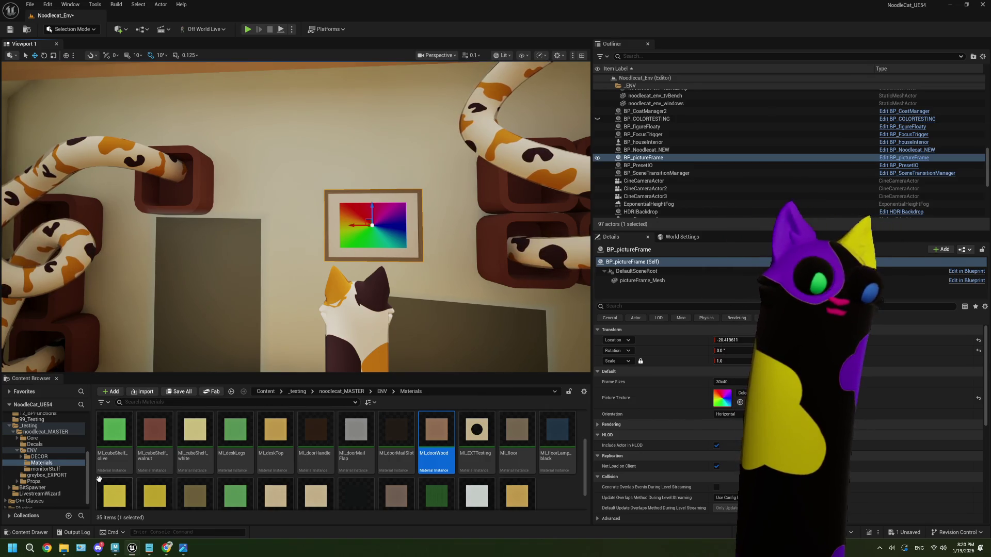
- In the DECOR > frames folder, add a new folder named framePictures
click(39, 456)
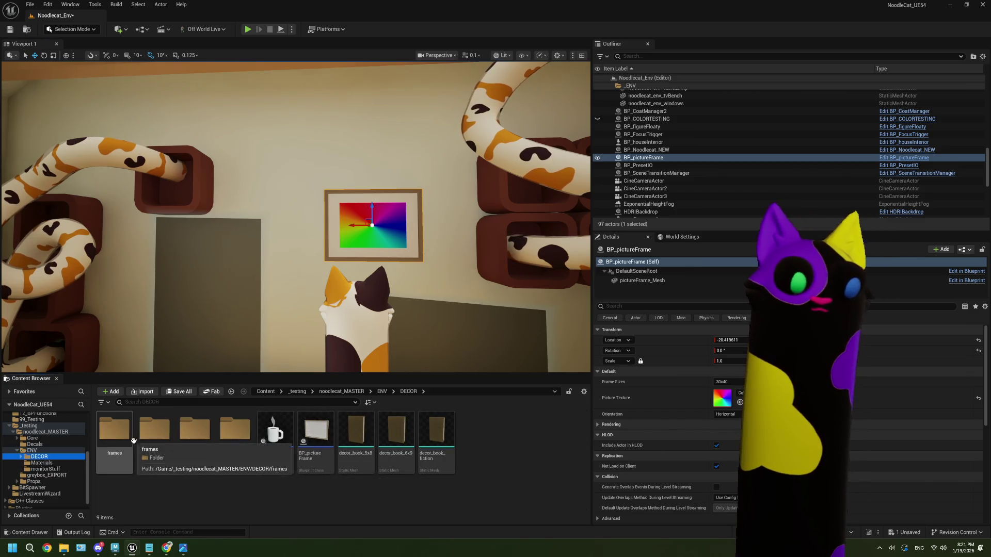
double_click(132, 440)
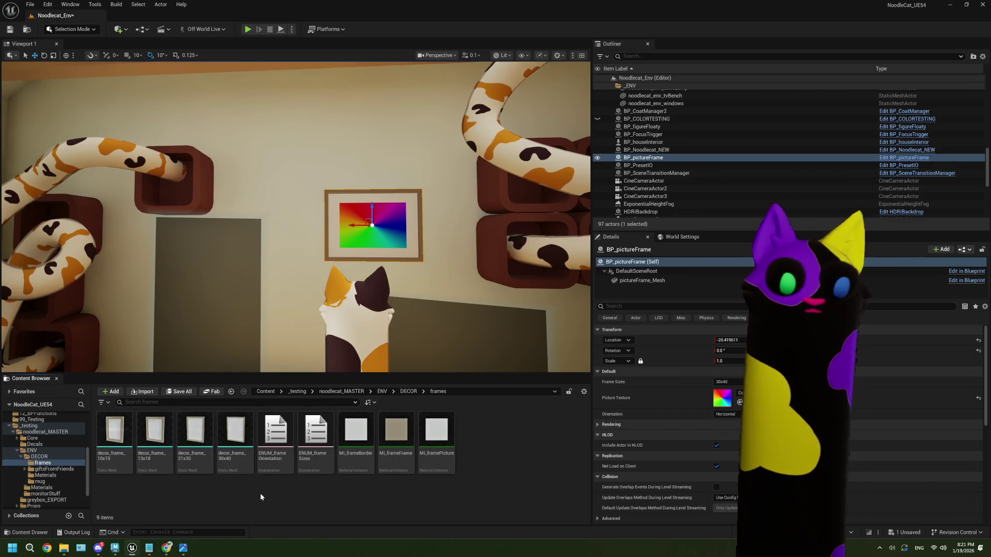
right_click(304, 500)
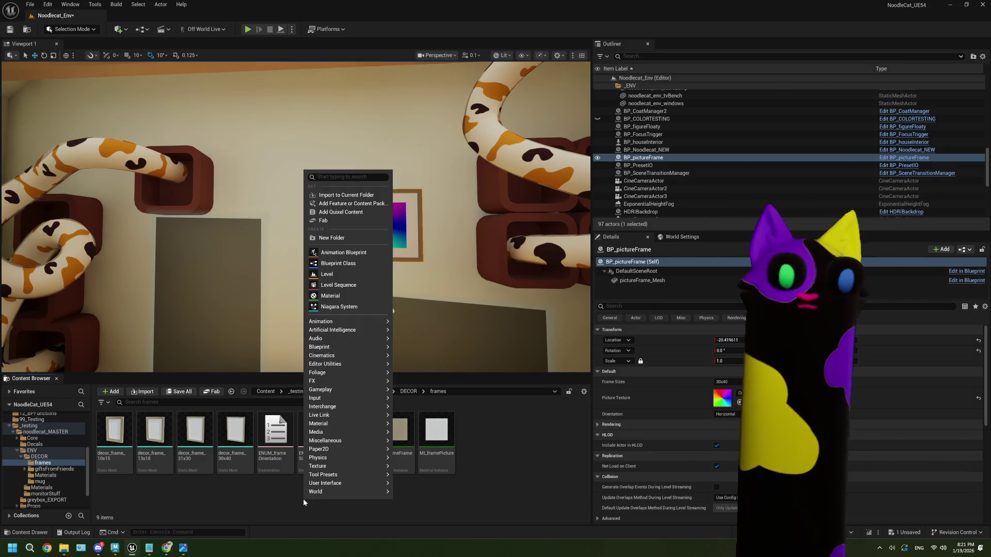
click(331, 238)
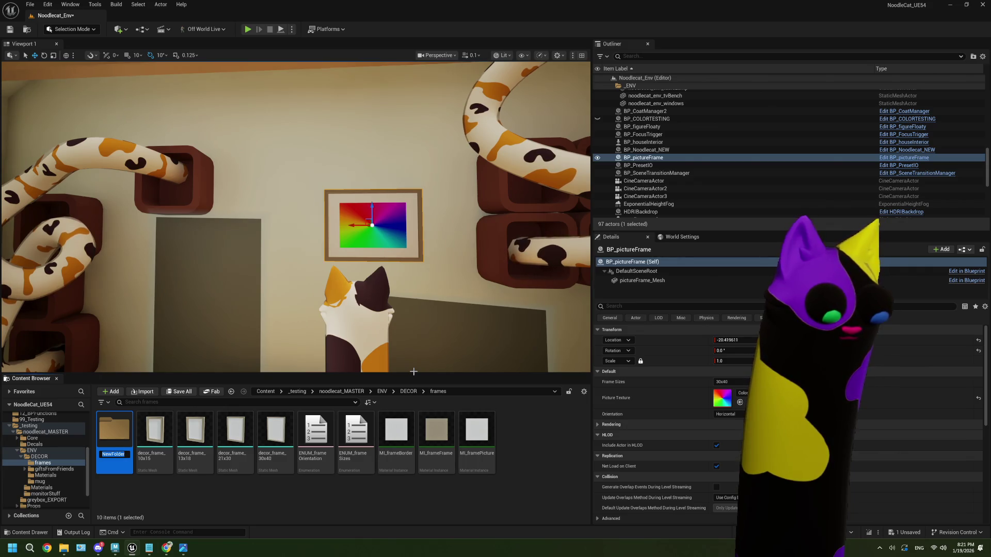
key(BackSpace)
text(framePictures)
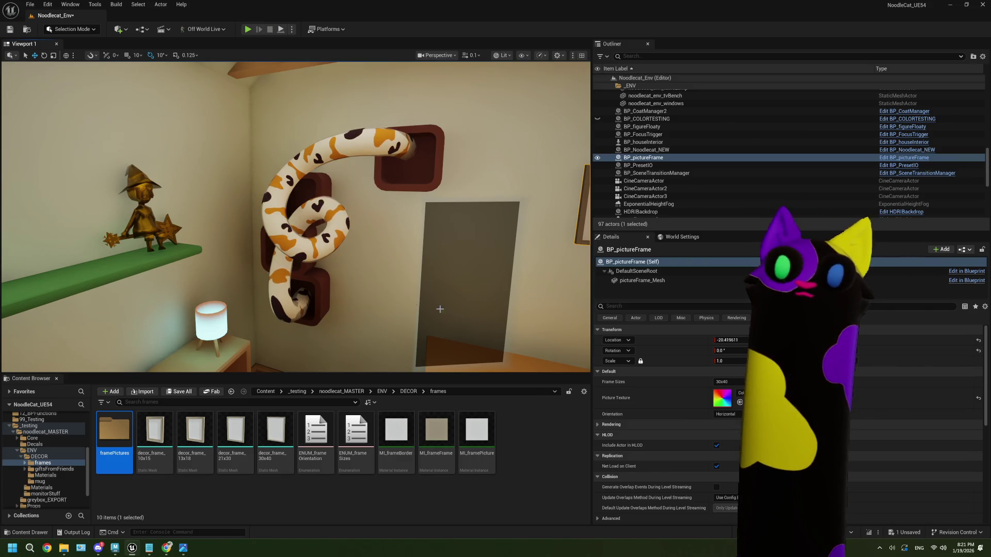
- Focus on the picture frame, fly to the bookshelf cubbies, then bring ThePlan.txt in Notepad forward
key(f)
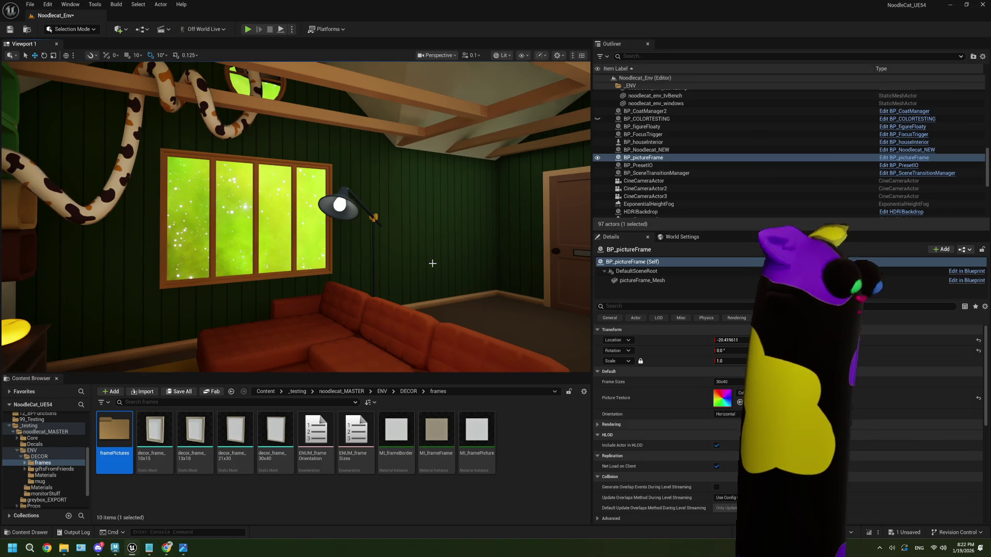
mouse_move(432, 265)
right_down()
mouse_move(214, 266)
mouse_move(210, 248)
mouse_move(180, 248)
mouse_move(166, 264)
right_up()
key(w)
click(318, 264)
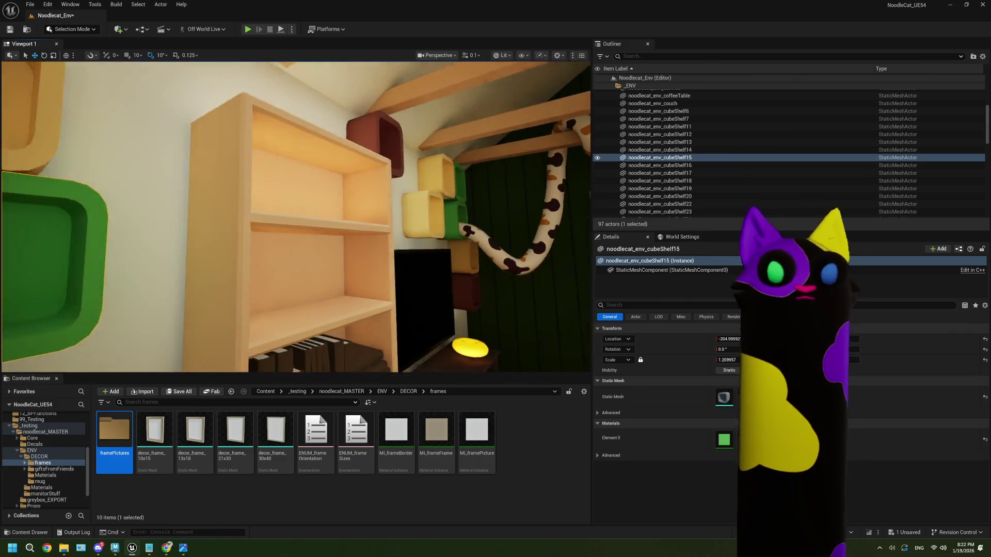
mouse_move(166, 265)
right_down()
mouse_move(206, 265)
mouse_move(206, 273)
mouse_move(168, 273)
mouse_move(204, 269)
right_up()
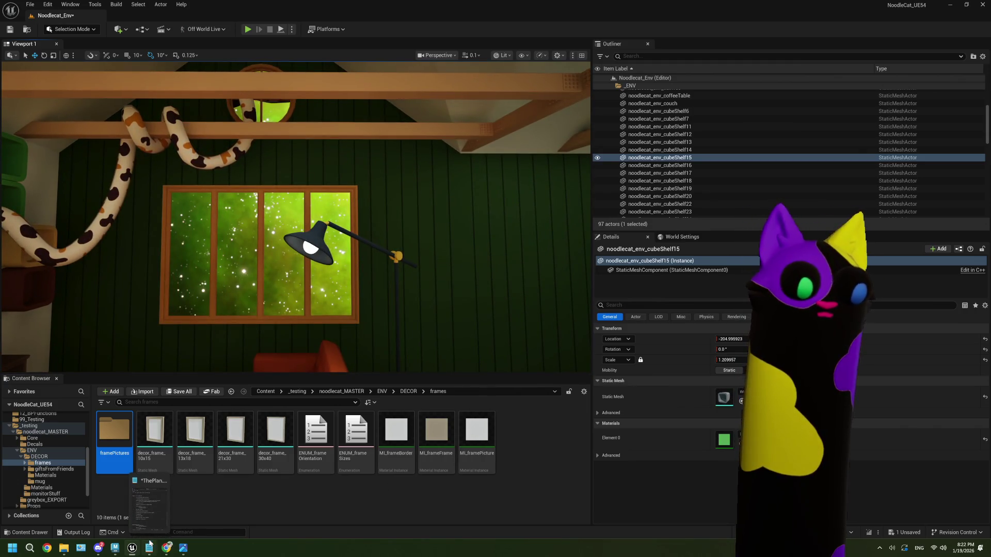
click(150, 545)
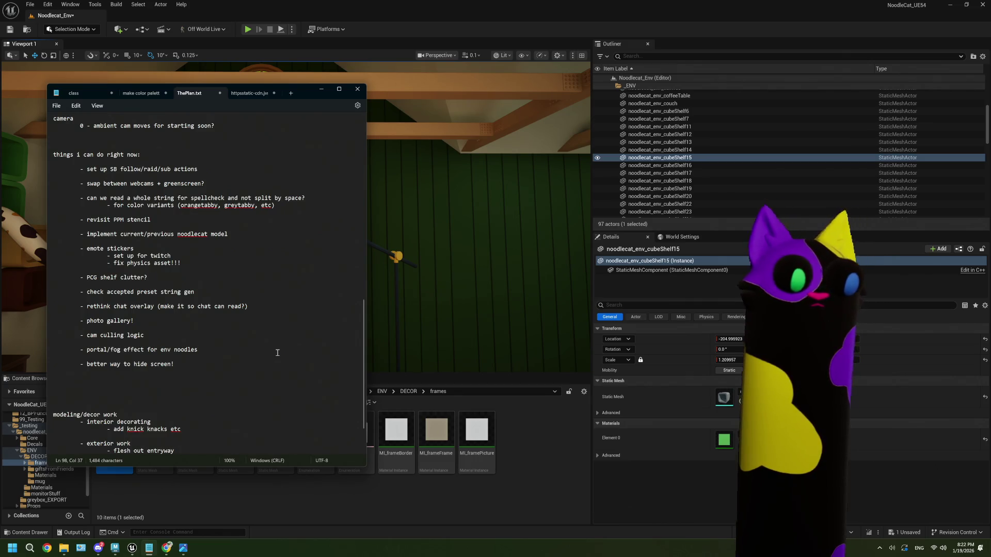
scroll(278, 352, down, 2)
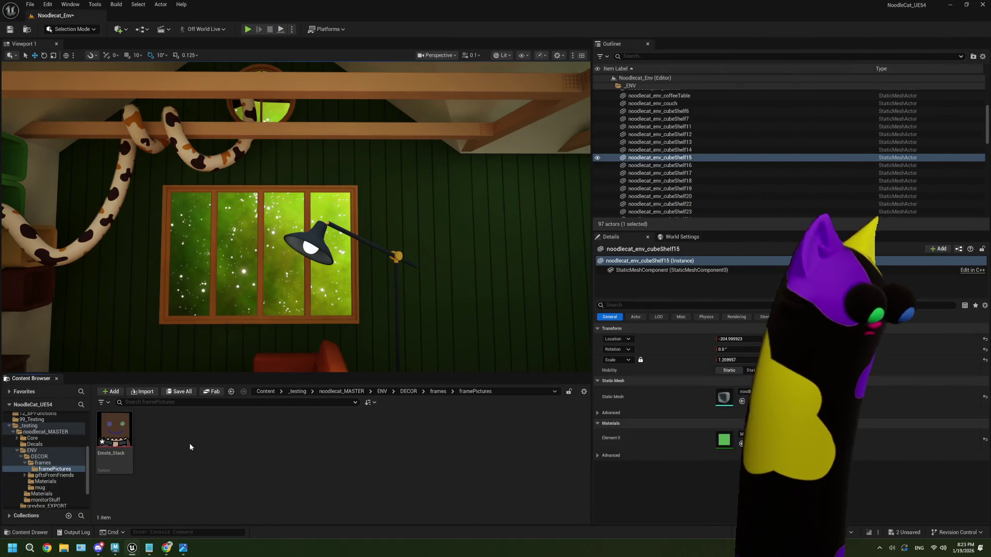
- Save the level, select the wall picture frame and set its Orientation to Vertical
key(ctrl+s)
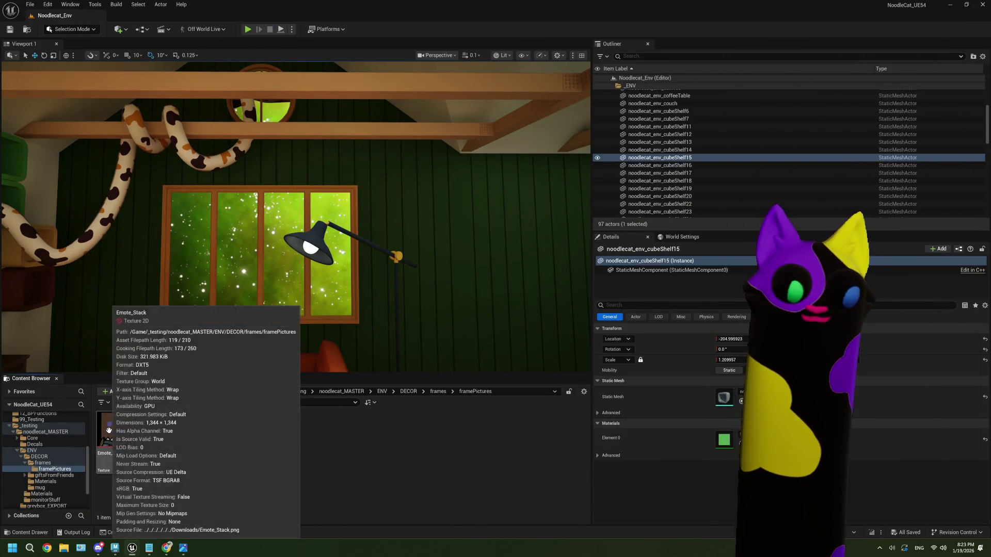
click(108, 429)
right_drag(392, 309, 326, 298)
click(310, 244)
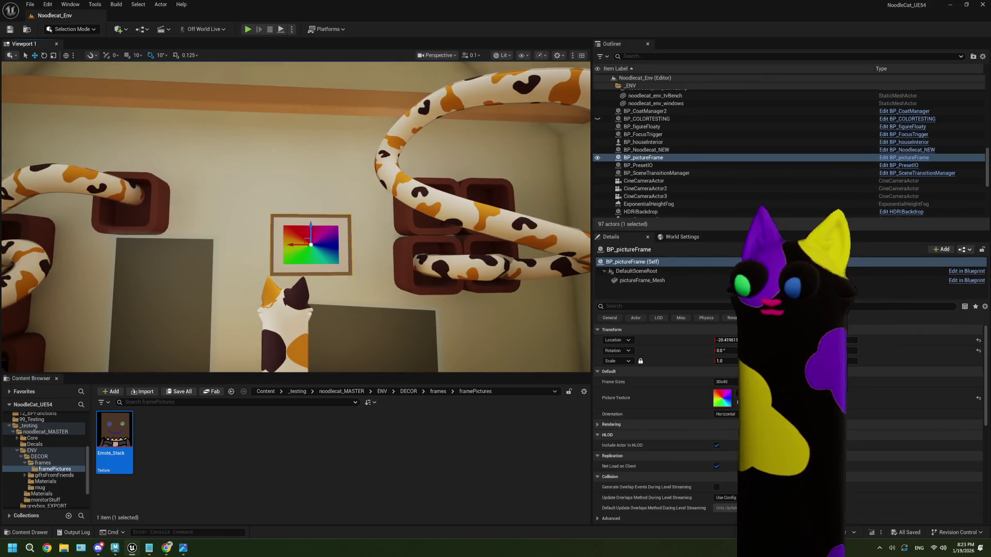
click(723, 390)
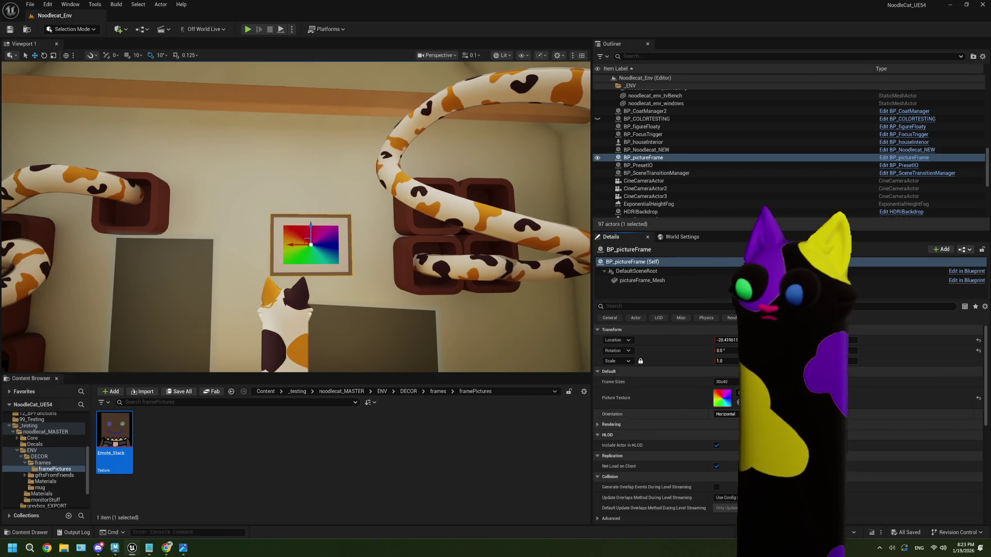
click(725, 414)
click(723, 428)
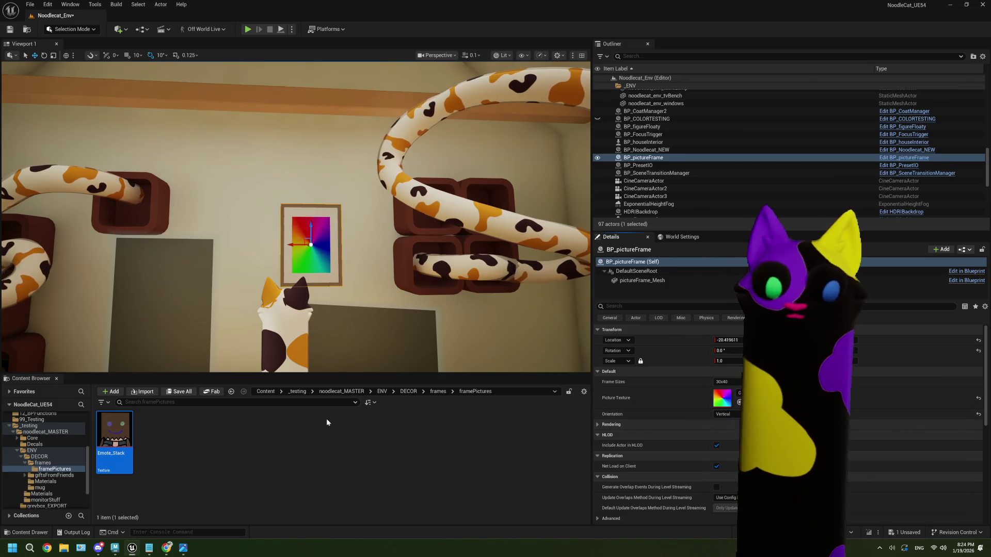
- Drop Emote_Stack onto the frame's Picture Texture and view the framed image
mouse_move(115, 437)
mouse_down()
mouse_move(640, 455)
mouse_move(722, 398)
mouse_up()
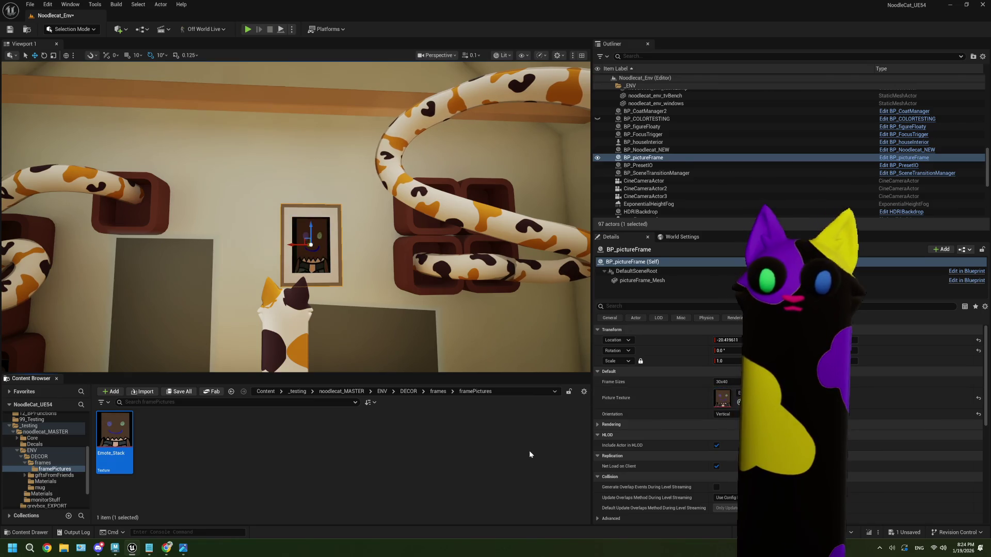
key(f)
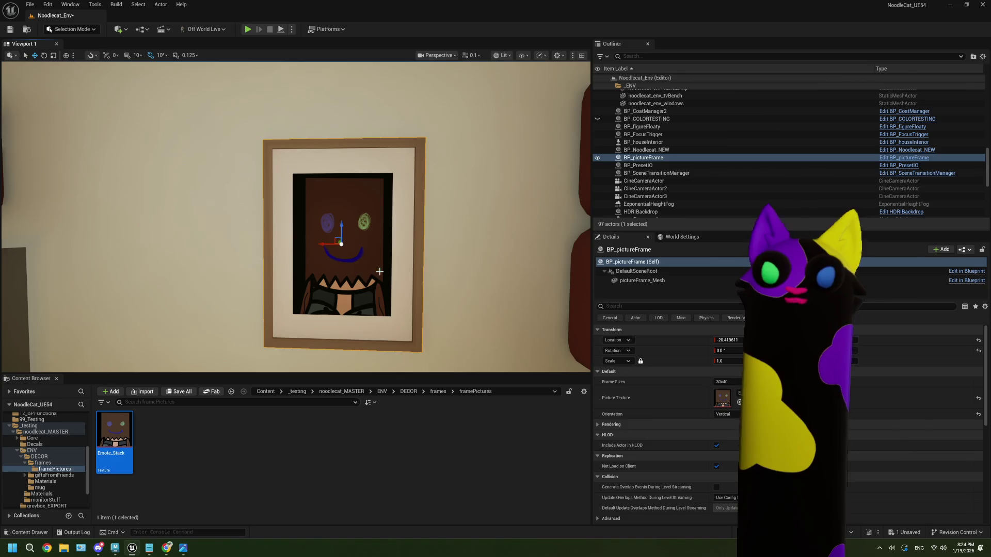
key(s)
right_drag(379, 272, 379, 264)
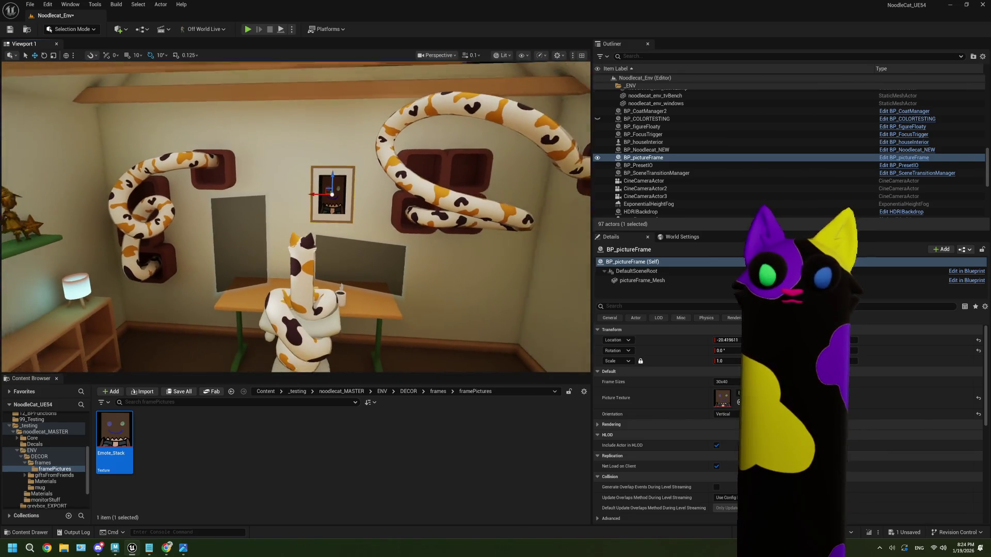
key(w)
right_drag(505, 294, 505, 293)
- Set the frame size to 10x15 and look at the smaller frame up close
click(726, 382)
click(729, 411)
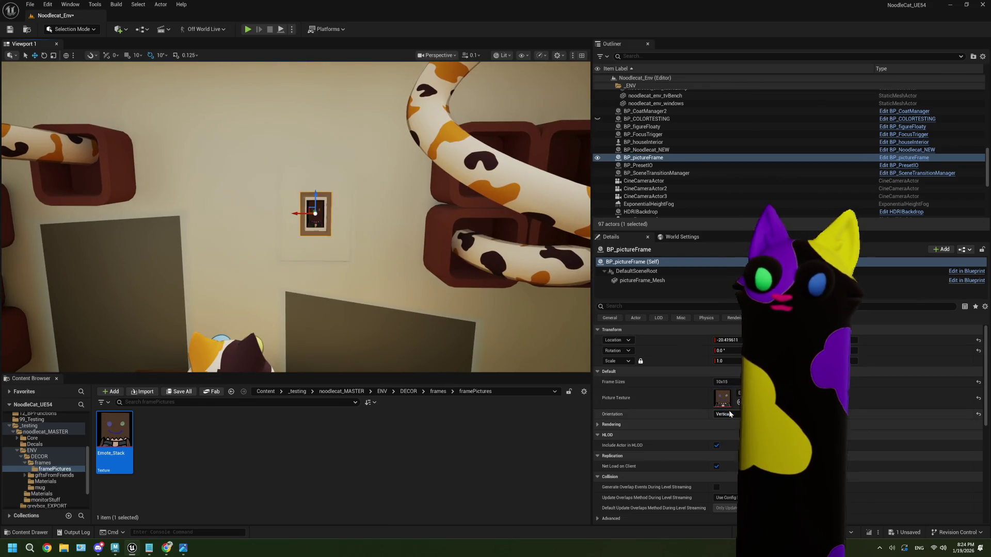
key(w)
right_drag(330, 232, 331, 233)
key(s)
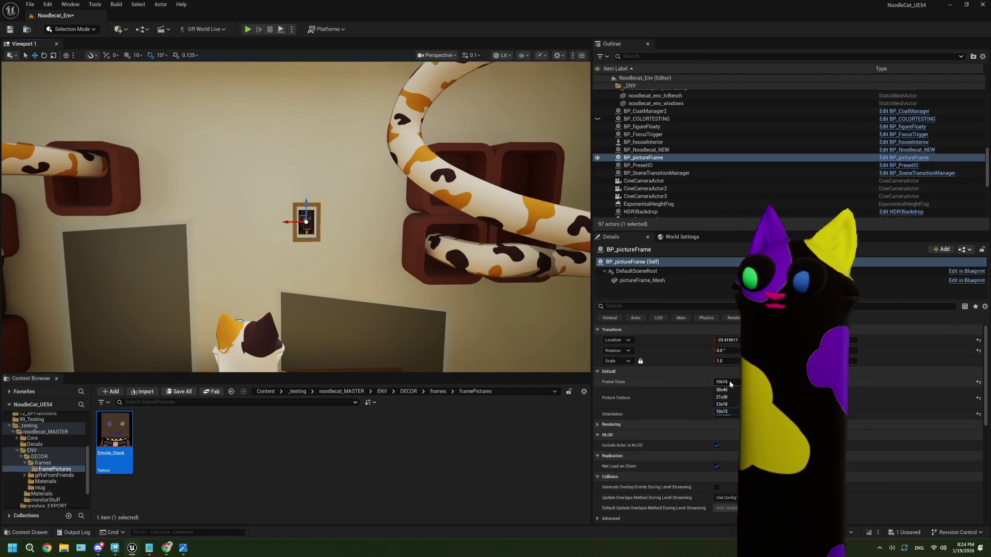
- Switch the frame size to 13x18, then 21x30, then back to 30x40
click(728, 404)
click(727, 382)
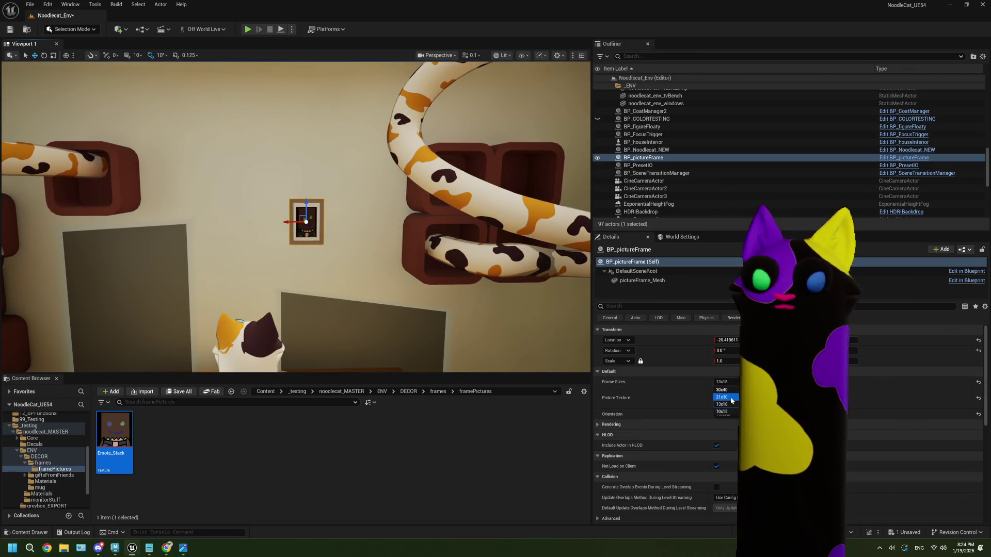
click(731, 398)
click(729, 382)
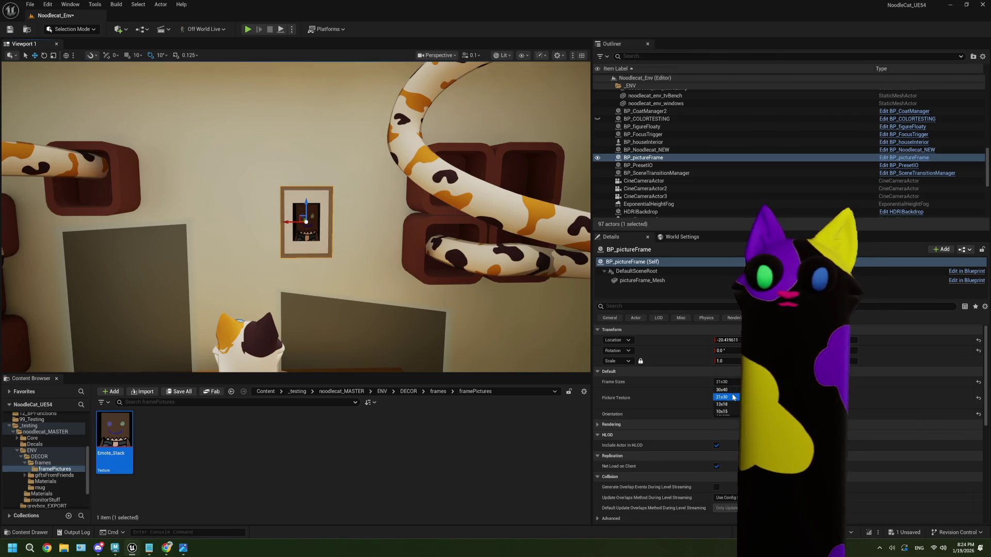
click(733, 391)
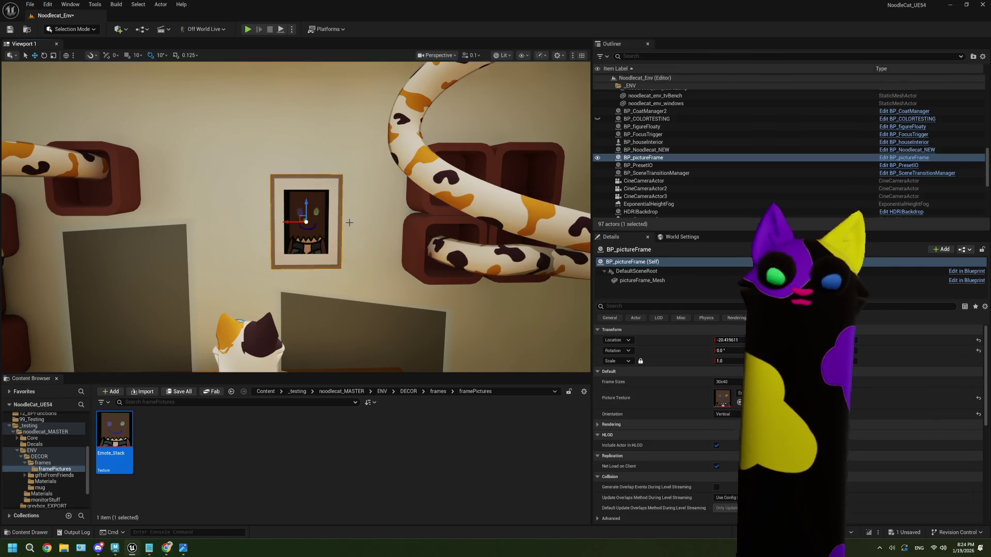
- Orbit around the 30x40 frame to inspect it, then return to the frames folder
mouse_move(350, 222)
alt+mouse_down()
mouse_move(310, 217)
mouse_move(333, 221)
alt+mouse_up()
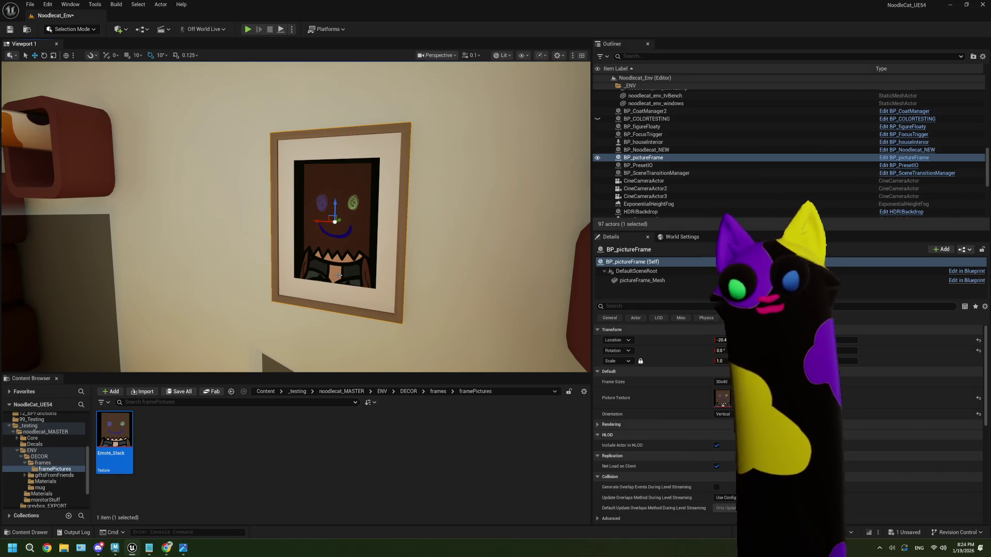
mouse_move(346, 231)
mouse_down()
mouse_move(346, 273)
mouse_move(345, 237)
mouse_up()
mouse_move(338, 276)
mouse_down()
mouse_move(338, 243)
mouse_move(338, 276)
mouse_up()
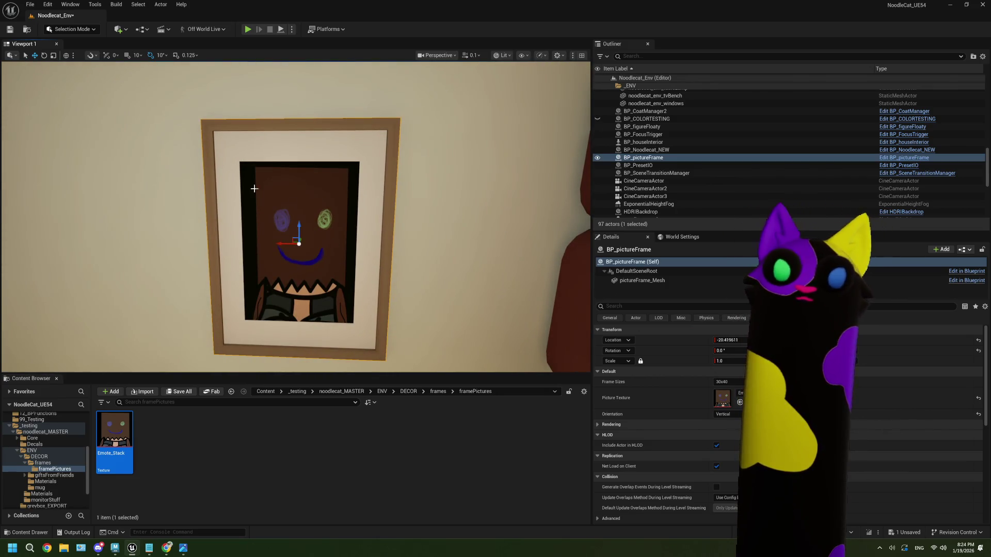
click(437, 391)
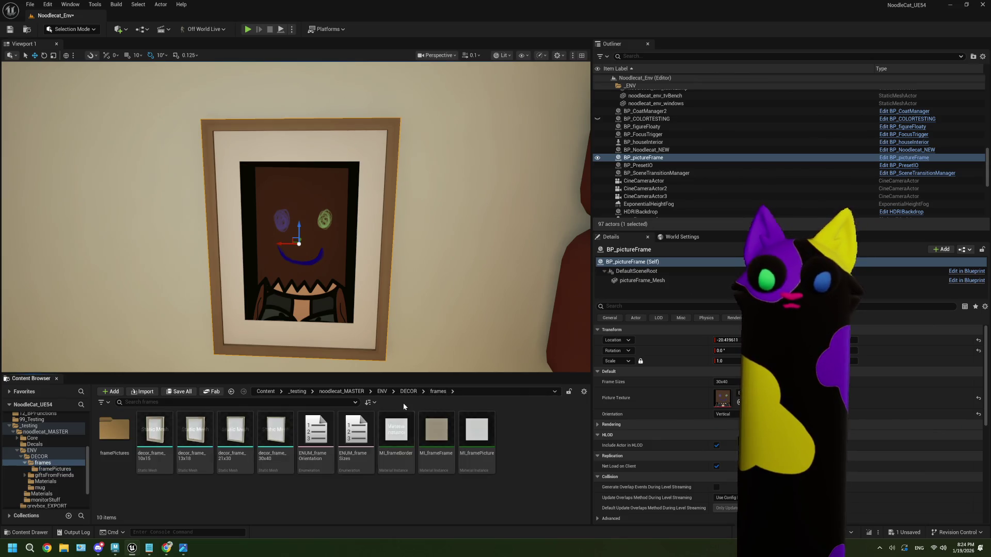
- In MI_framePicture, enable the TextureScale override and set it to 1.2
double_click(477, 433)
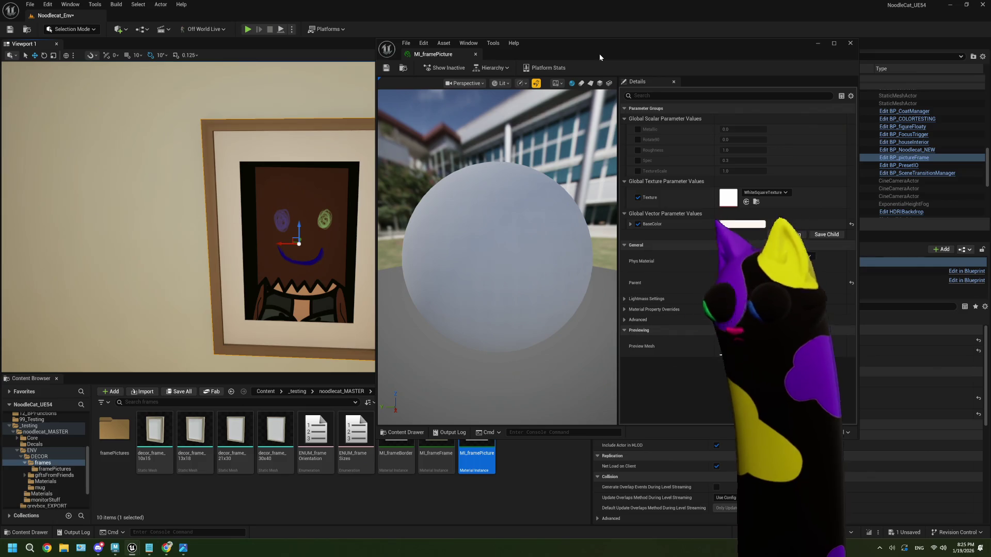
click(638, 170)
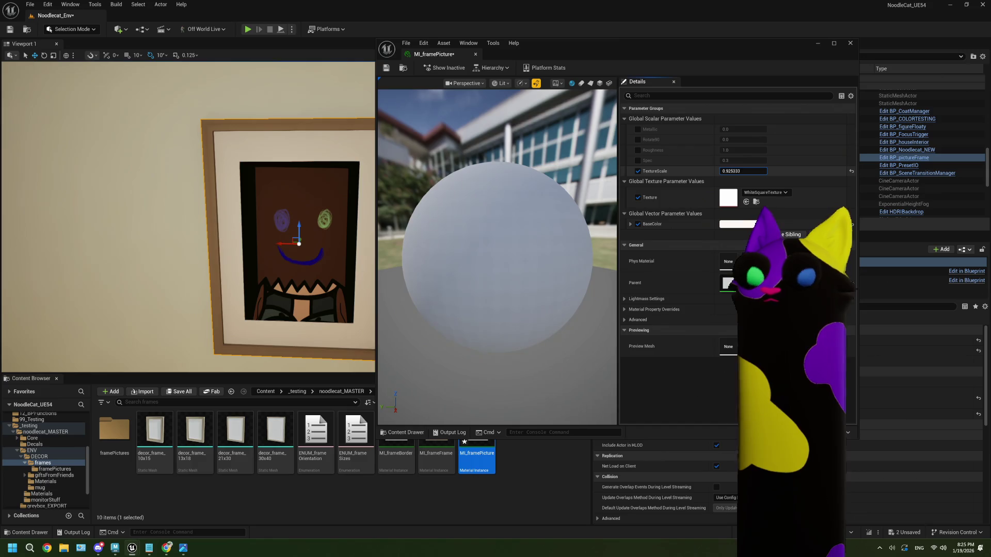
drag(729, 170, 728, 172)
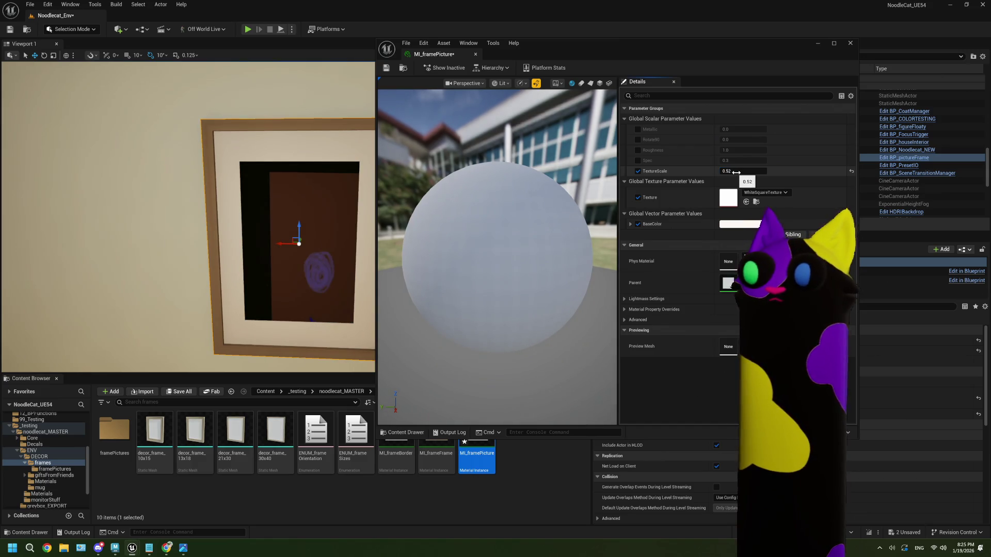
click(737, 173)
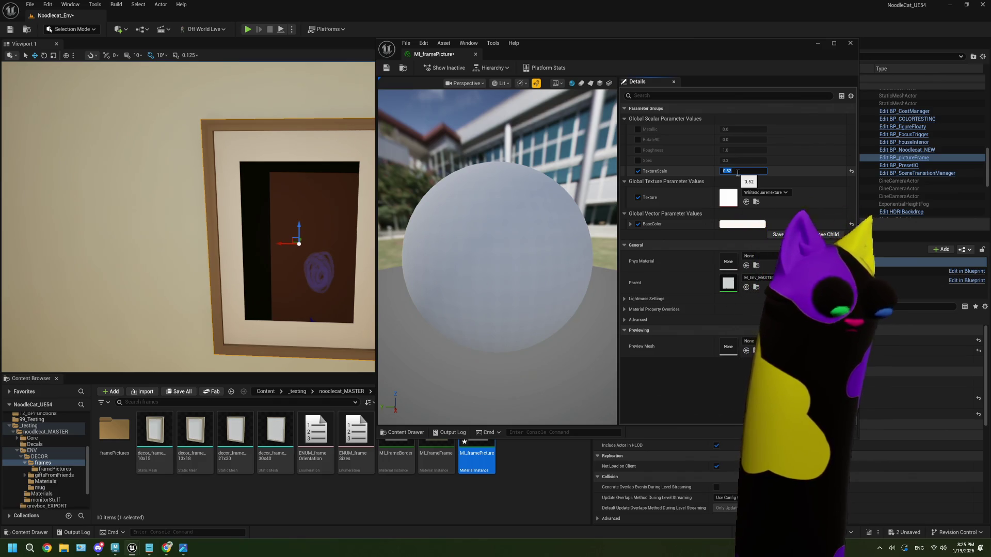
text(1.2)
key(Return)
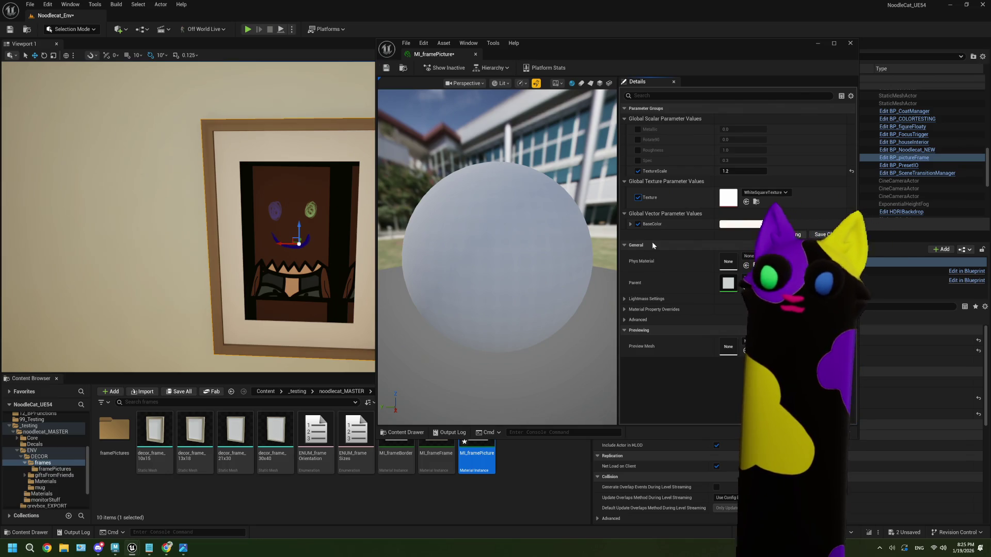
- Open the parent M_Env_MASTER material and bring its UV nodes into view
double_click(729, 283)
scroll(597, 262, down, 3)
right_drag(598, 262, 664, 219)
scroll(620, 154, up, 2)
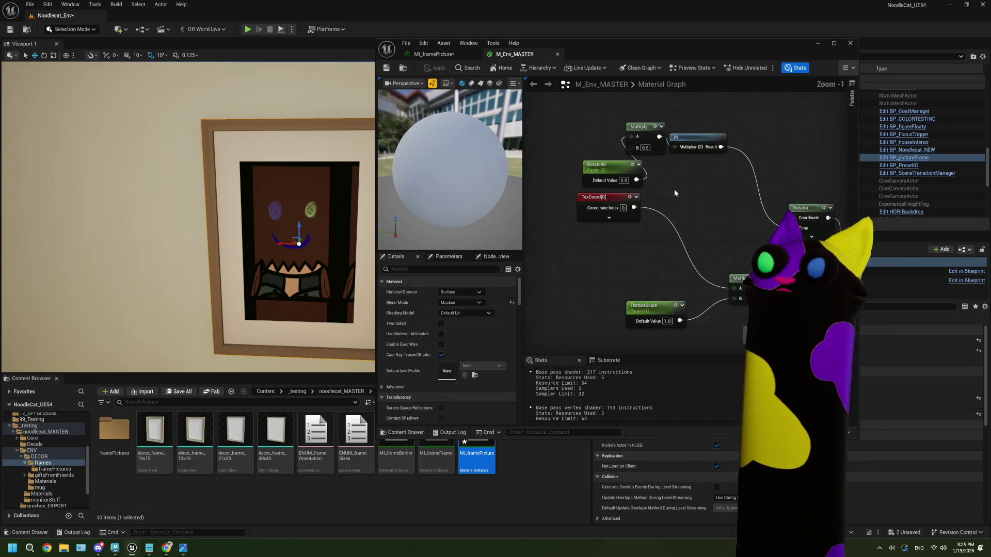
- Inspect the Rotate90, TexCoord and Texture nodes, then close M_Env_MASTER without saving
click(585, 161)
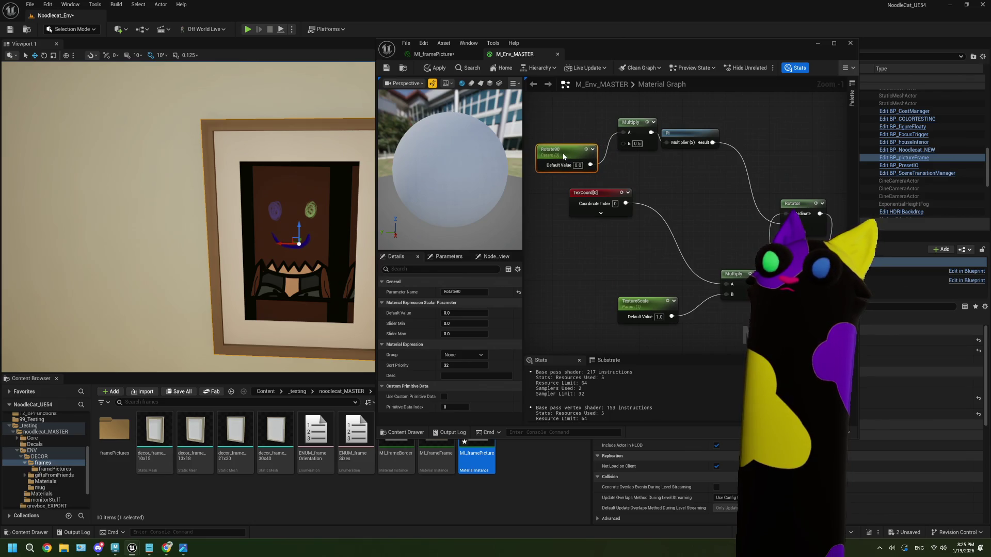
right_drag(615, 198, 598, 179)
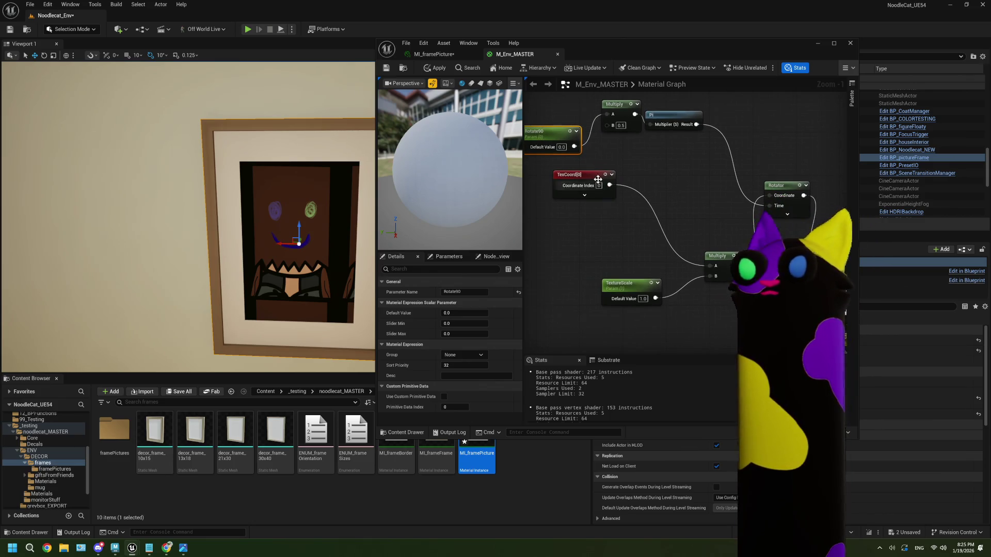
drag(598, 179, 566, 205)
right_drag(597, 241, 609, 230)
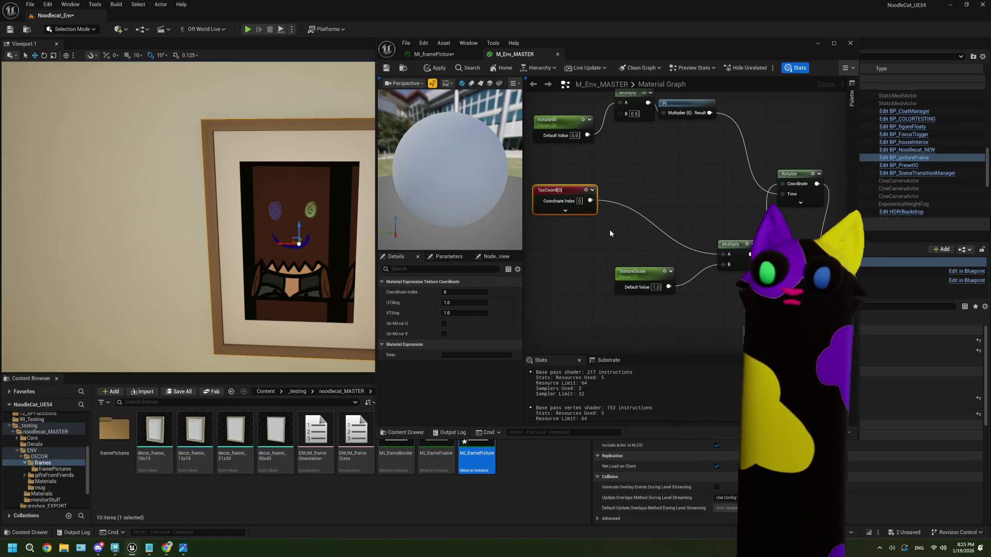
right_drag(609, 230, 531, 185)
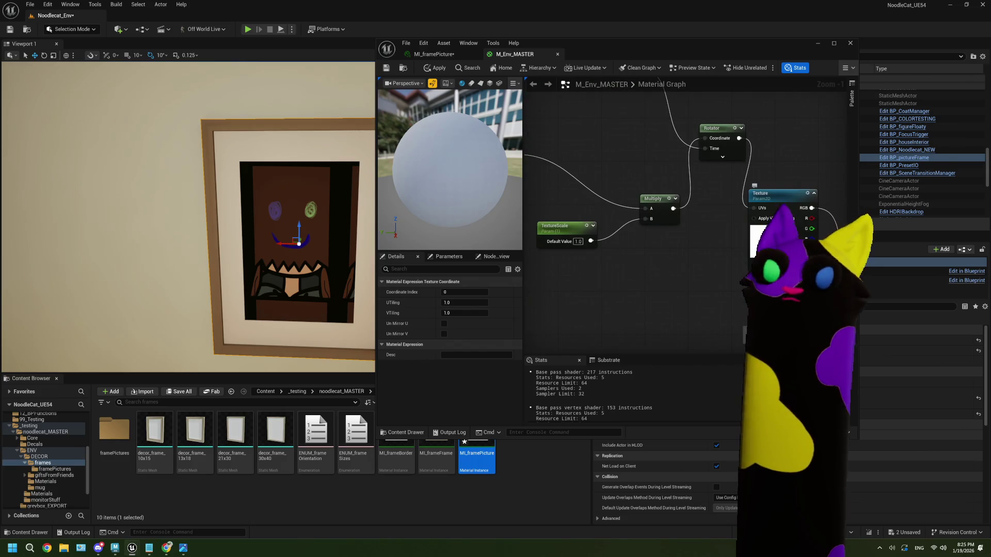
click(770, 195)
scroll(476, 374, down, 3)
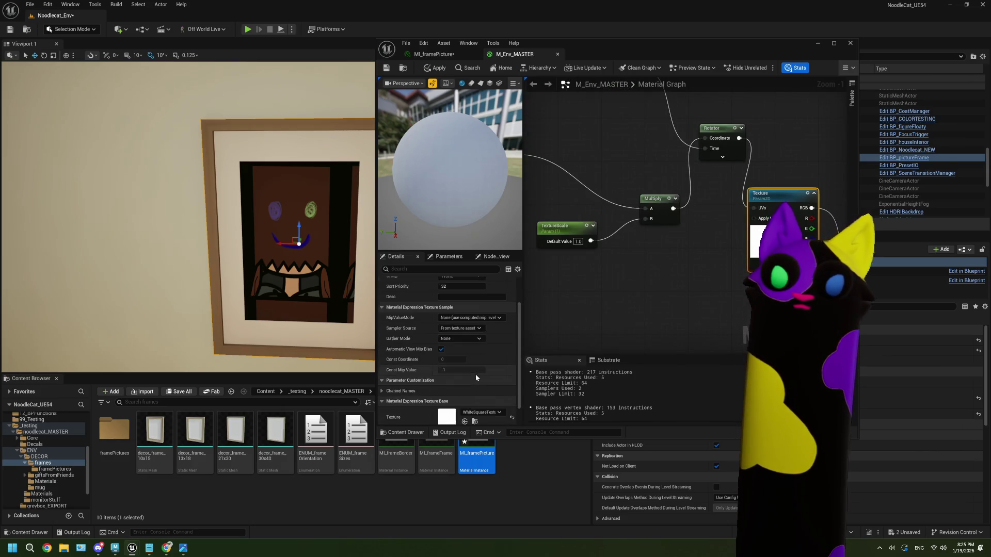
scroll(476, 374, up, 3)
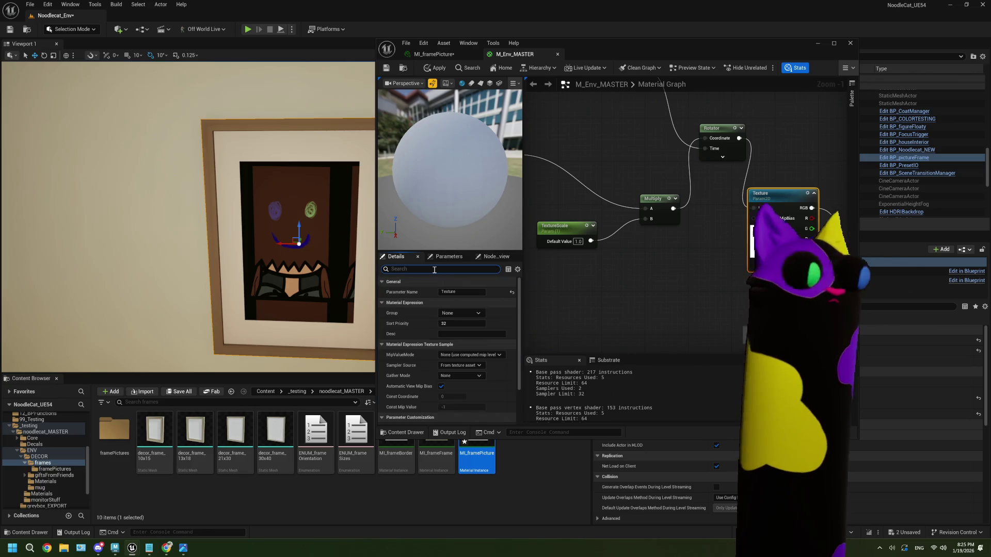
mouse_move(535, 310)
right_down()
mouse_move(642, 310)
mouse_move(656, 331)
right_up()
click(598, 186)
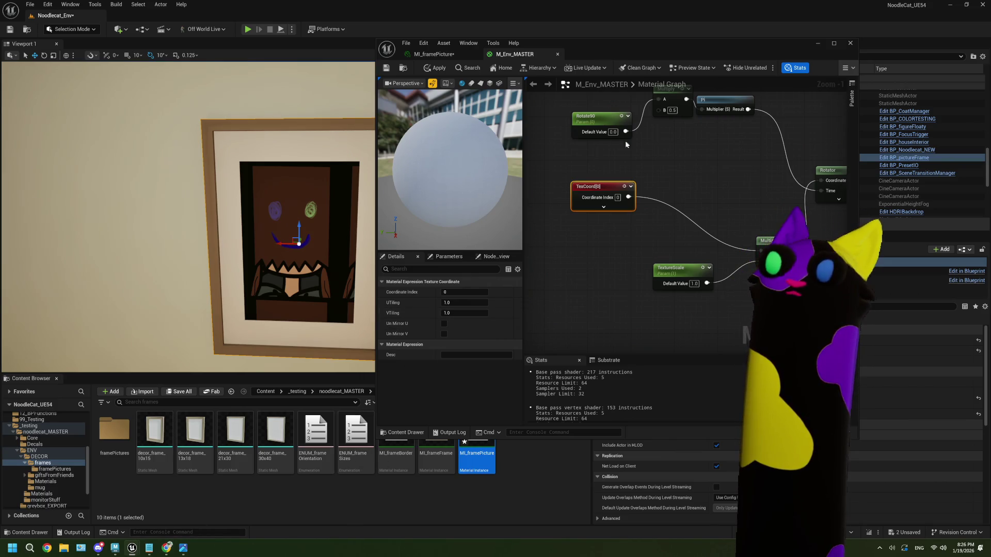
click(850, 43)
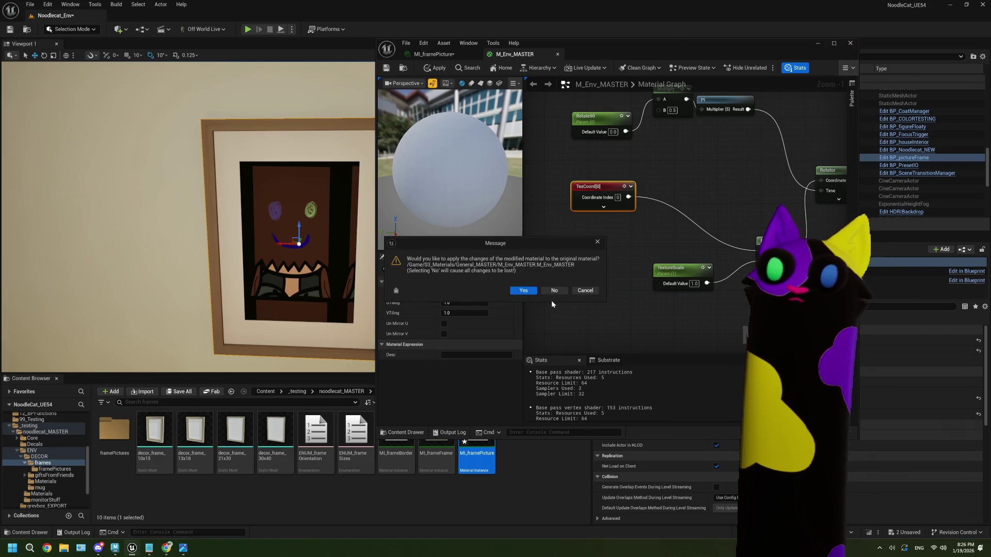
click(564, 290)
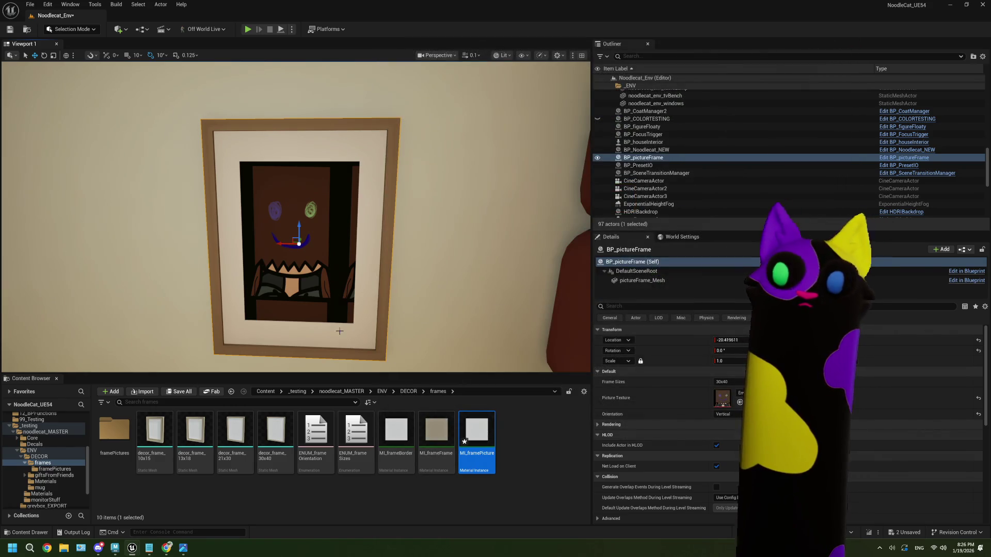
- Turn off MI_framePicture's TextureScale override, save and close it, and return to Maya
double_click(478, 434)
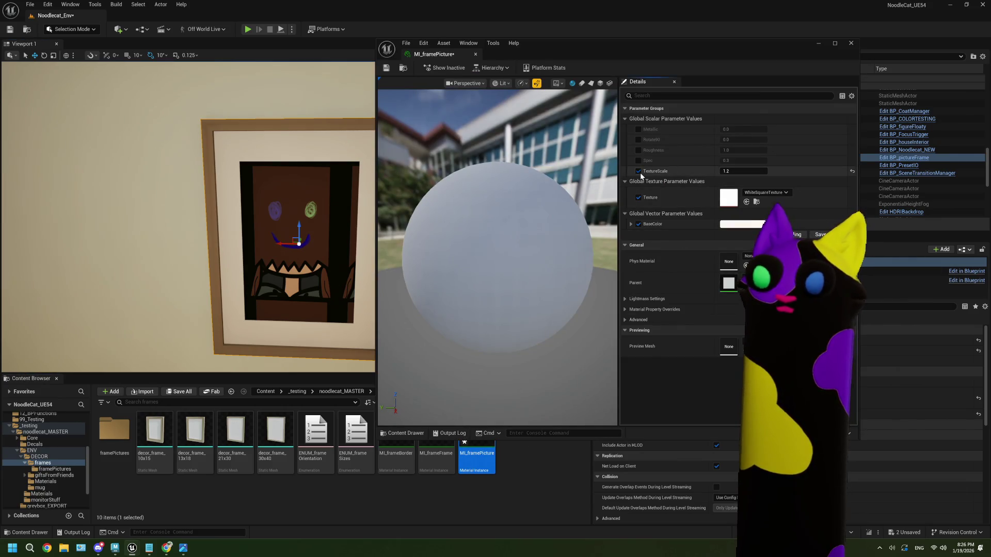
click(639, 171)
click(386, 69)
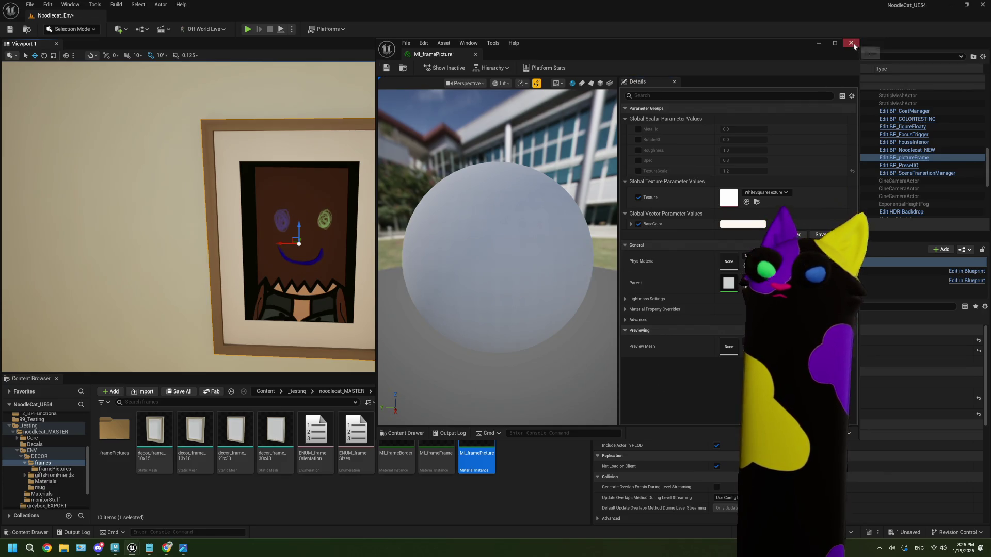
click(851, 43)
mouse_move(115, 548)
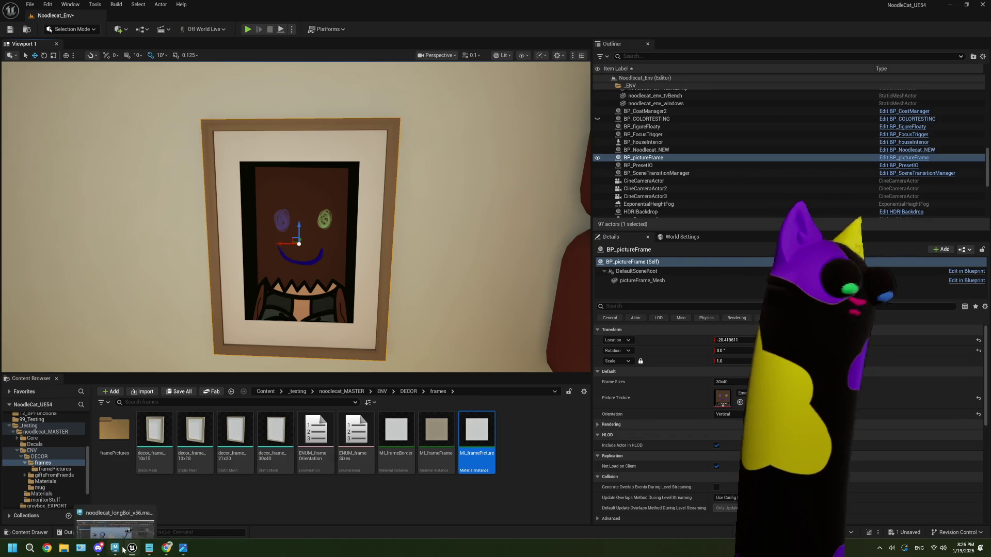
click(116, 527)
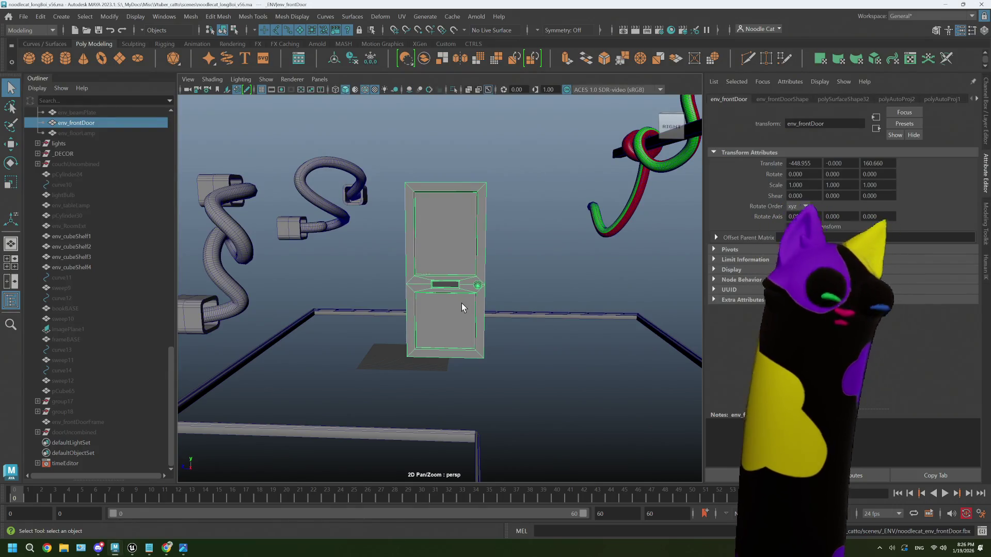
- Hide the front door and select frame_30x40 inside the _DECOR group
key(ctrl+h)
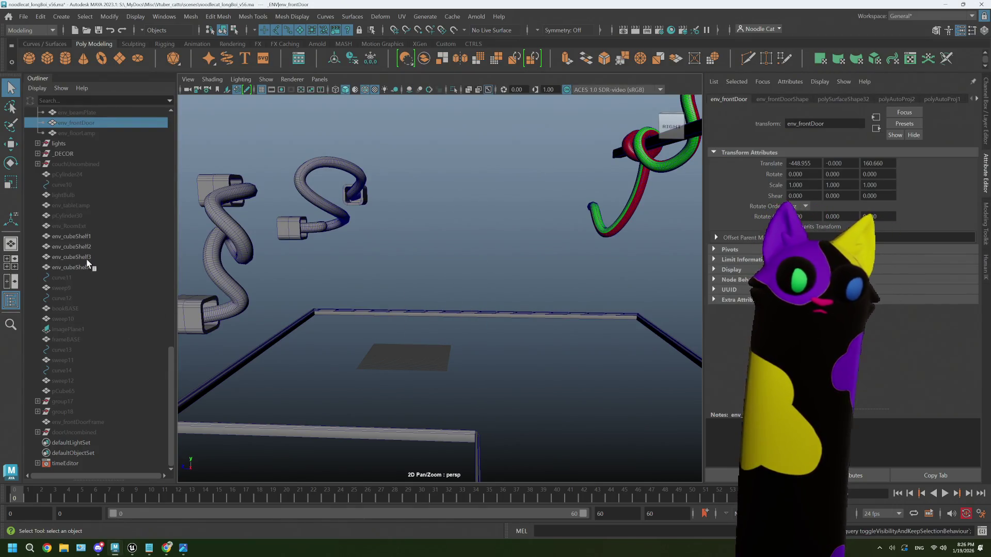
click(83, 240)
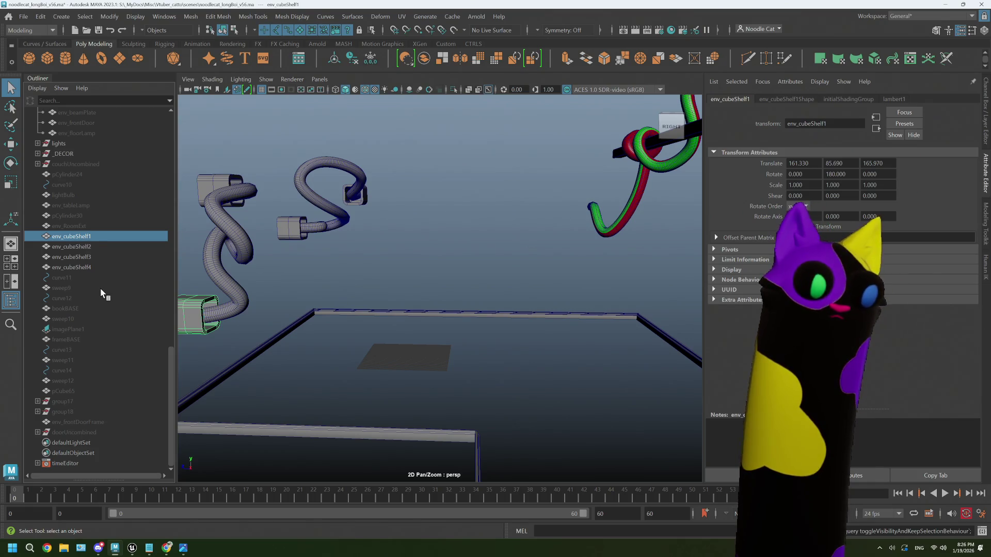
scroll(101, 291, up, 5)
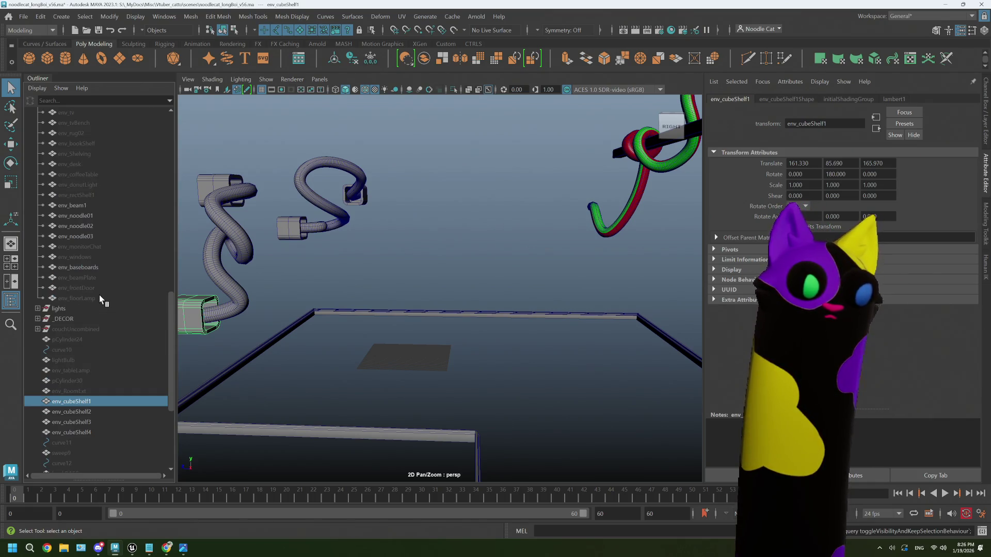
scroll(99, 297, down, 3)
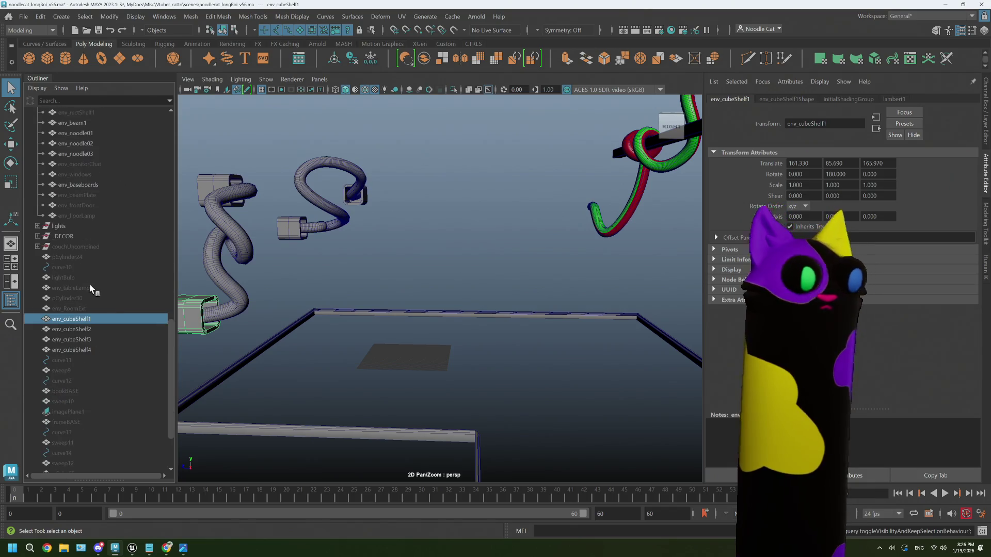
click(38, 237)
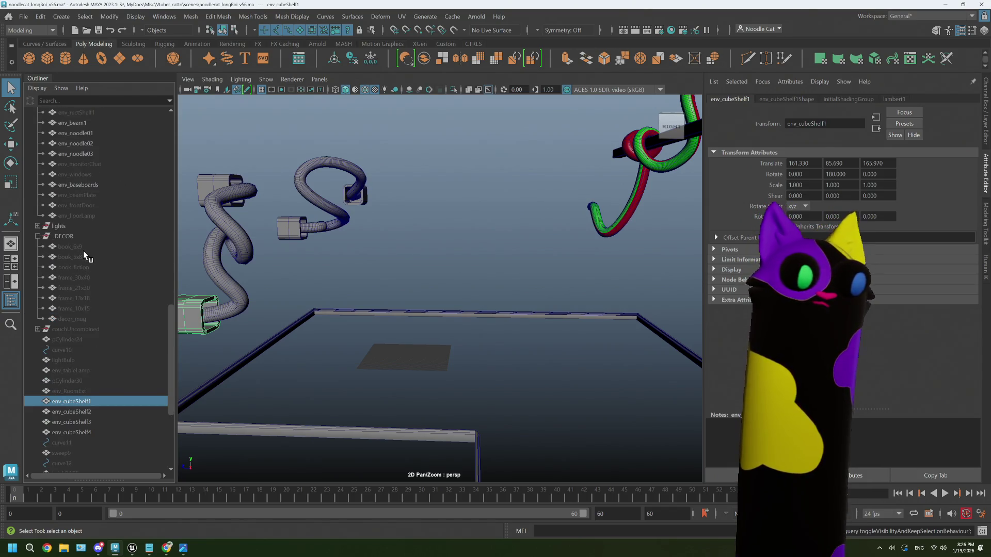
click(89, 277)
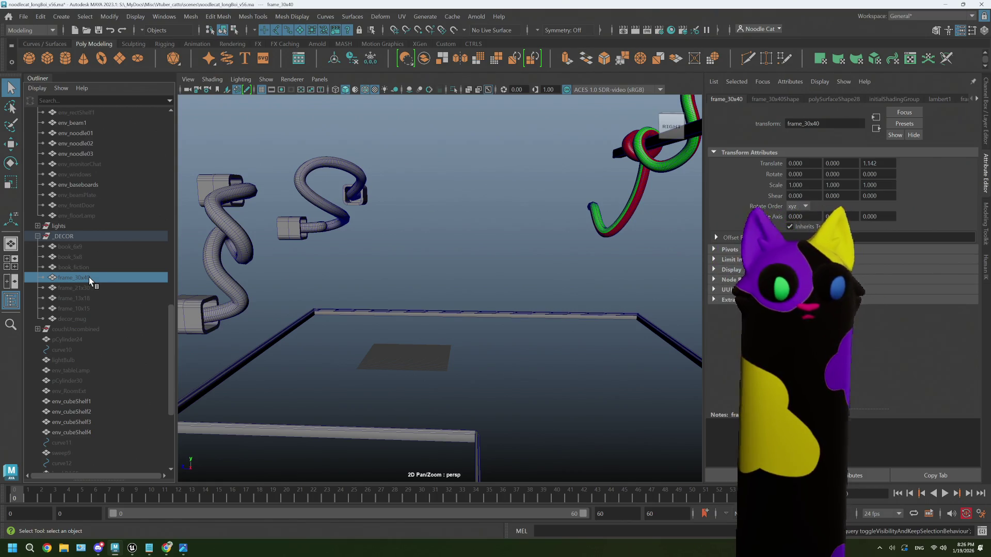
- Frame frame_30x40 in a full front view, hide the baseboards, and create a polygon cube
key(space)
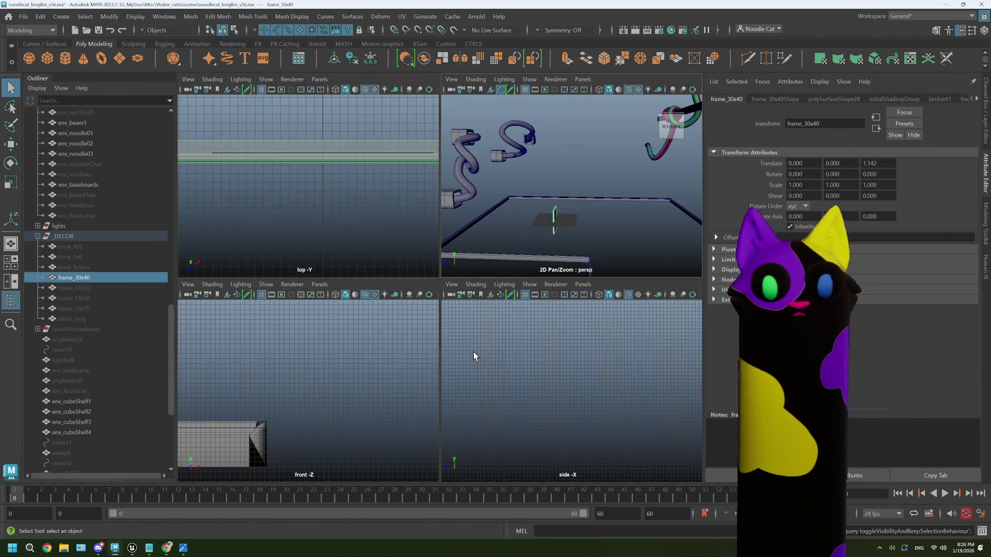
key(space)
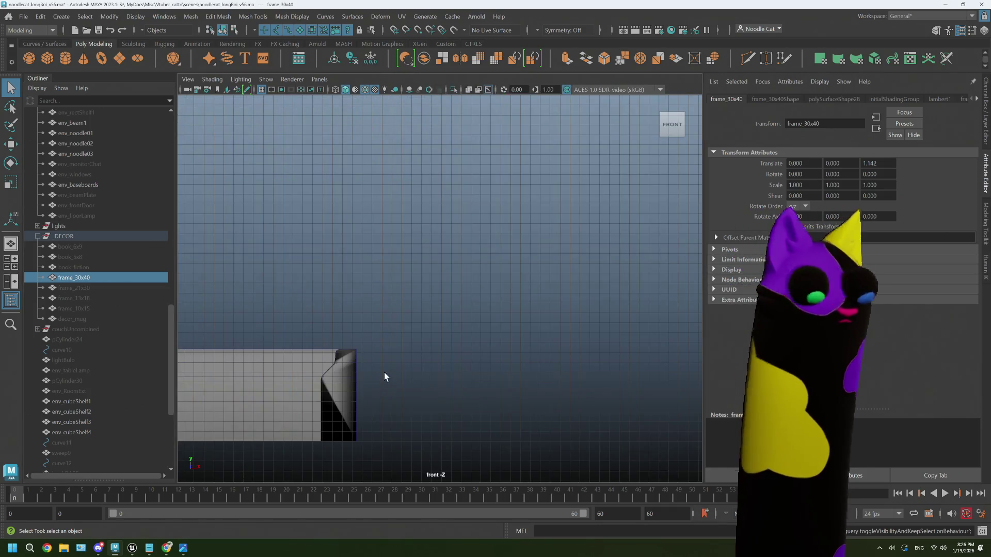
key(f)
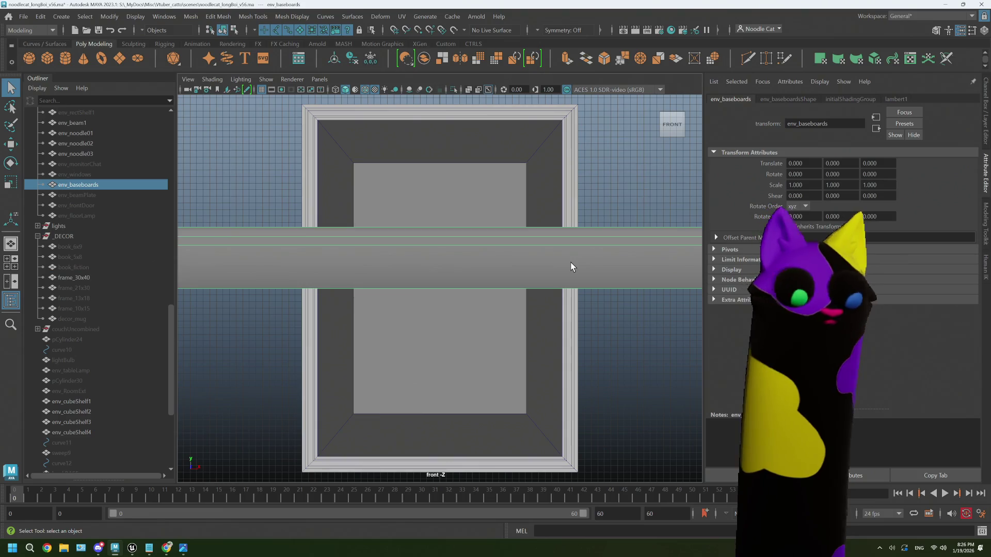
key(h)
scroll(545, 269, down, 1)
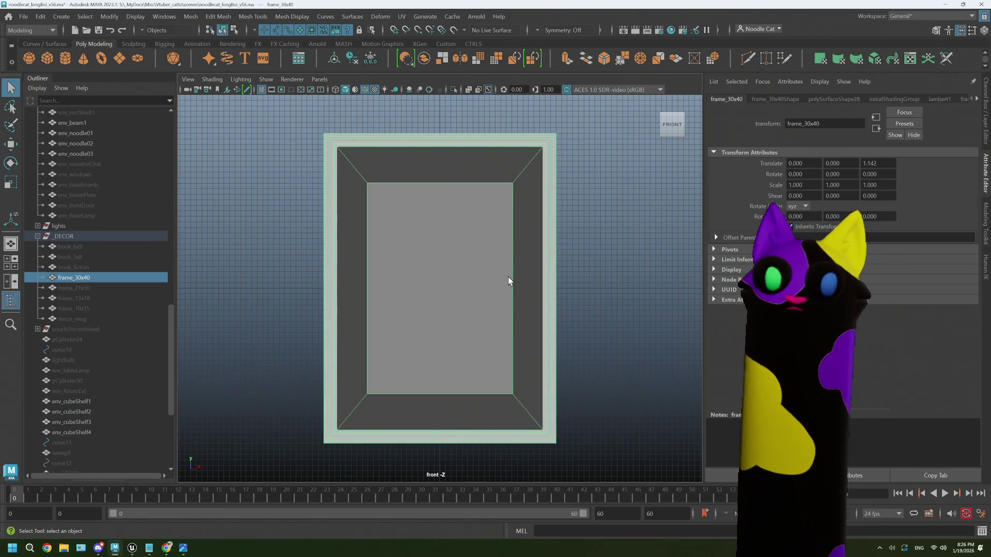
click(53, 58)
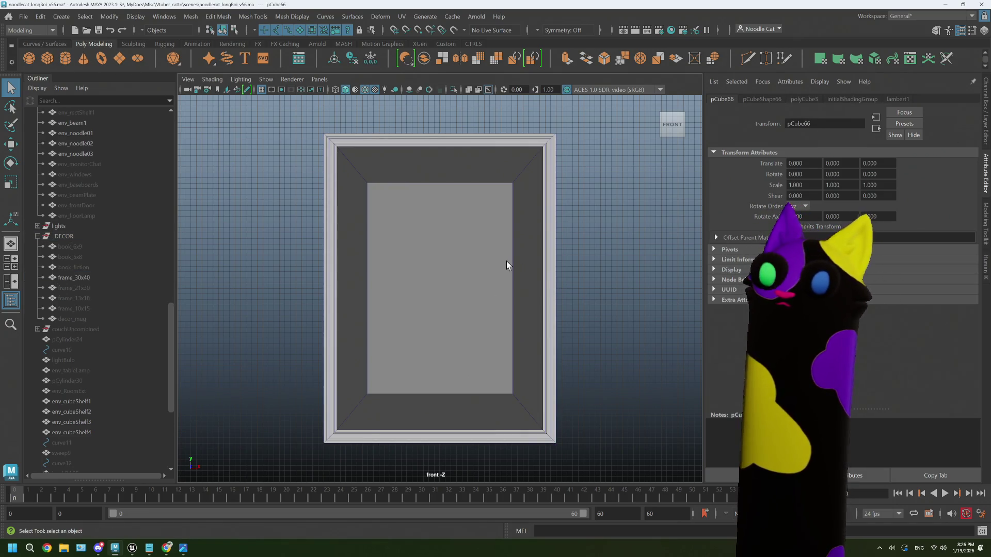
- Set the polyCube's Width and Height to 30 in the Attribute Editor
key(r)
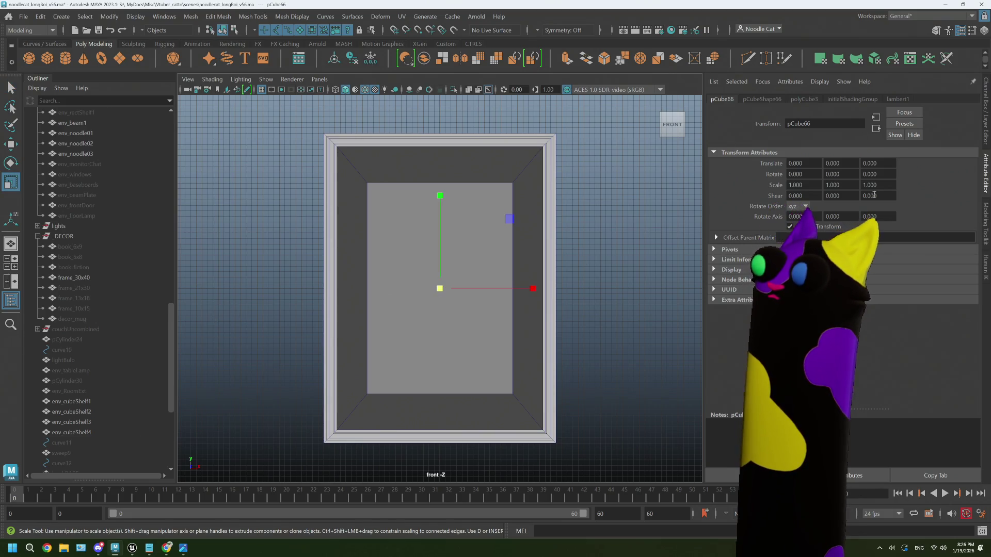
click(985, 169)
click(985, 170)
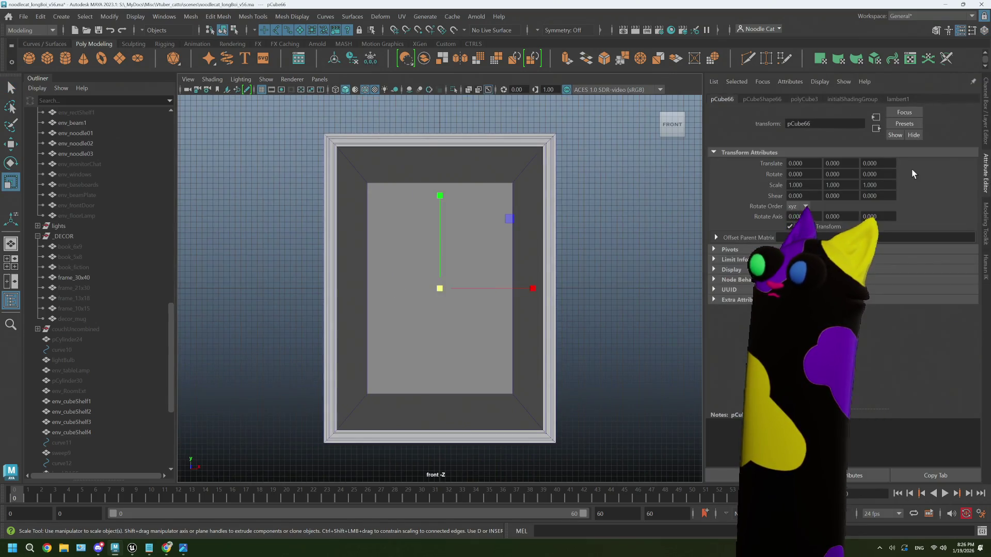
click(819, 98)
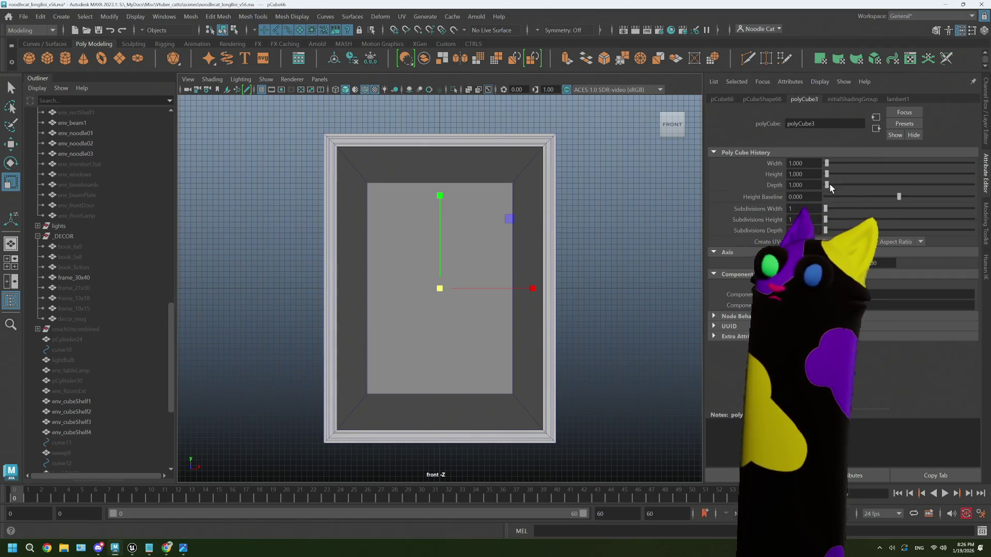
drag(827, 185, 862, 184)
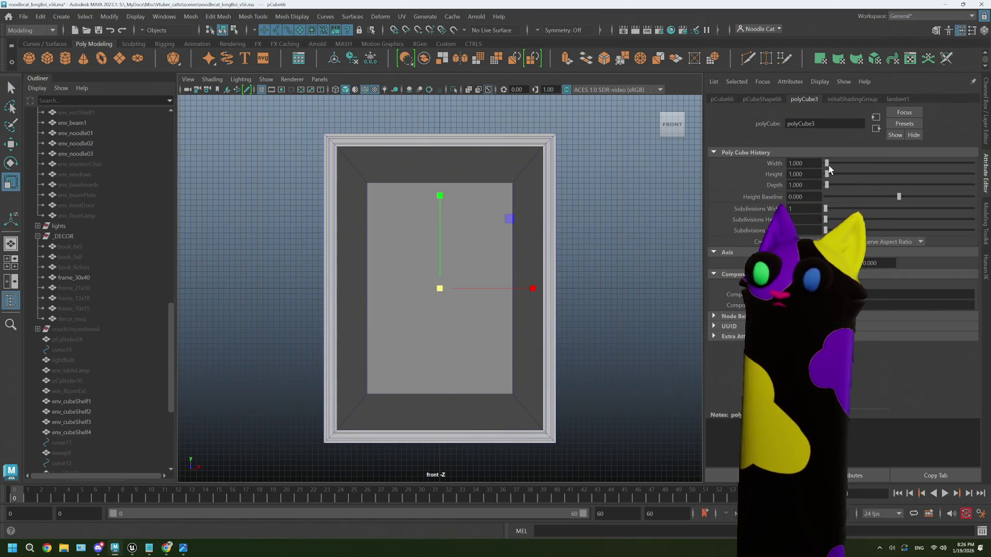
key(ctrl+z)
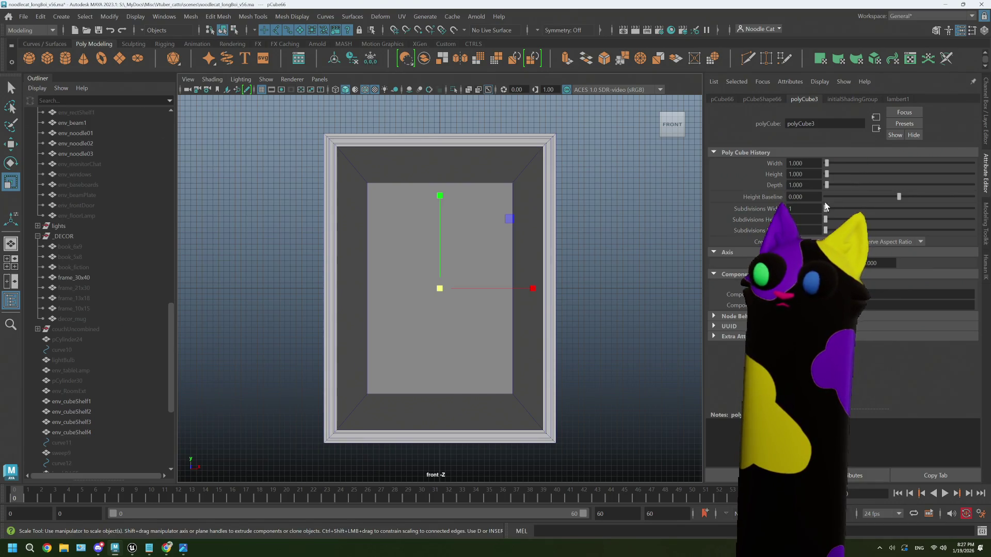
mouse_move(827, 174)
mouse_down()
mouse_move(856, 174)
mouse_move(841, 185)
mouse_move(850, 184)
mouse_move(829, 163)
mouse_move(865, 163)
mouse_move(785, 163)
mouse_up()
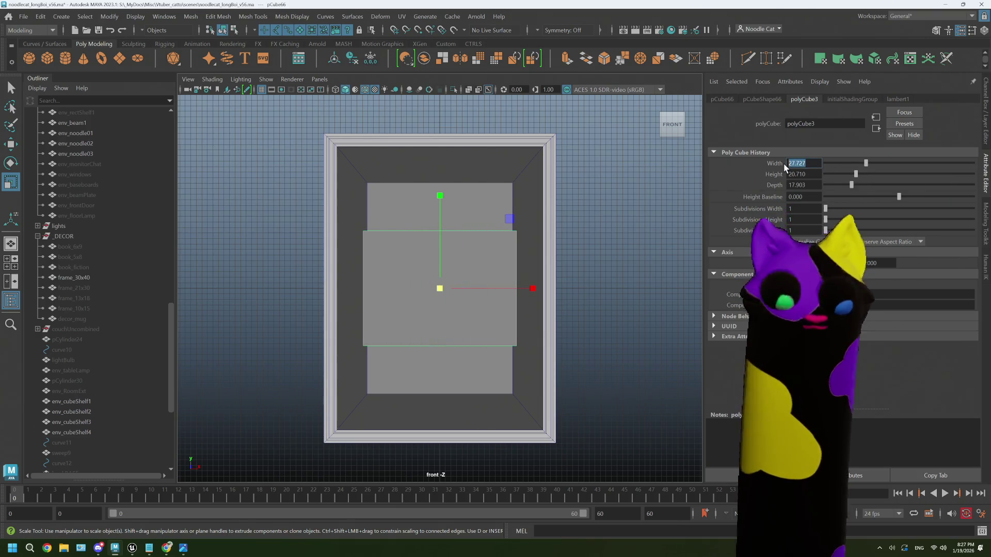
text(30)
key(Tab)
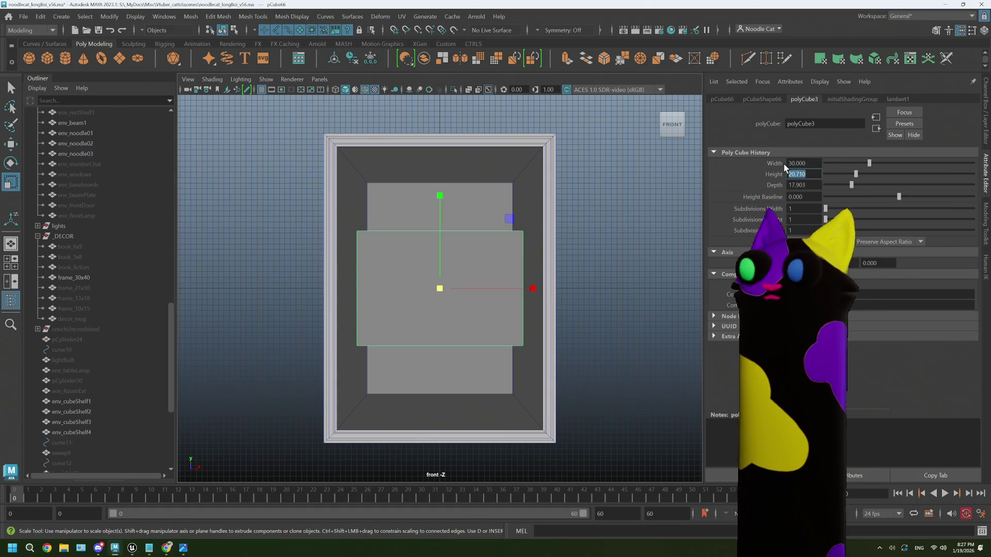
text(30)
key(Tab)
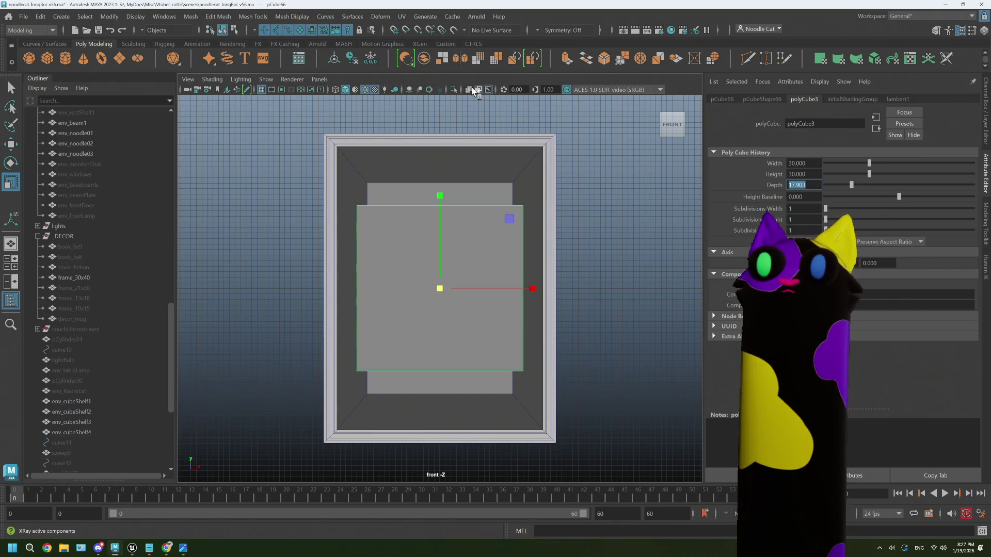
- Turn on X-Ray viewport shading and reselect frame_30x40
click(468, 90)
scroll(512, 186, up, 1)
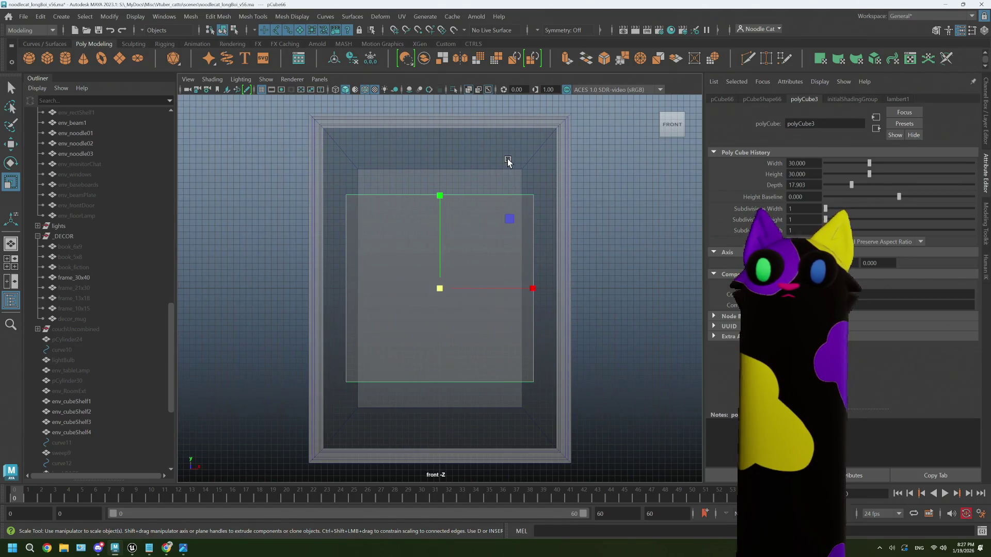
click(511, 159)
- Scale frame_30x40's inner opening vertices down vertically in vertex mode
right_drag(511, 160, 461, 160)
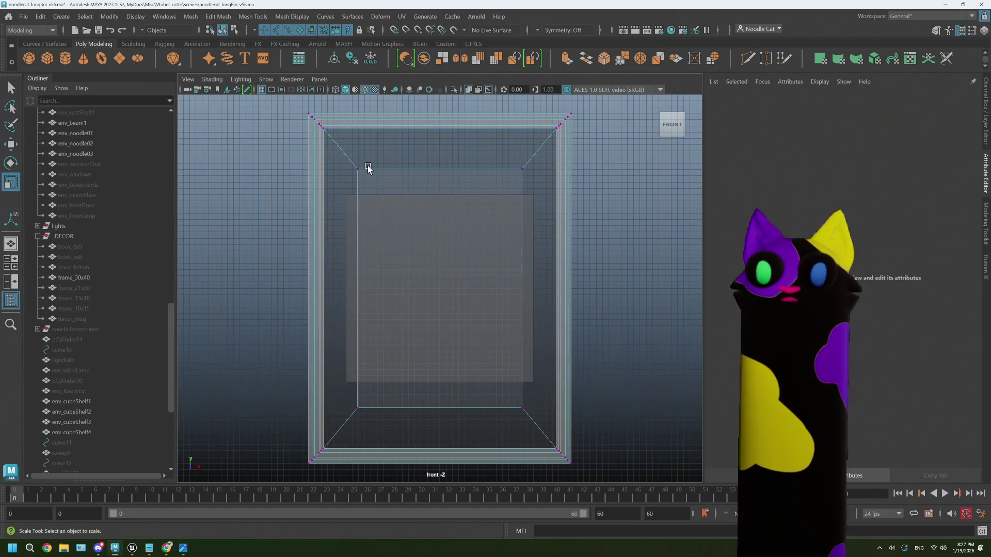
mouse_move(354, 163)
mouse_down()
mouse_move(374, 247)
mouse_move(527, 411)
mouse_up()
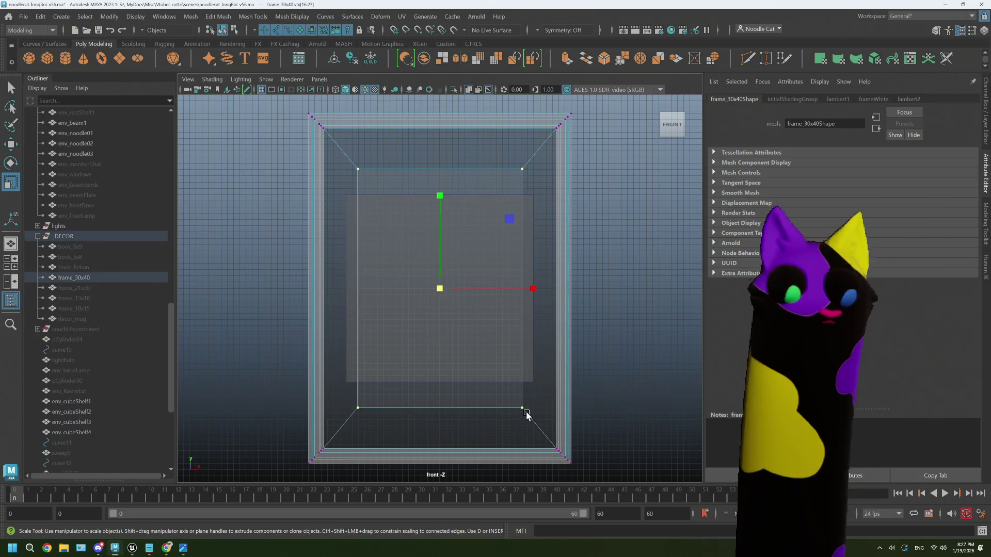
drag(439, 200, 439, 228)
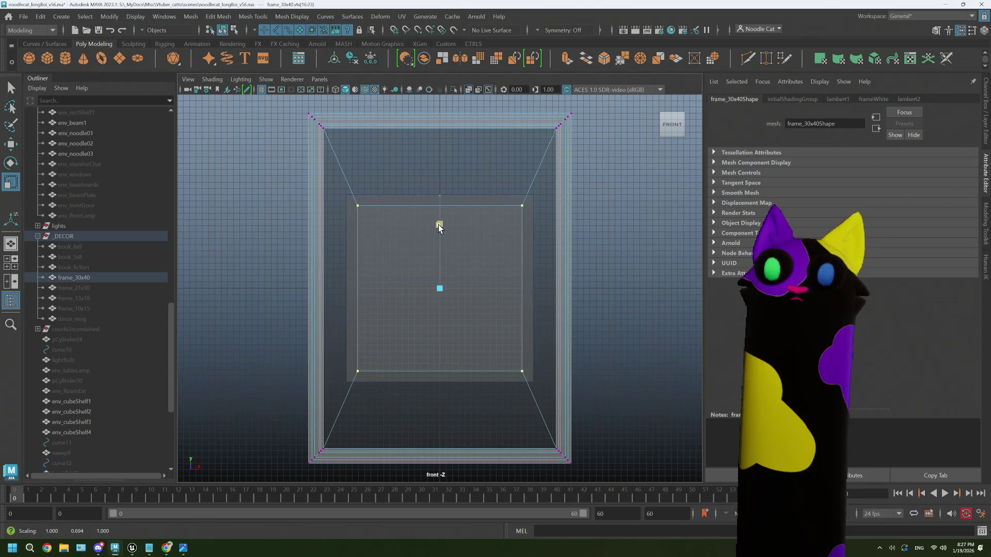
- Move the top edge down to about Y 19.8 and bottom edge up to about Y -19.9
drag(300, 114, 594, 149)
key(w)
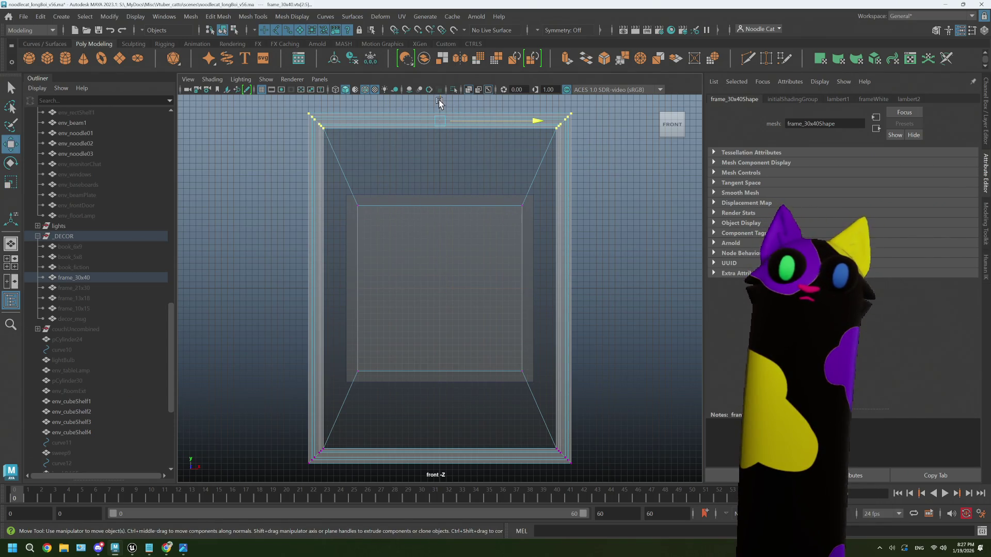
drag(439, 103, 439, 144)
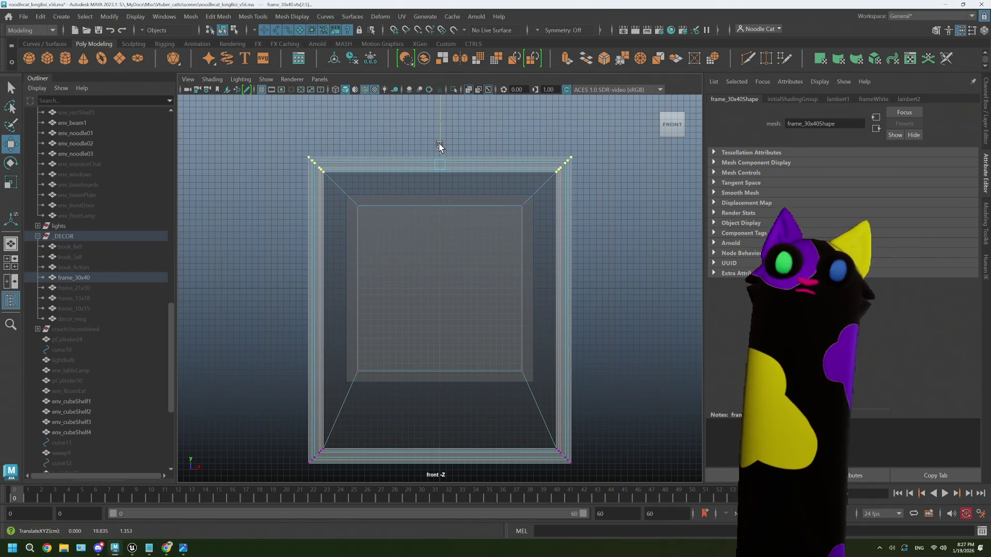
drag(279, 424, 592, 483)
drag(440, 355, 437, 316)
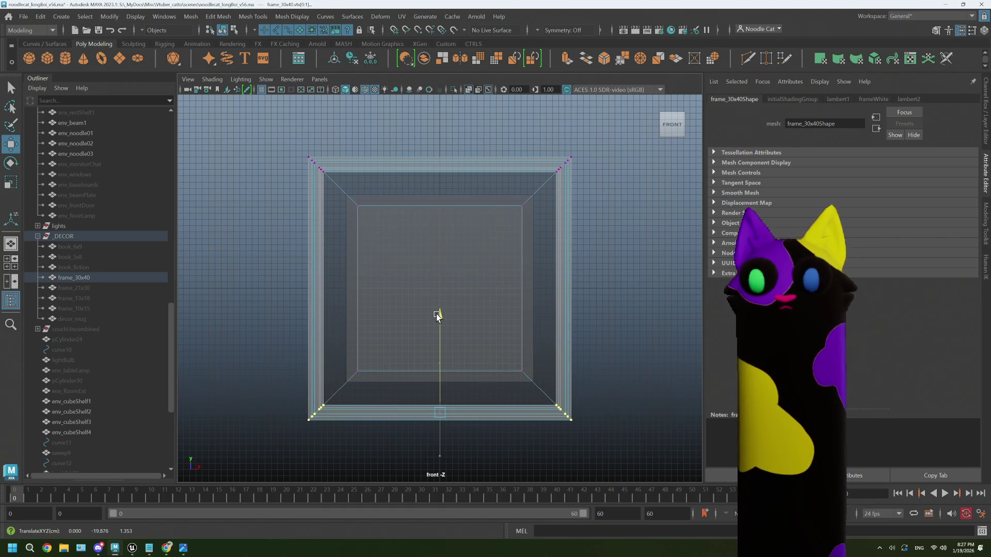
click(605, 292)
key(space)
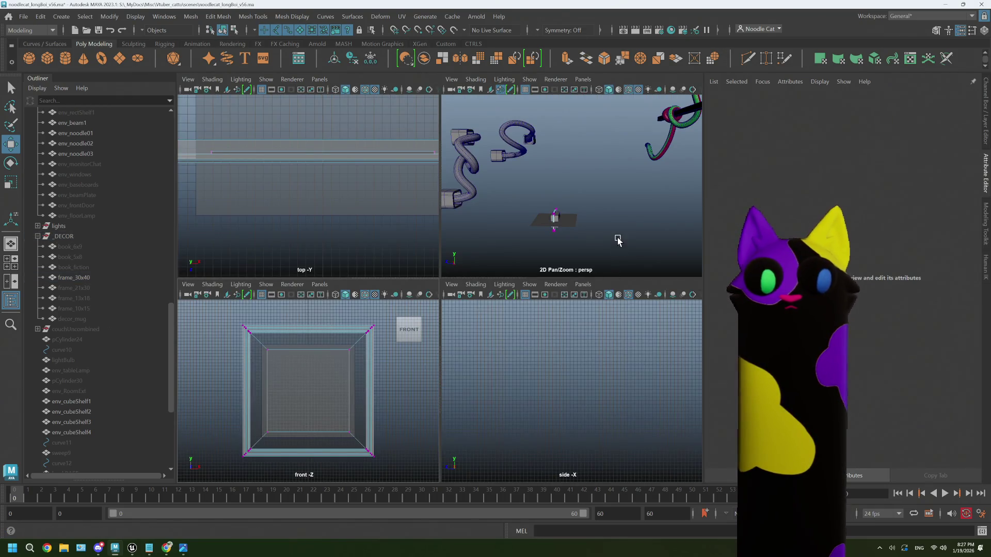
- Duplicate frame_30x40 and rename the copy frame_30x30
click(567, 235)
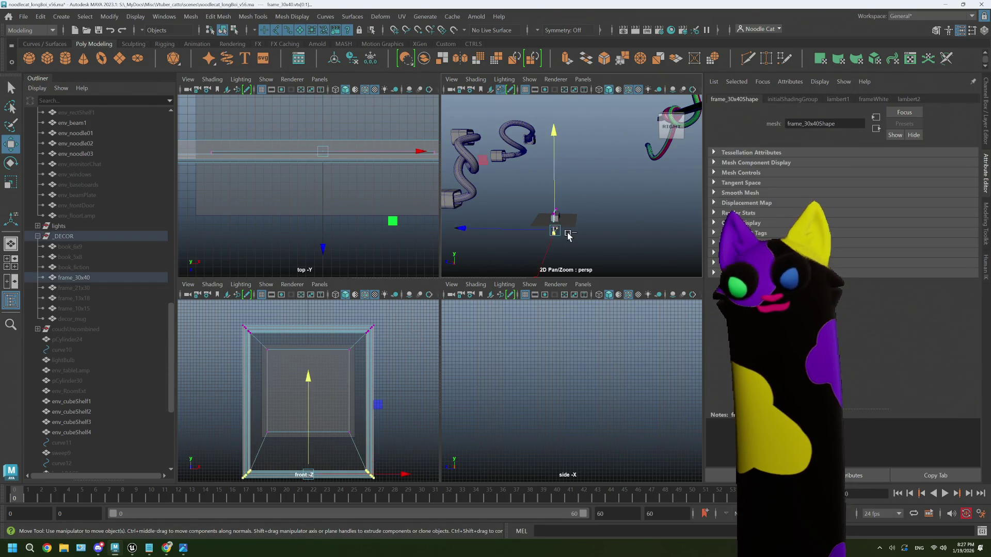
key(F8)
click(567, 236)
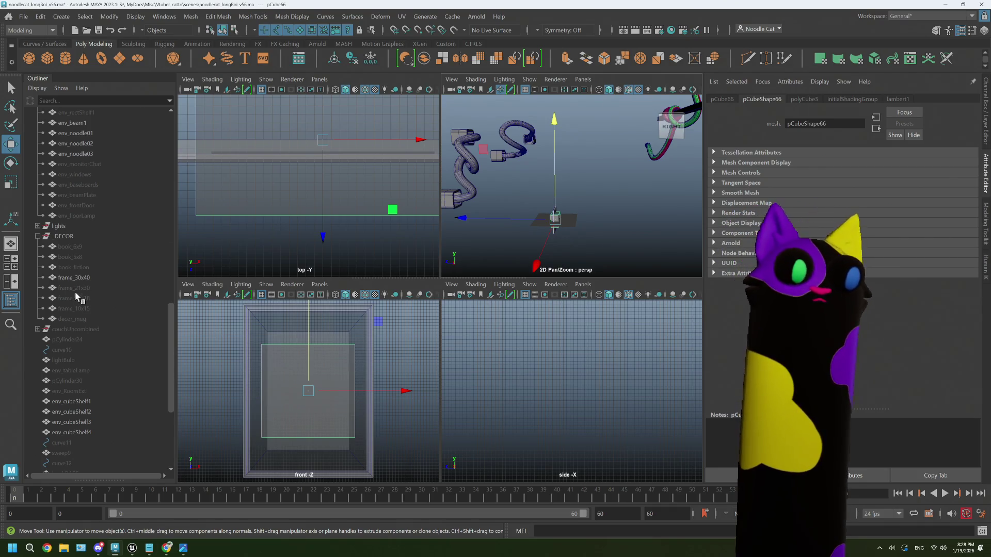
click(74, 278)
key(ctrl+d)
double_click(101, 328)
text(frame_30x30)
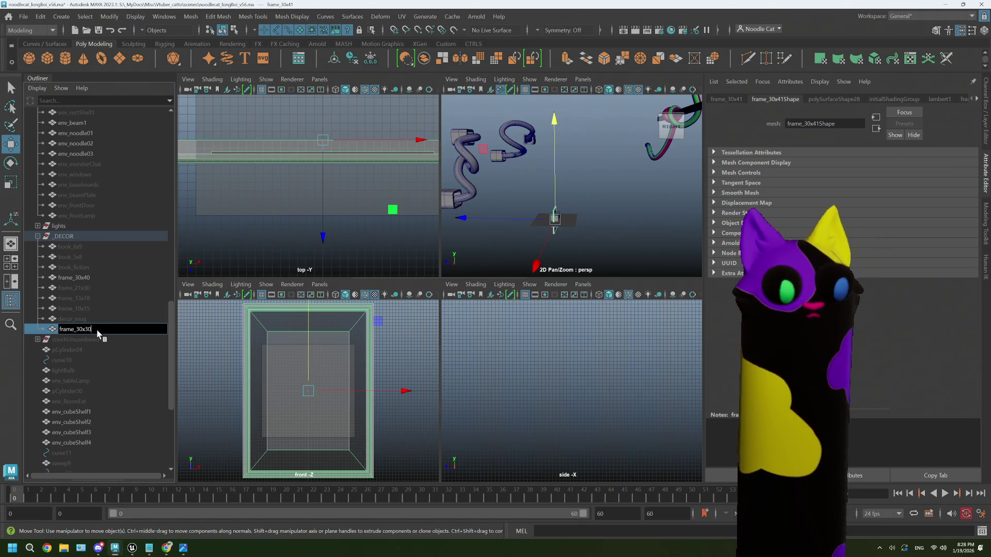
key(Return)
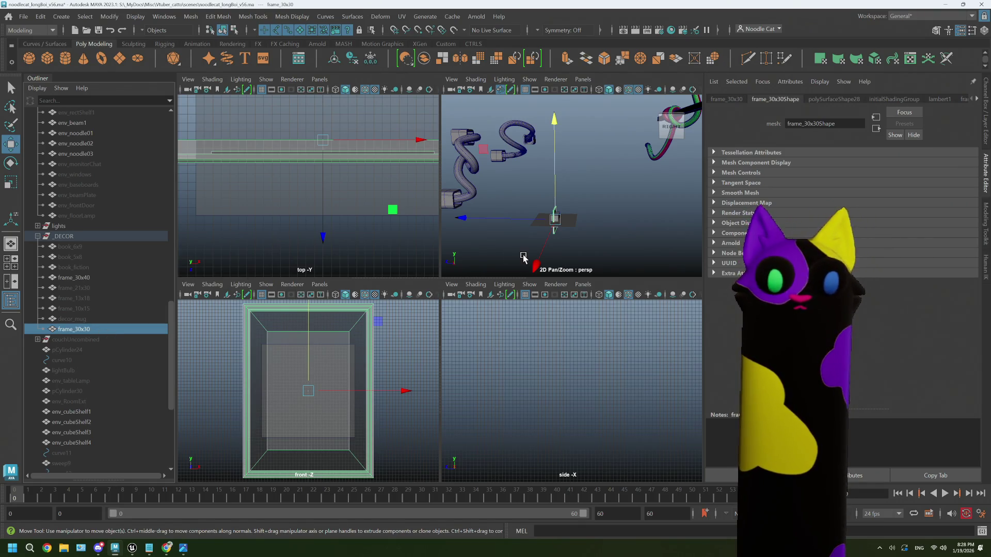
- Reselect frame_30x30 and maximize the front view
click(74, 277)
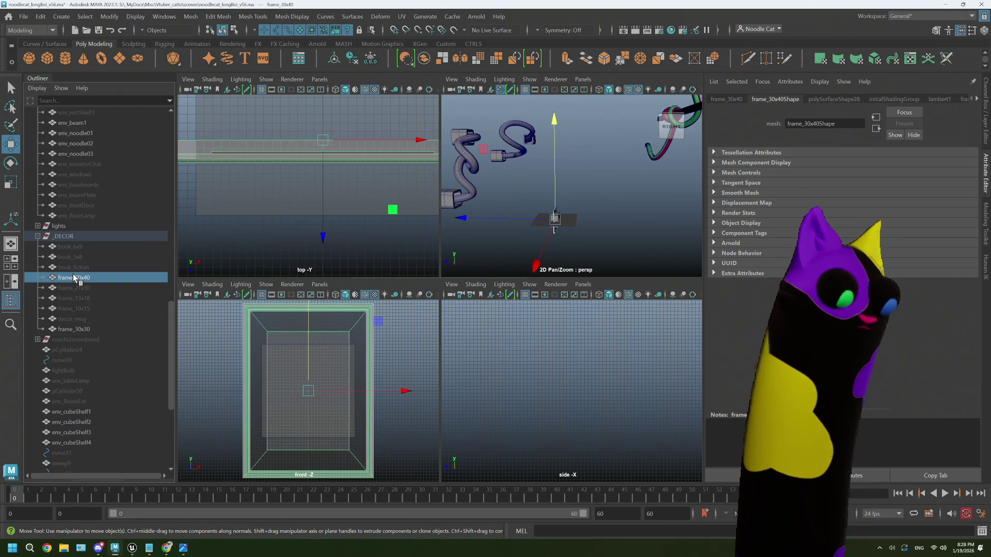
click(88, 330)
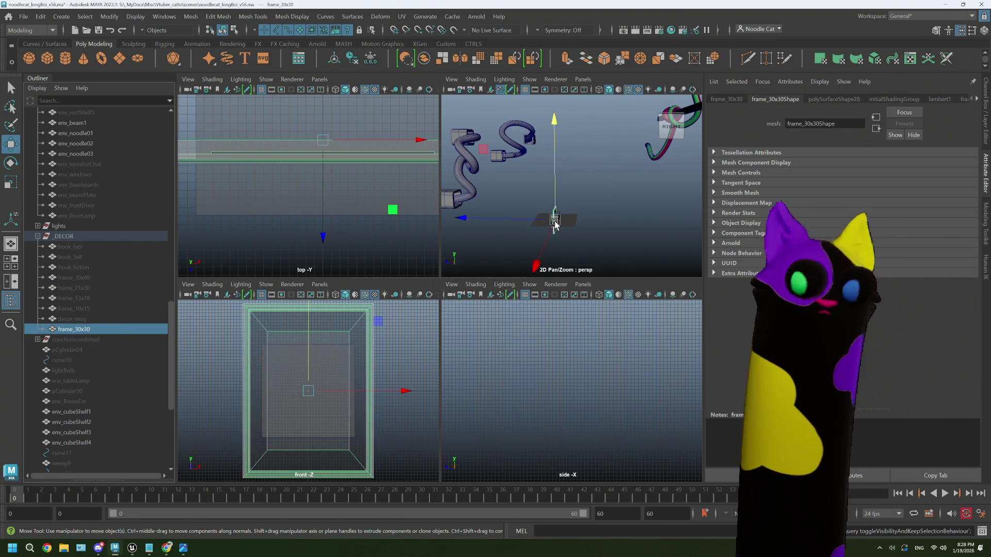
click(303, 368)
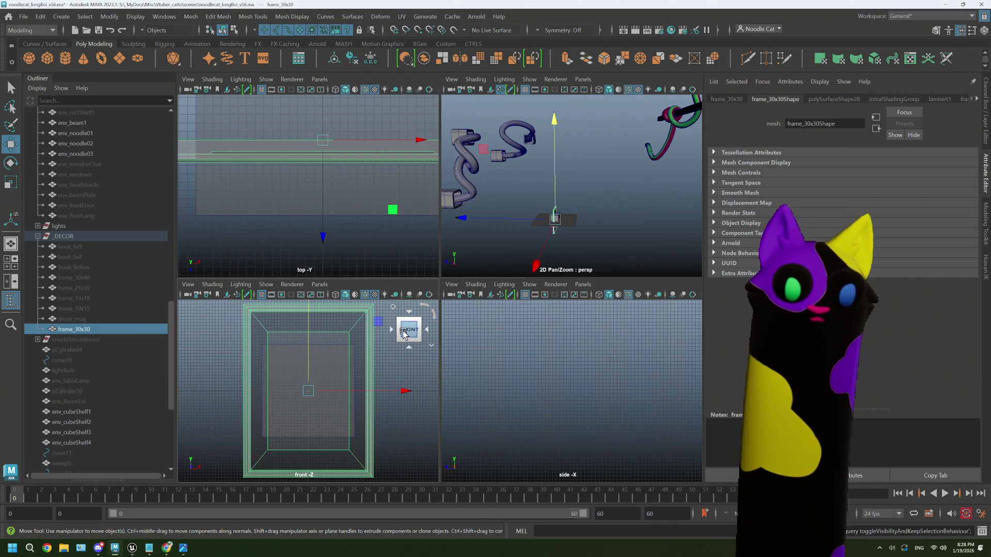
key(space)
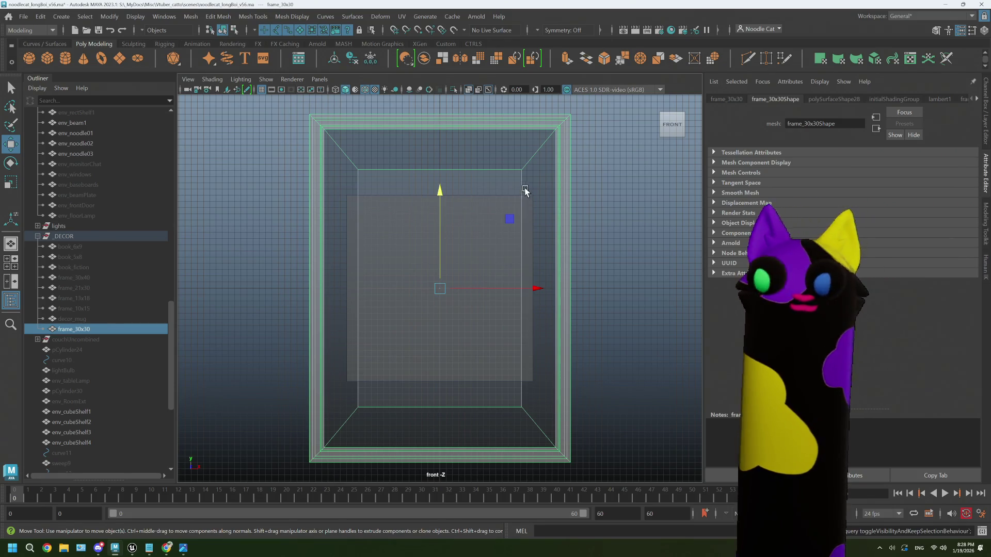
- Scale frame_30x30's inner opening vertices vertically to 0.717
right_drag(466, 172, 413, 168)
mouse_move(346, 159)
mouse_down()
mouse_move(487, 188)
mouse_move(538, 404)
mouse_move(536, 417)
mouse_move(528, 413)
mouse_up()
key(r)
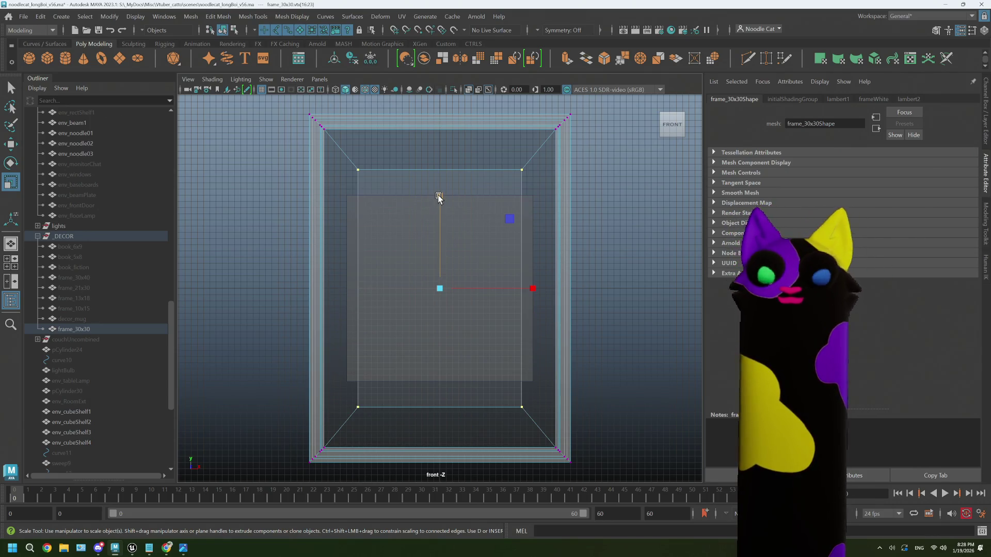
drag(439, 198, 441, 227)
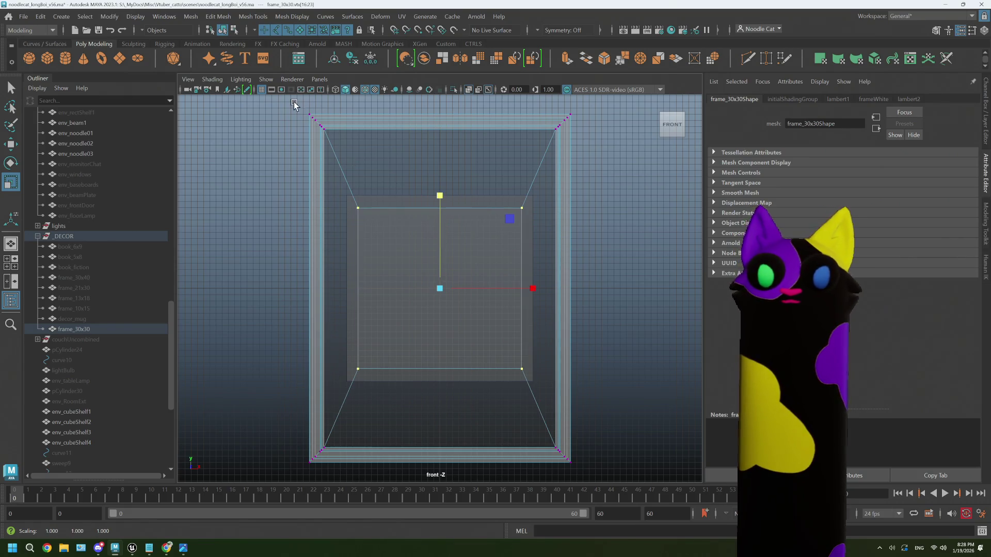
- Lower the top edge and raise the bottom edge vertices, then reselect frame_30x30 as an object
drag(294, 102, 631, 167)
key(w)
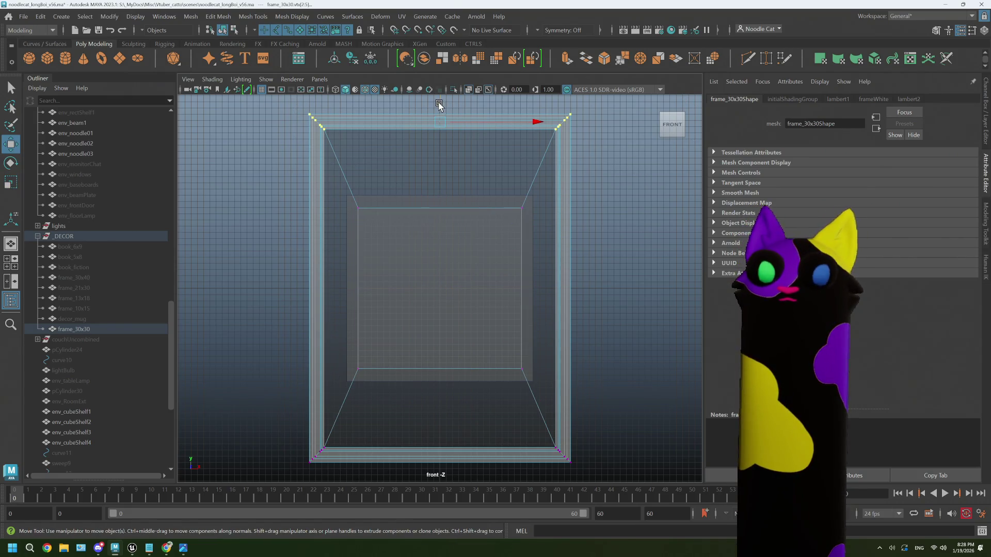
drag(439, 105, 442, 147)
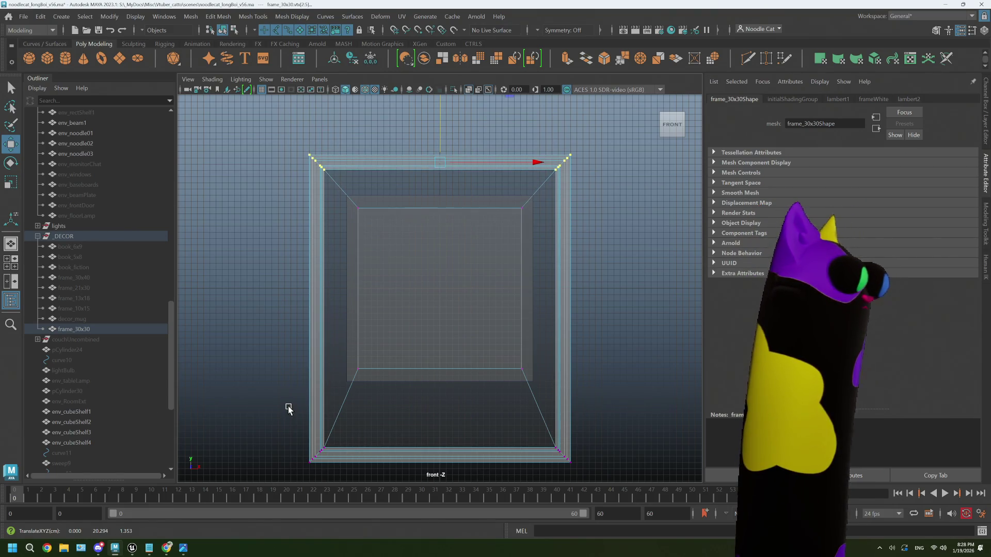
mouse_move(288, 409)
mouse_down()
mouse_move(338, 431)
mouse_move(659, 471)
mouse_move(667, 485)
mouse_up()
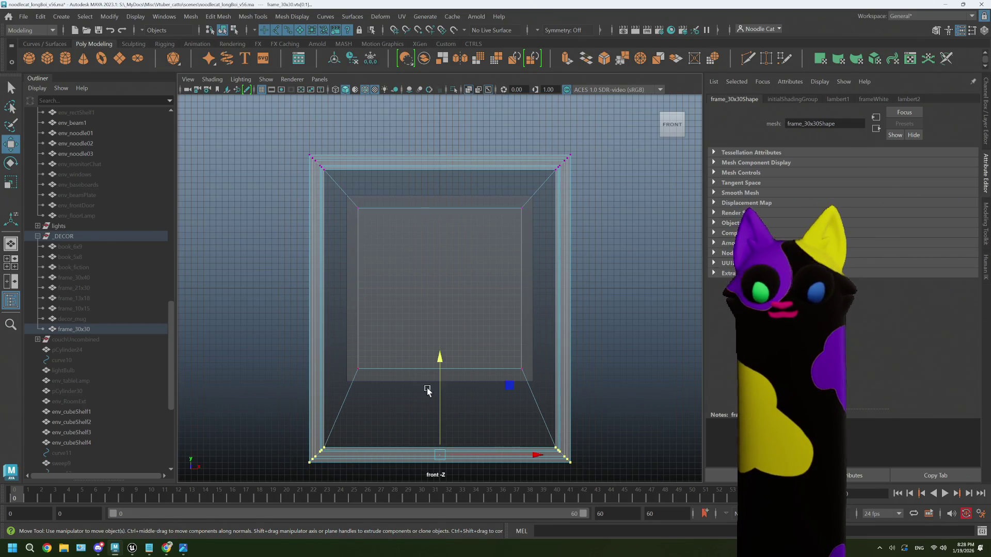
mouse_move(434, 361)
mouse_down()
mouse_move(443, 311)
mouse_move(447, 321)
mouse_up()
click(604, 270)
mouse_move(603, 256)
right_down()
mouse_move(638, 248)
mouse_move(620, 244)
right_up()
click(620, 244)
click(558, 296)
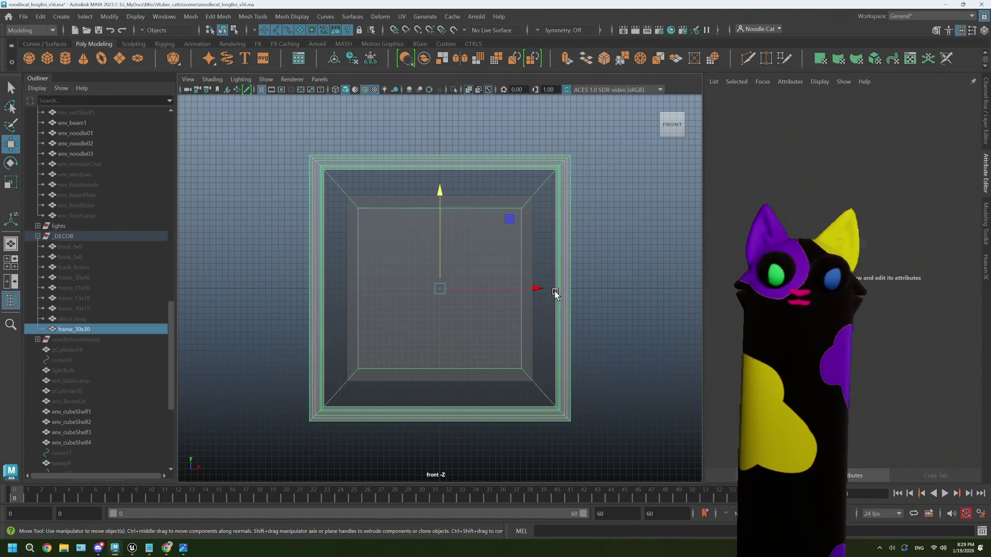
- Export the selection as decor_frame_30x30 FBX into the _DECOR folder
click(27, 18)
click(57, 164)
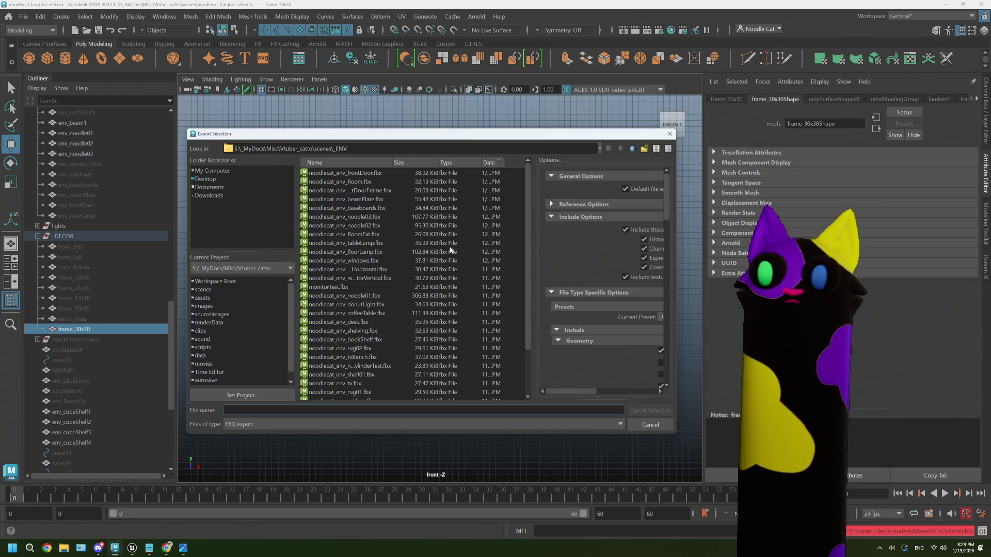
scroll(433, 293, down, 2)
double_click(317, 393)
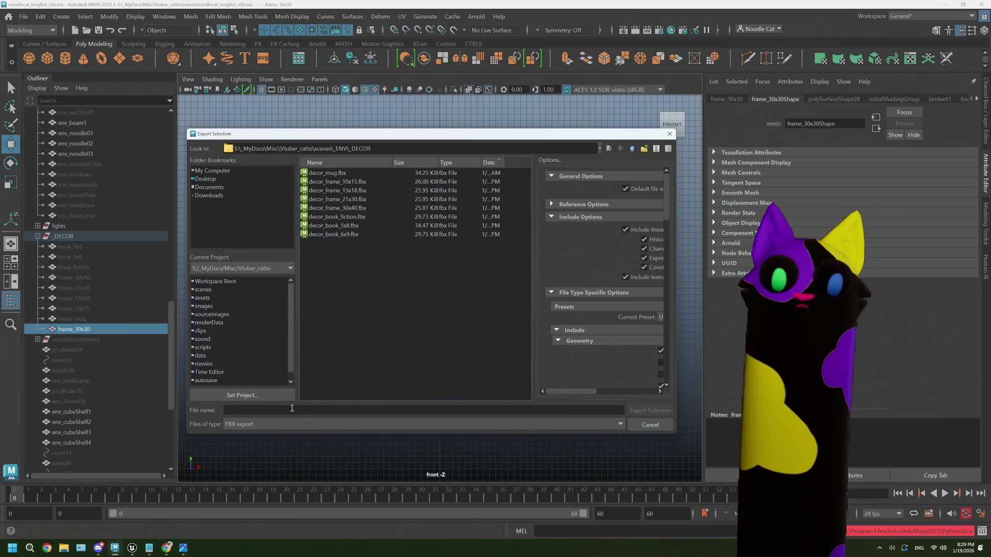
click(291, 410)
text(decor)
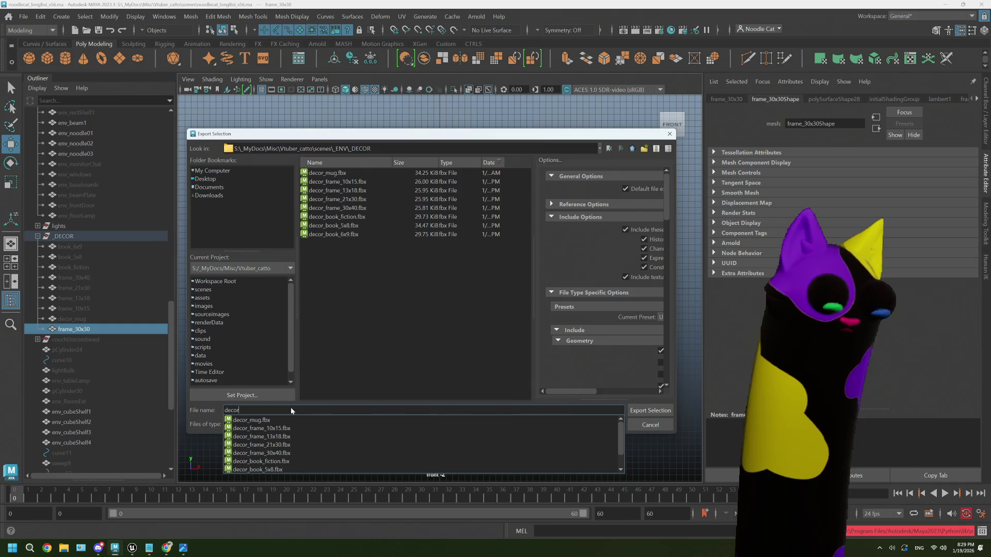
text(_frame_)
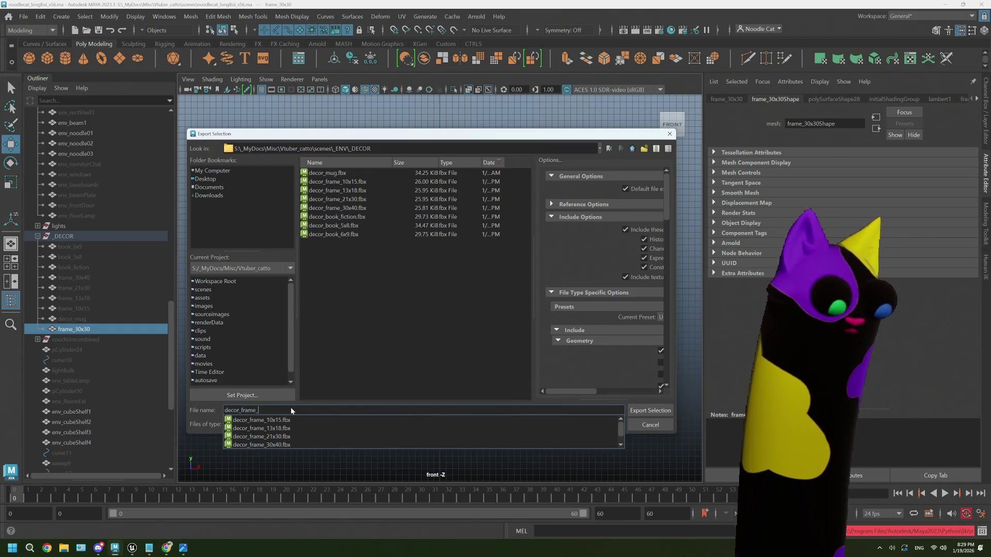
text(30x)
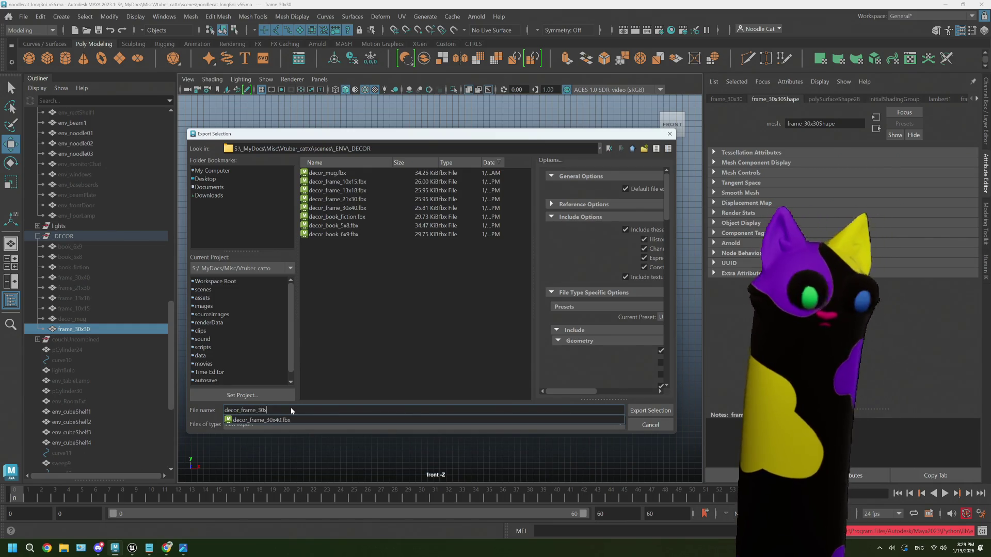
text(30)
click(630, 412)
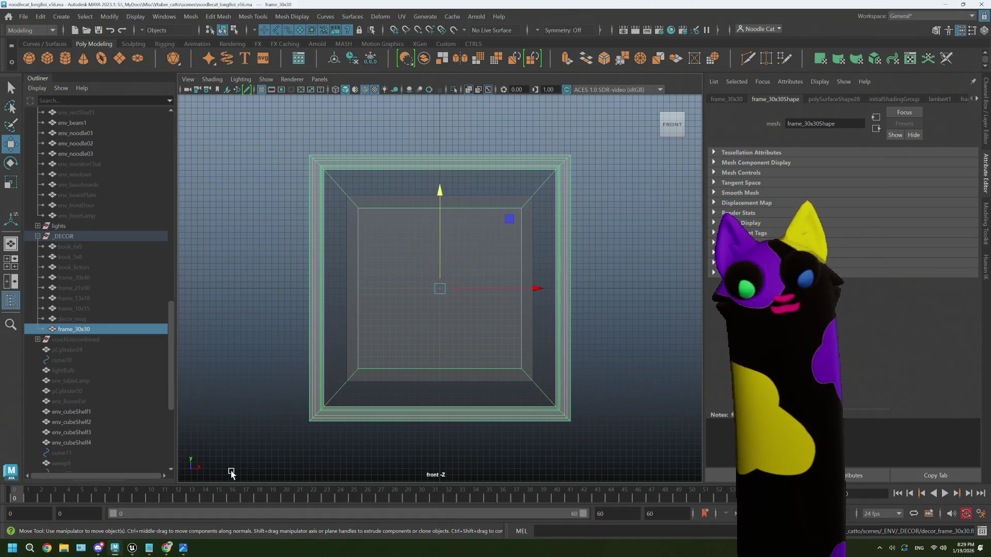
- Switch to Unreal Editor and navigate from DECOR back into the frames folder
mouse_move(133, 548)
click(124, 508)
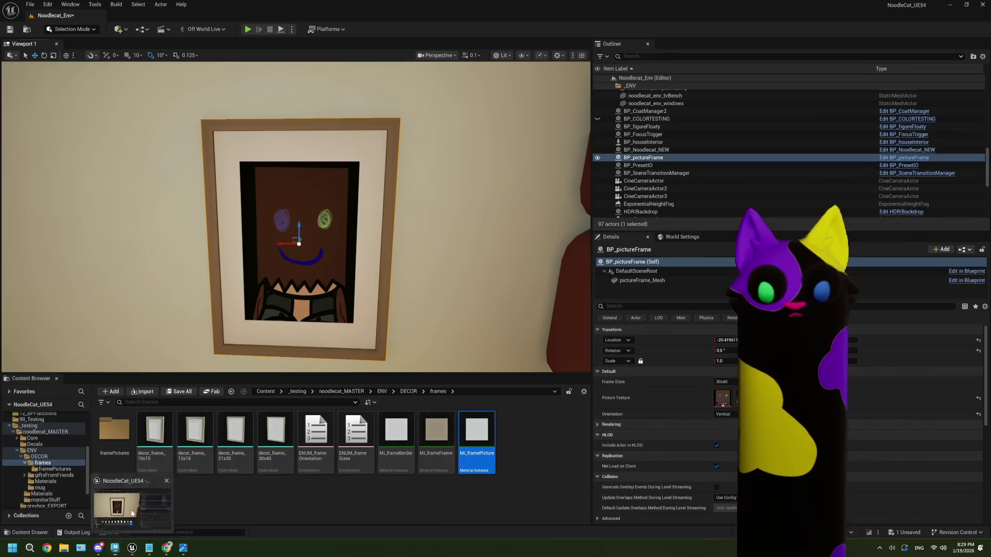
click(409, 391)
double_click(114, 431)
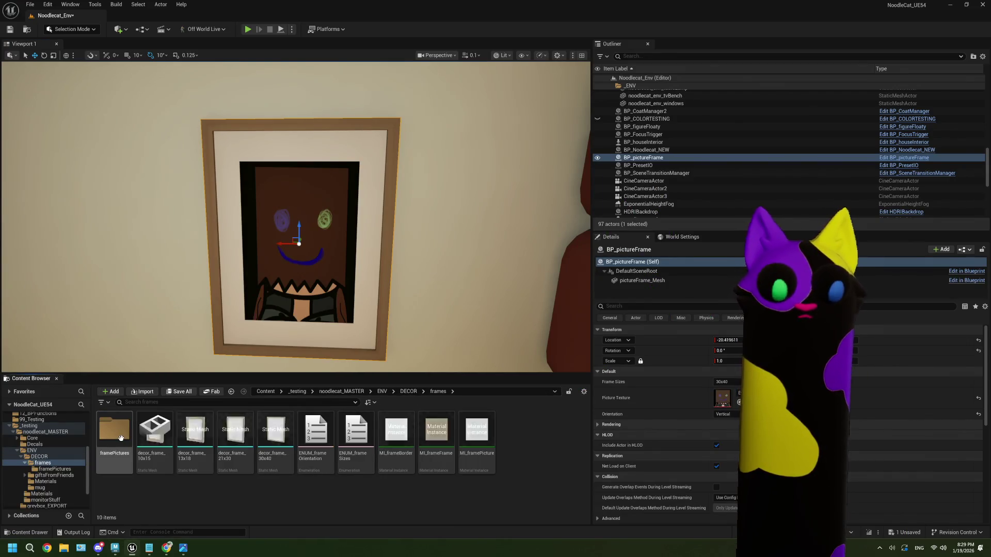
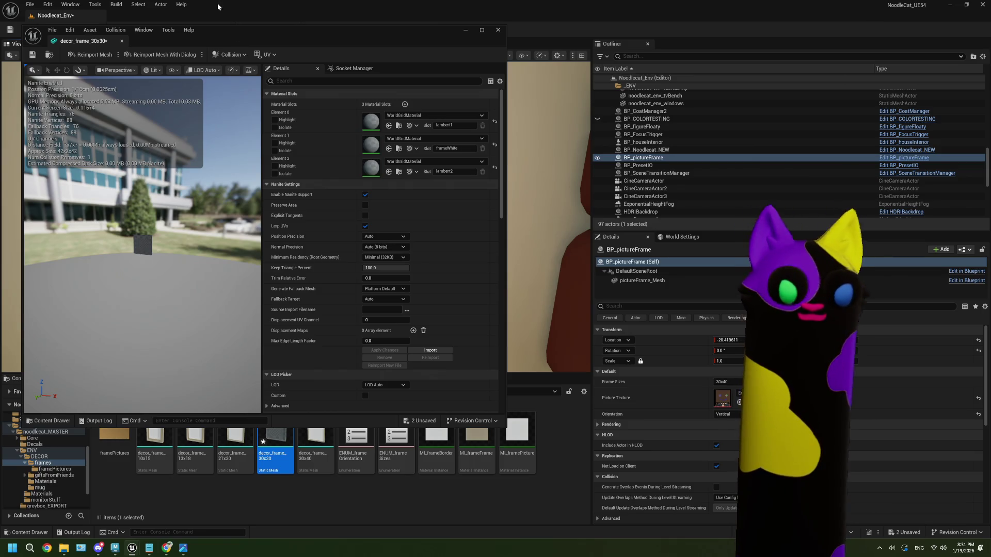
- Put MI_framePicture on Element 0, MI_frameFrame on Element 1 and MI_frameBorder on Element 2, then save
drag(320, 41, 317, 22)
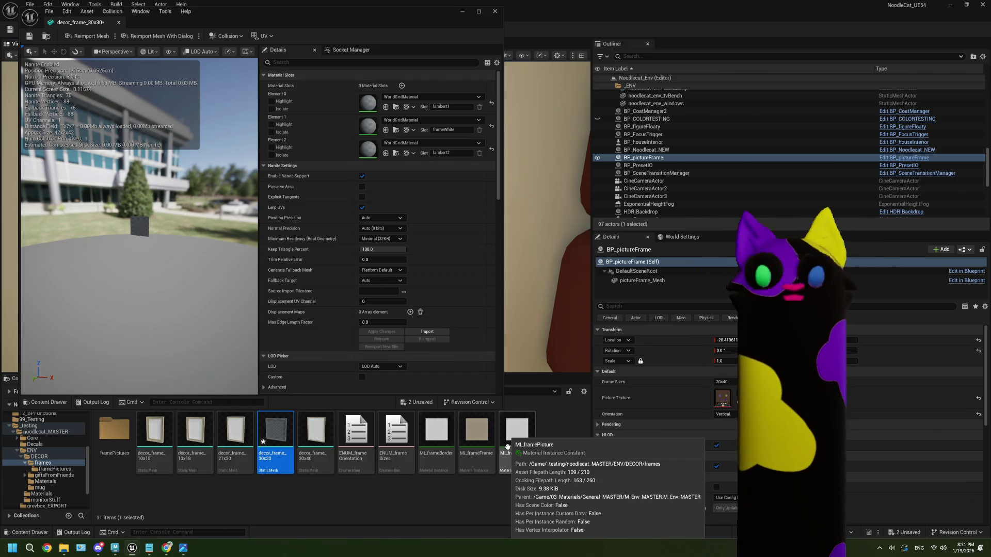
drag(507, 446, 371, 102)
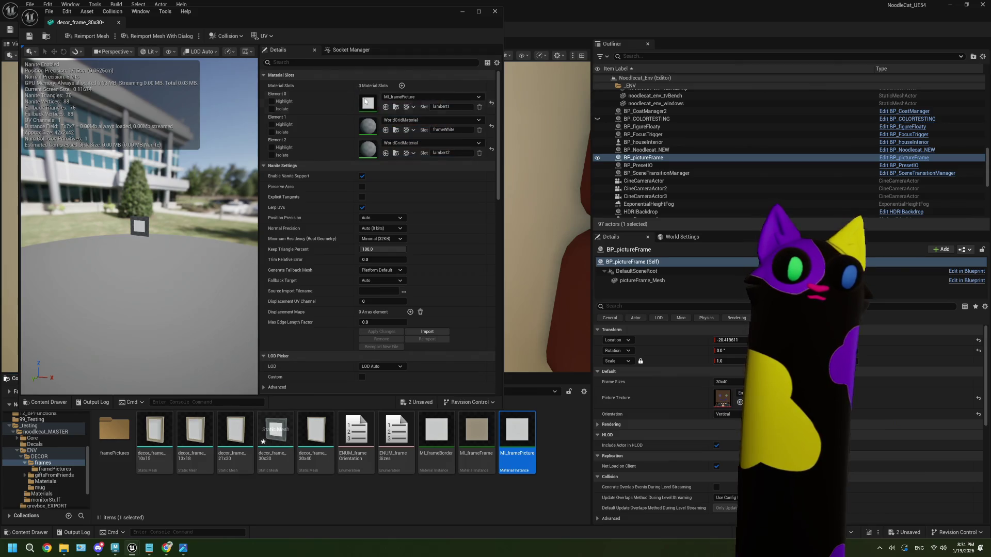
click(483, 440)
mouse_move(482, 441)
mouse_down()
mouse_move(382, 142)
mouse_move(370, 148)
mouse_up()
mouse_move(436, 434)
mouse_down()
mouse_move(392, 155)
mouse_move(368, 149)
mouse_up()
click(465, 432)
mouse_move(465, 433)
mouse_down()
mouse_move(382, 132)
mouse_move(368, 126)
mouse_up()
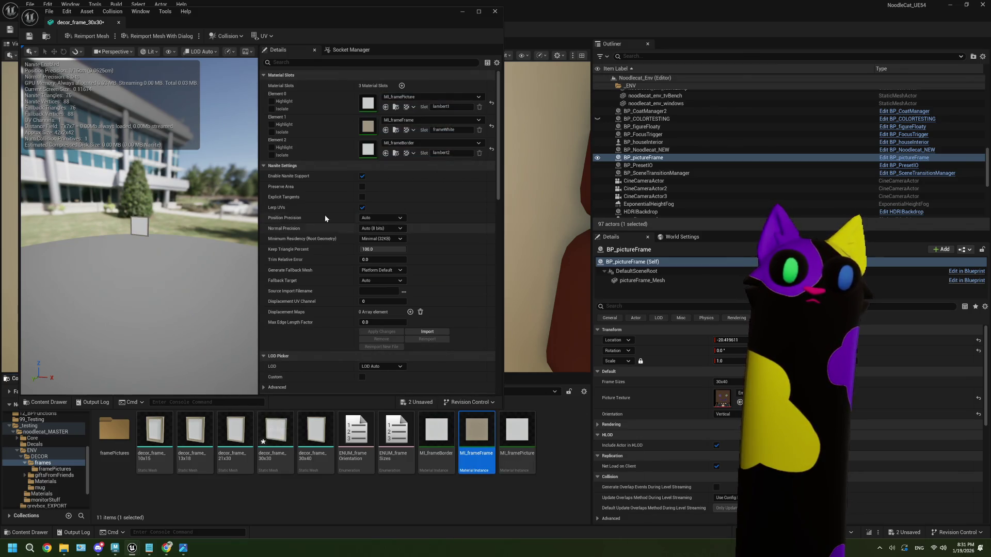
click(30, 39)
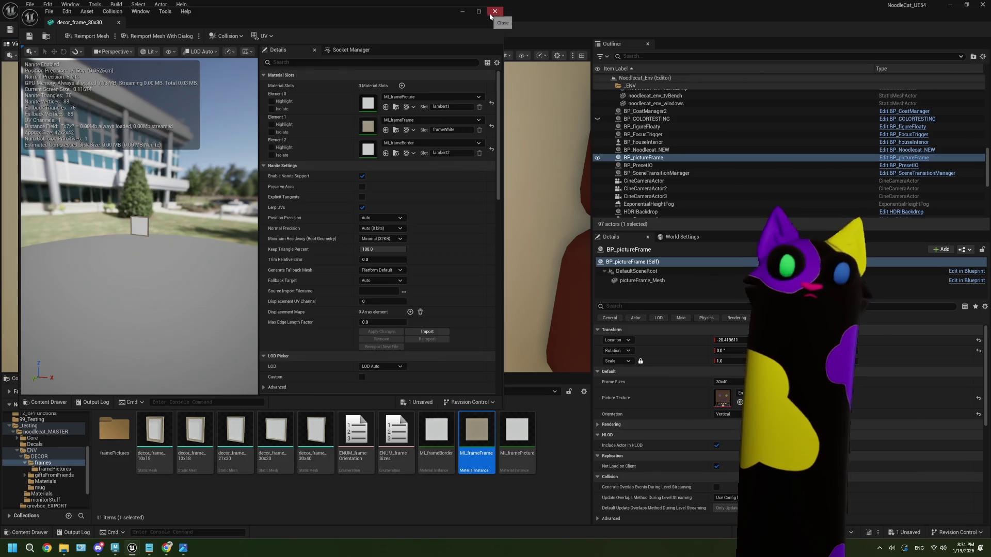
click(496, 11)
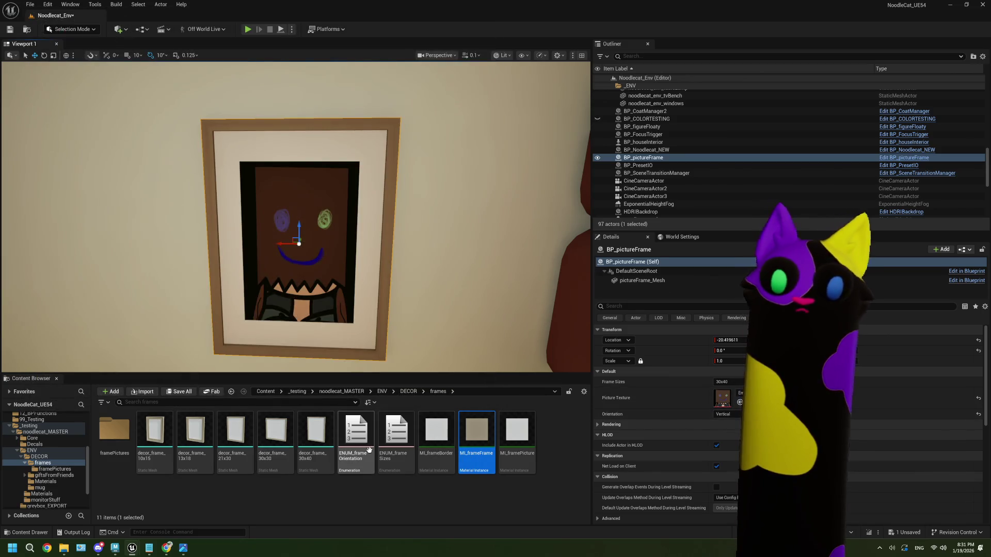
- Add a new enumerator named 30x30 to ENUM_frameSizes and save the enum
double_click(396, 443)
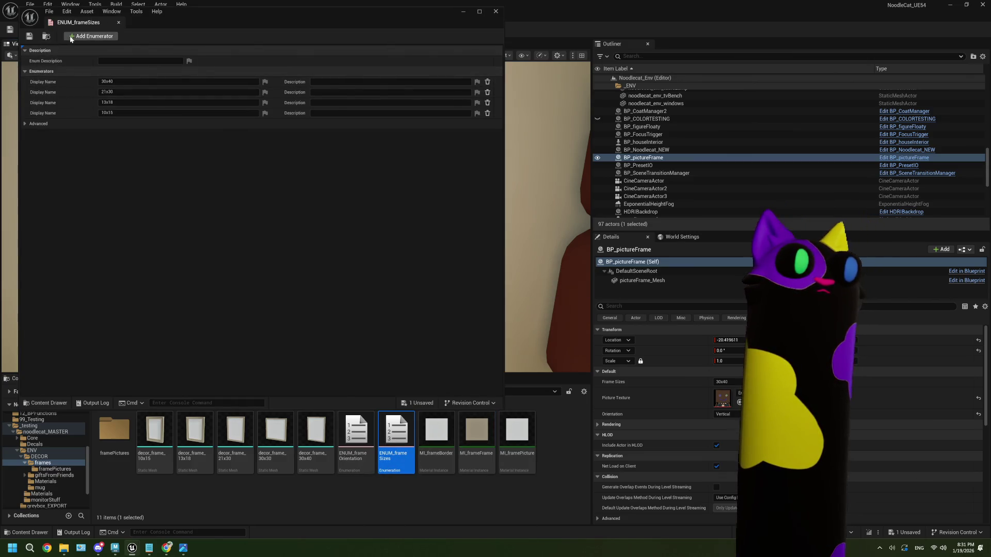
click(92, 36)
click(127, 123)
text(3)
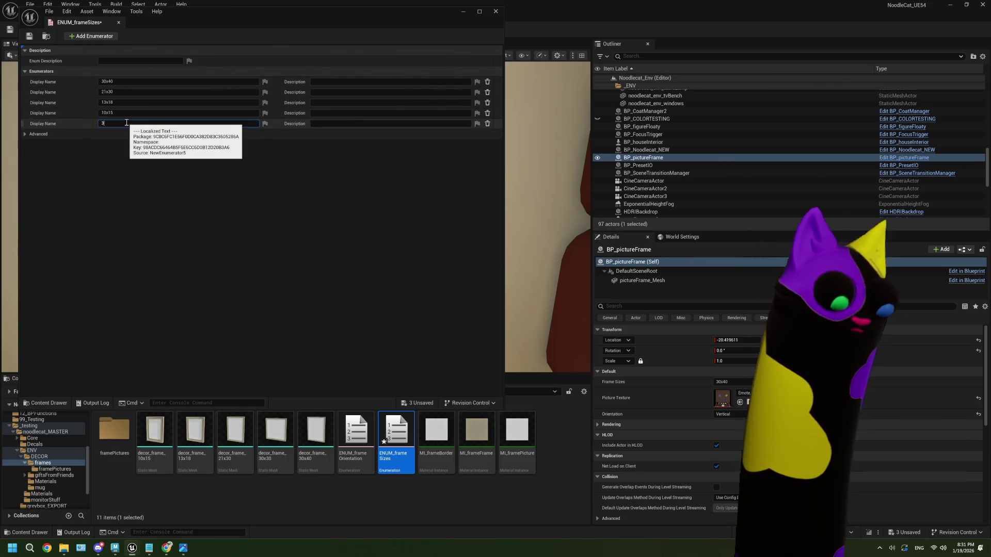
text(0x30)
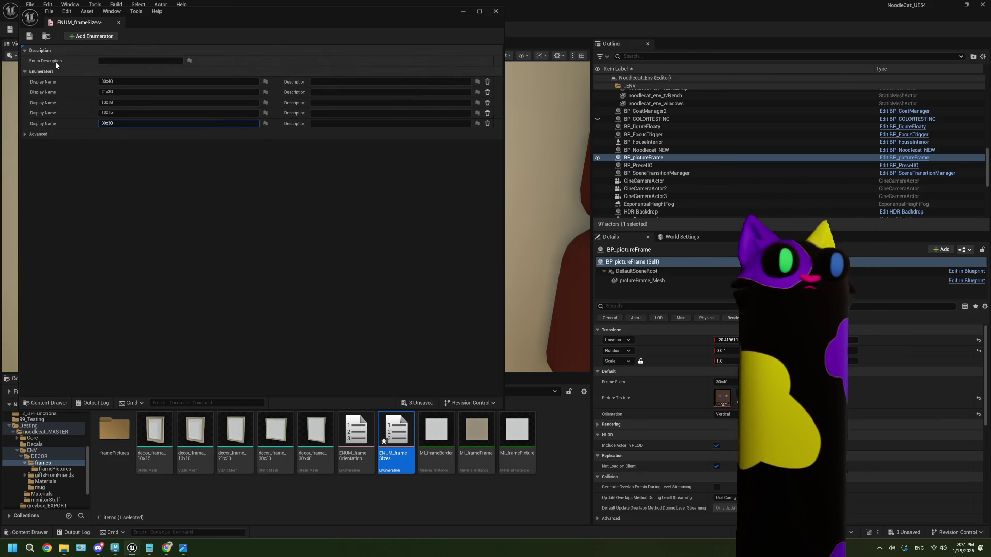
click(29, 36)
click(495, 11)
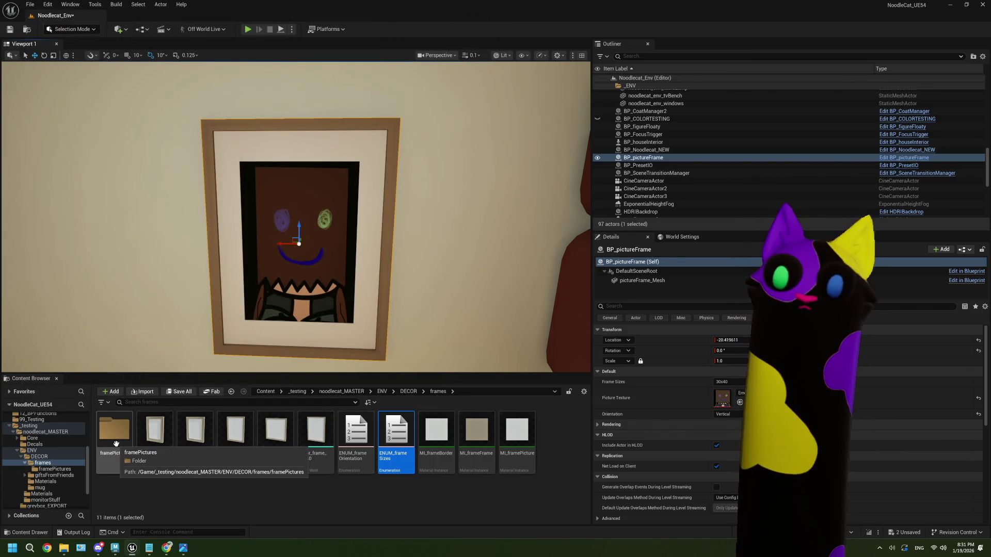
- Give BP_pictureFrame's sizeToFrameMesh map a fifth 30x30 entry with a mesh, then compile and save
click(408, 392)
double_click(316, 431)
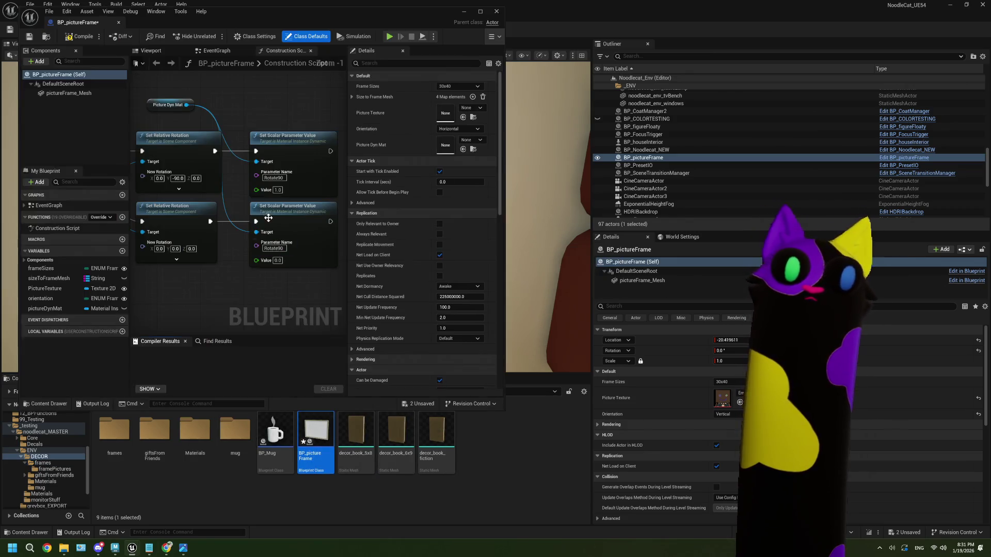
click(66, 279)
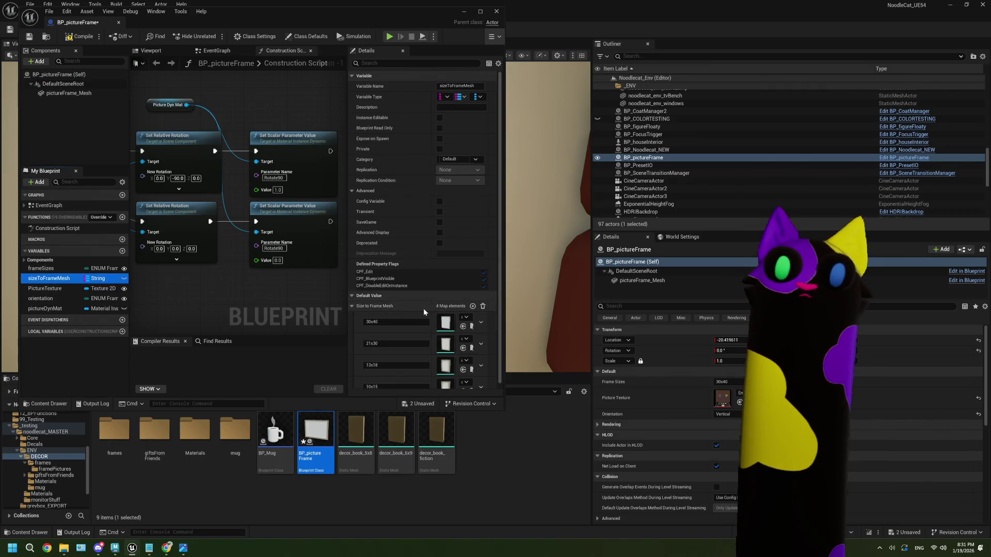
scroll(423, 308, down, 2)
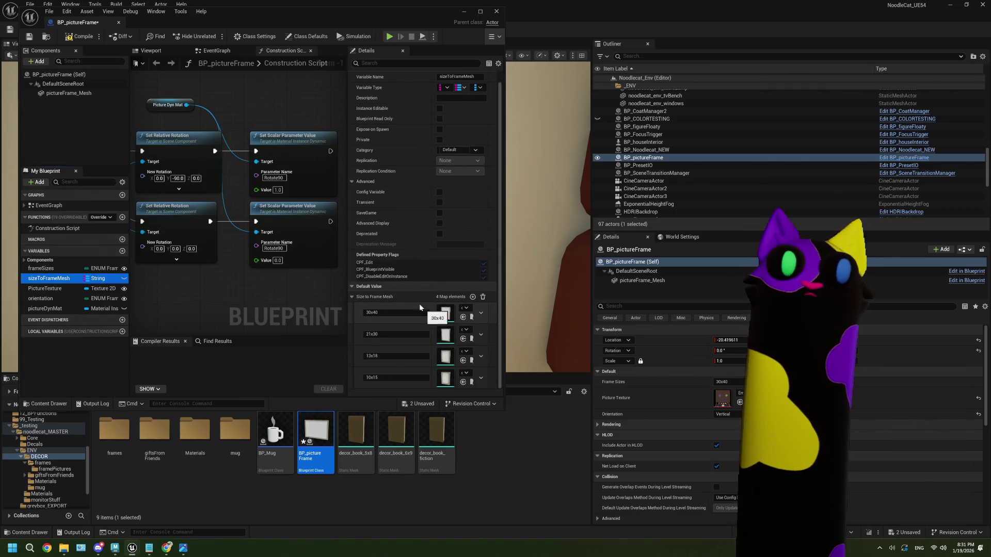
click(472, 297)
scroll(399, 377, down, 1)
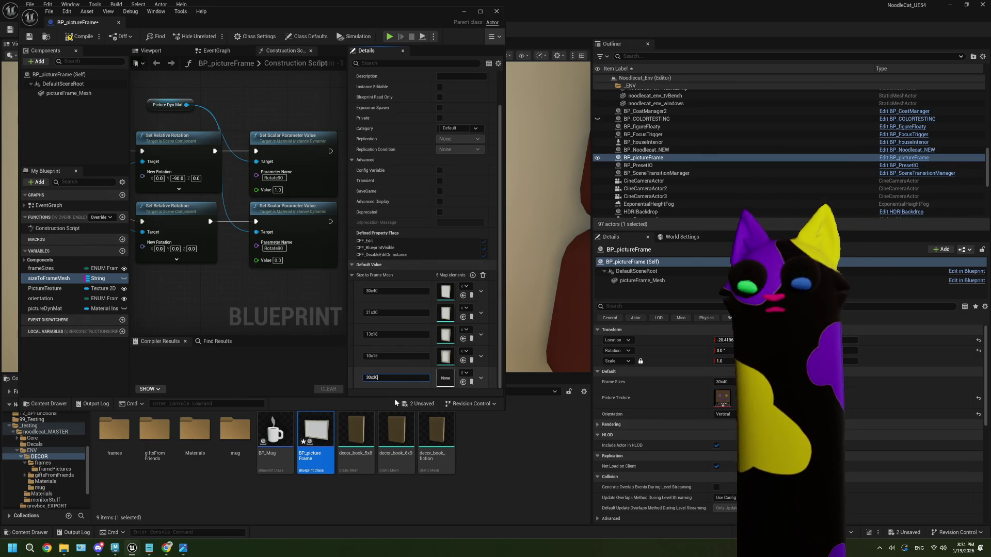
click(466, 373)
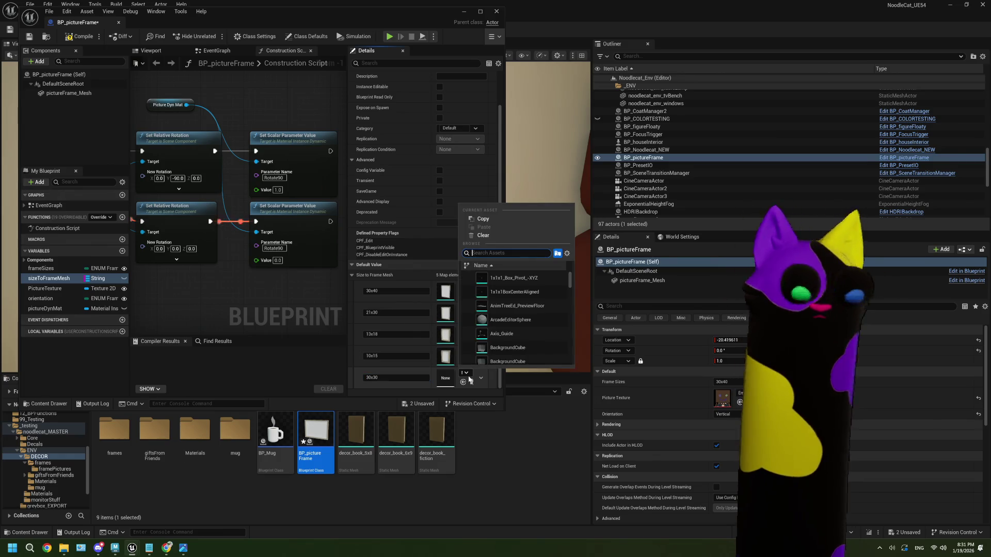
click(518, 293)
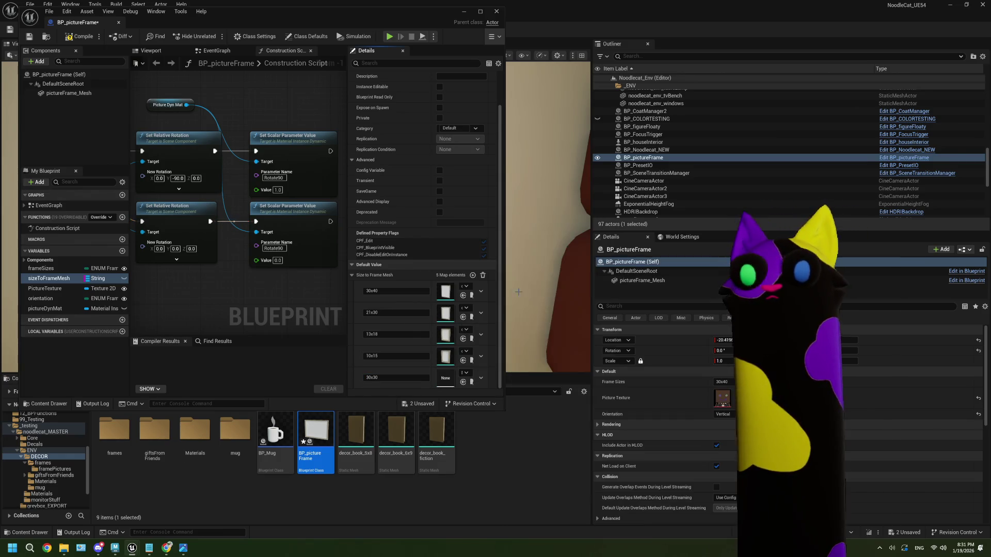
key(ctrl+s)
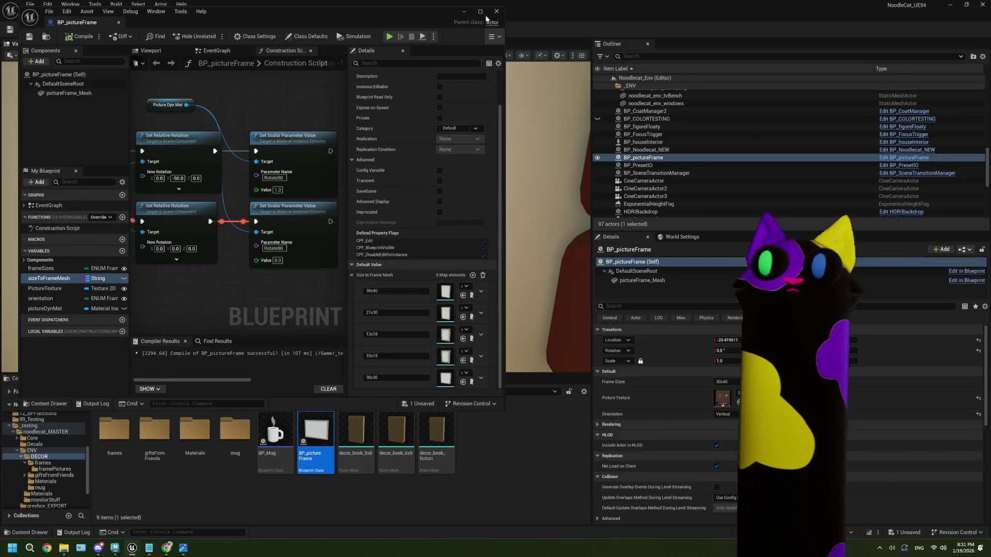
click(496, 11)
click(721, 419)
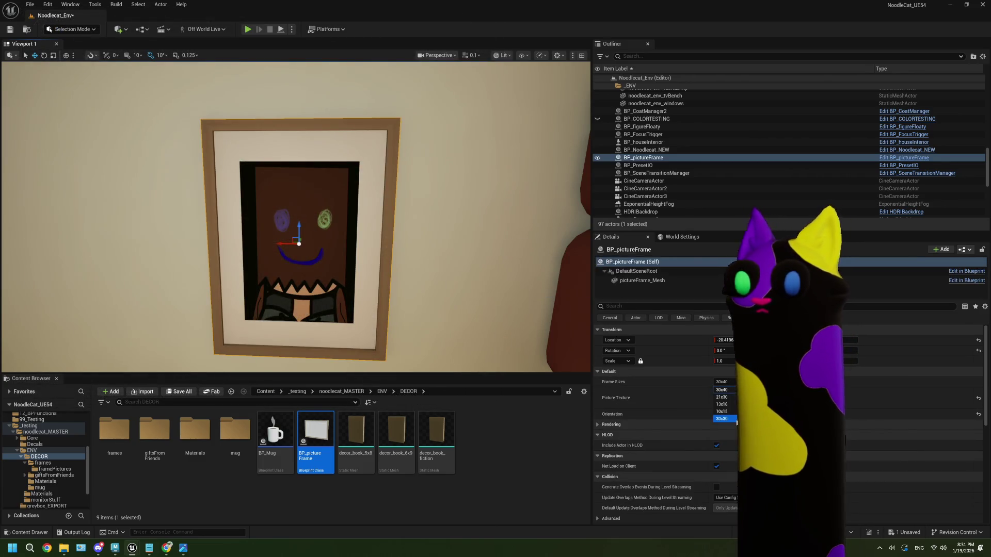
- Set the wall frame's Frame Sizes to 30x30 and look around the room
click(519, 457)
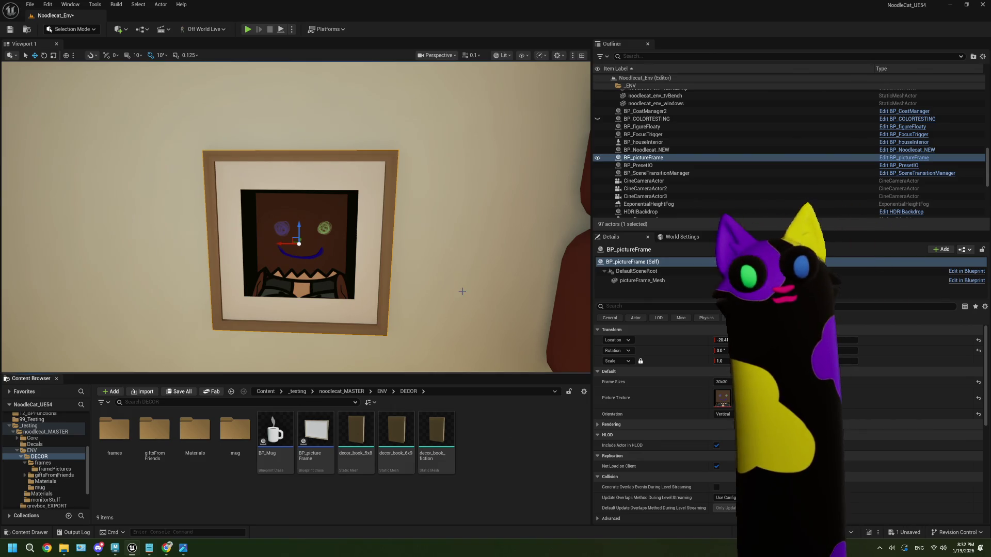
mouse_move(298, 217)
right_down()
mouse_move(283, 214)
mouse_move(349, 211)
right_up()
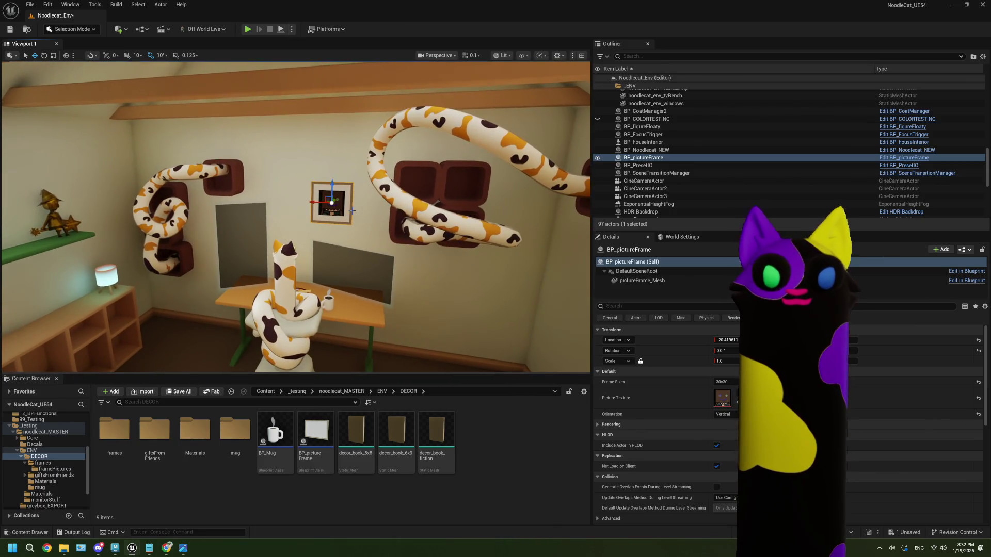
key(Escape)
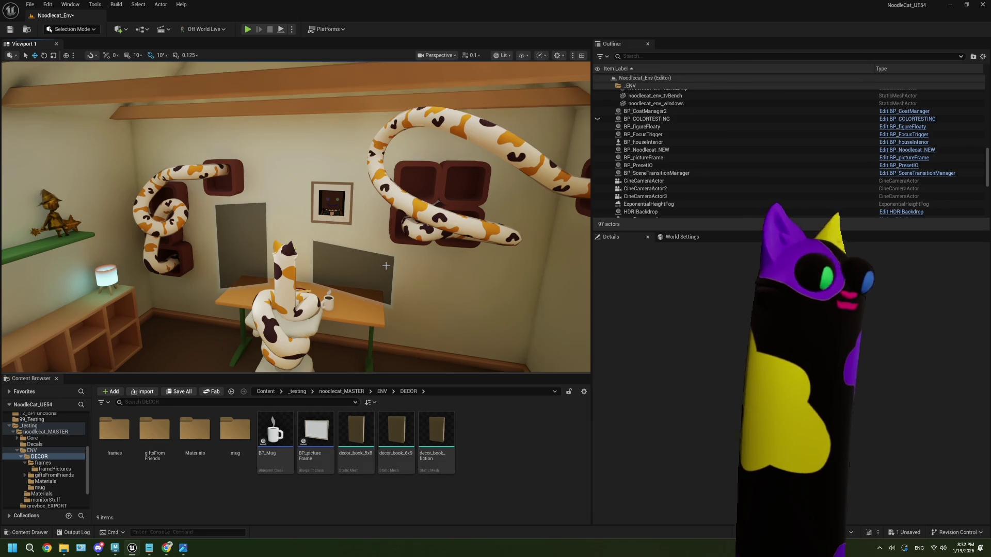
mouse_move(386, 266)
right_down()
mouse_move(385, 242)
mouse_move(384, 259)
right_up()
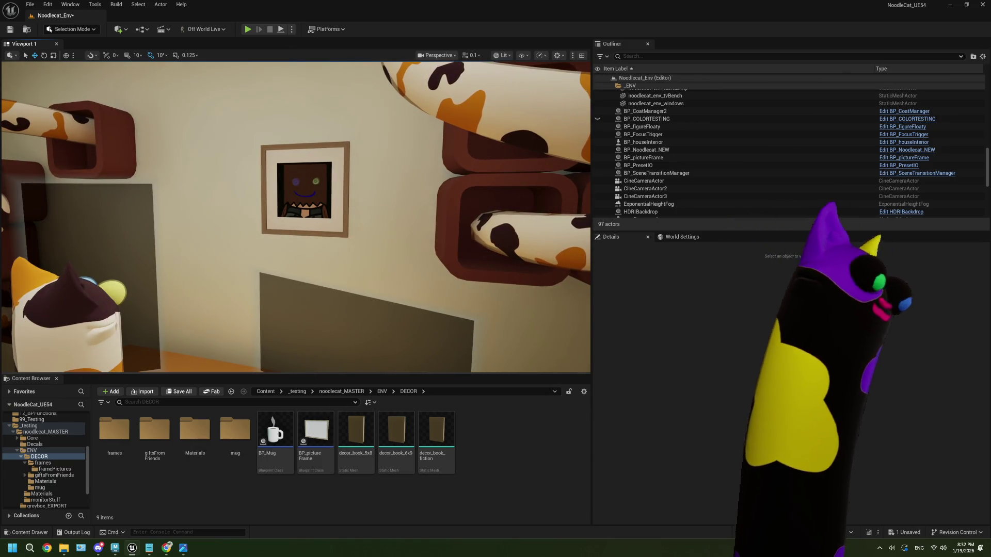
mouse_move(384, 258)
right_down()
mouse_move(346, 265)
mouse_move(398, 277)
mouse_move(361, 279)
mouse_move(385, 286)
mouse_move(388, 254)
right_up()
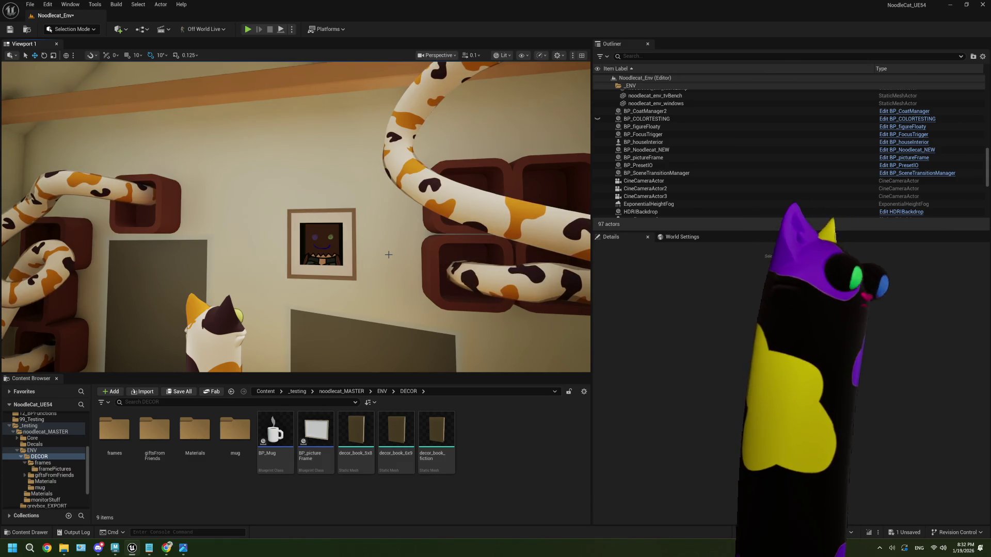
- Drag a second BP_pictureFrame onto the wall left of the first frame
click(348, 236)
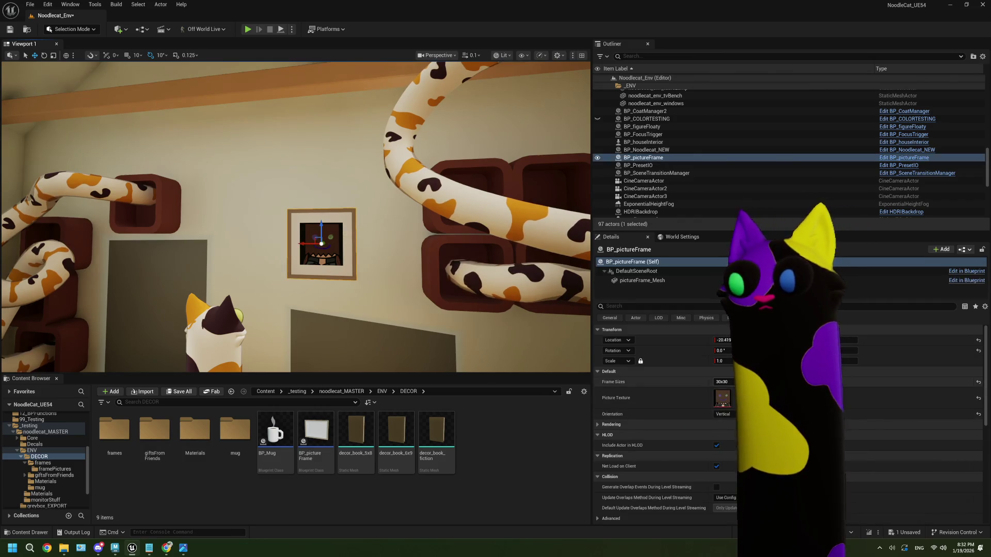
click(826, 395)
click(547, 440)
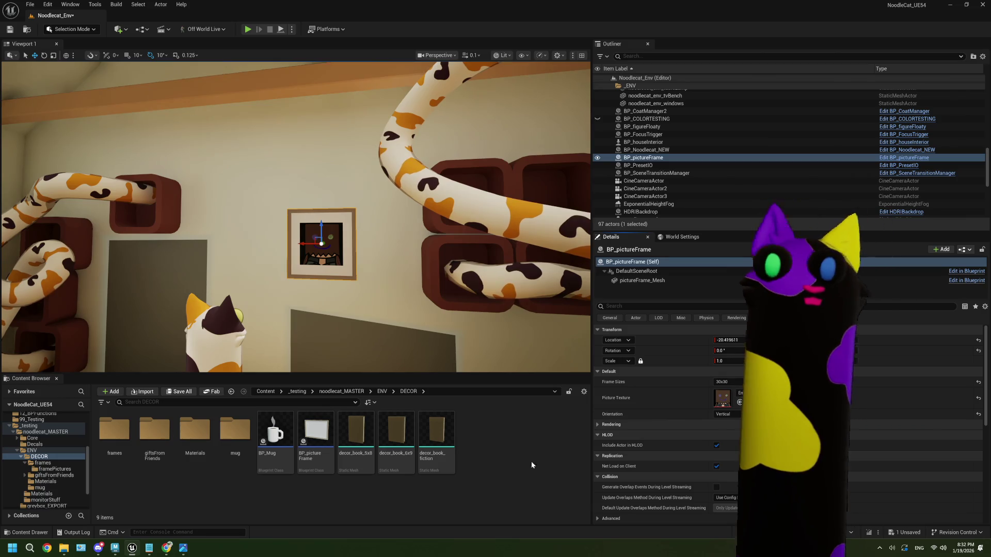
scroll(327, 300, down, 5)
click(316, 431)
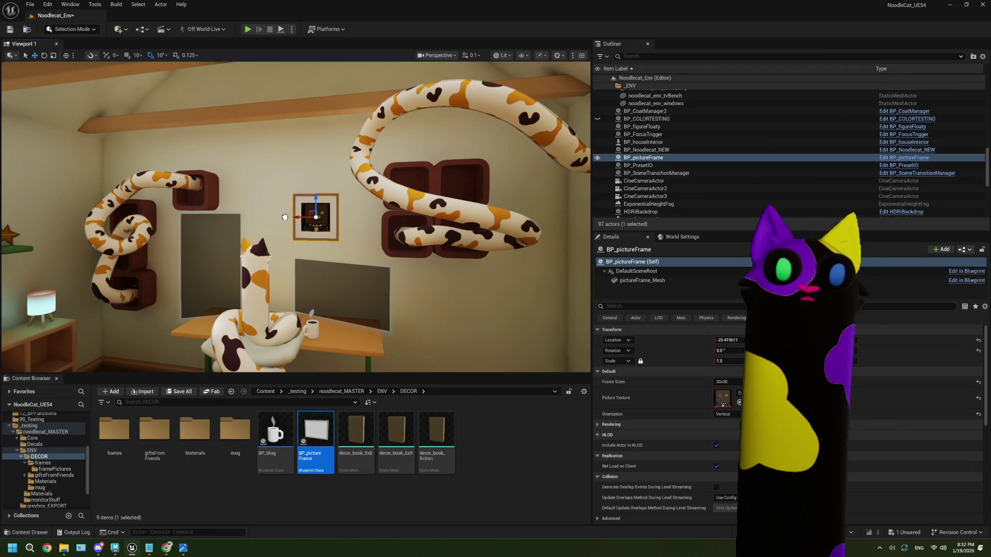
mouse_move(281, 205)
mouse_down()
mouse_move(216, 209)
mouse_move(235, 211)
mouse_move(232, 200)
mouse_up()
key(e)
- Replace the stray frame with a blank landscape 30x40 copy placed higher on the wall
key(Delete)
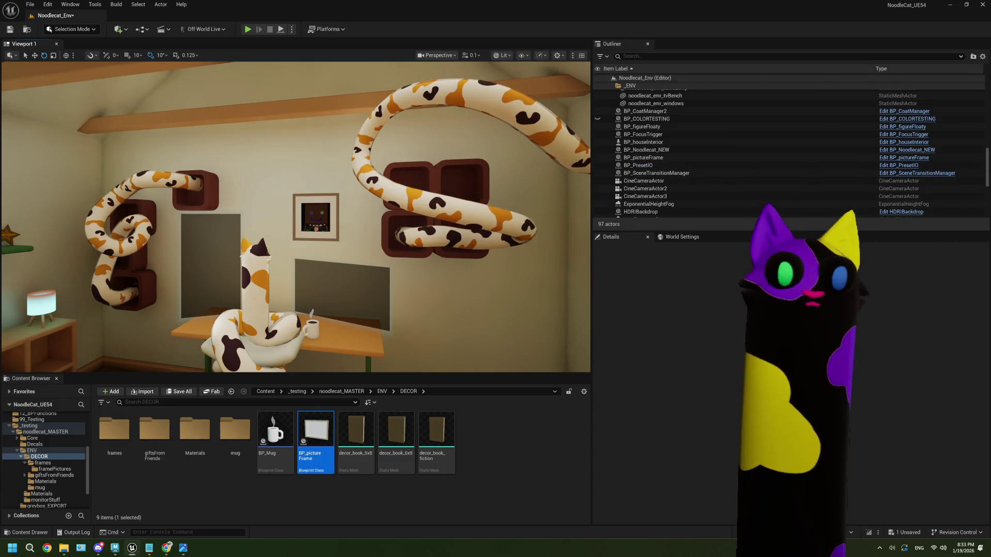
click(643, 157)
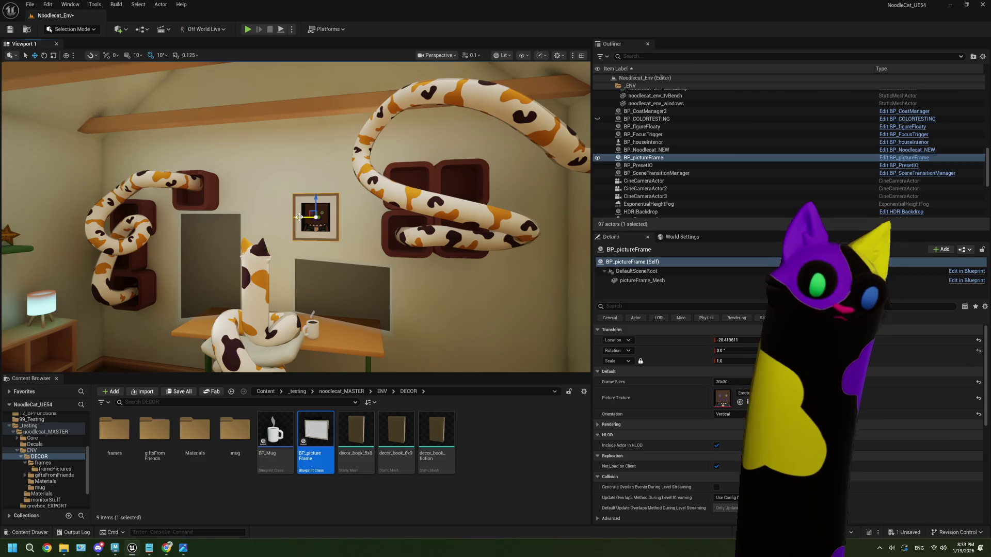
alt+drag(299, 218, 253, 212)
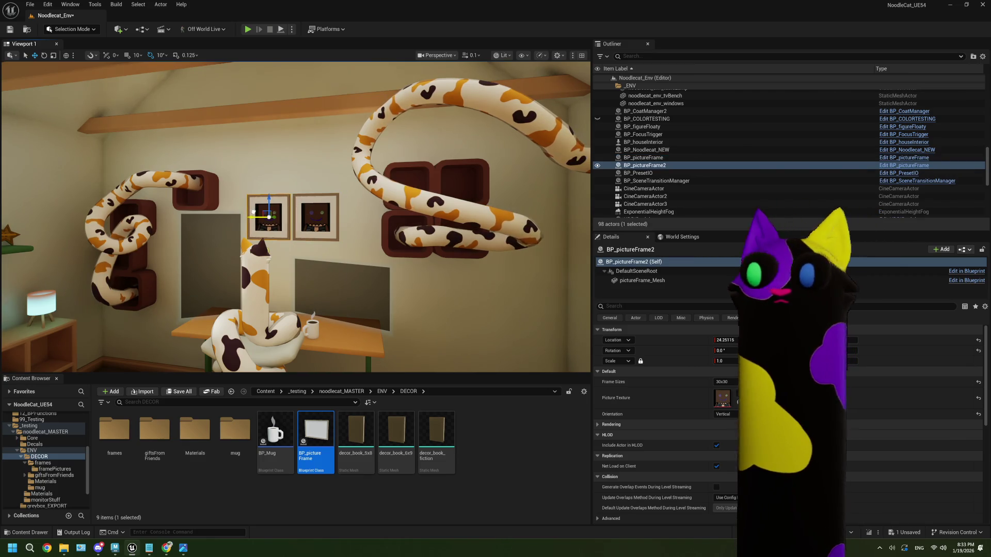
click(725, 429)
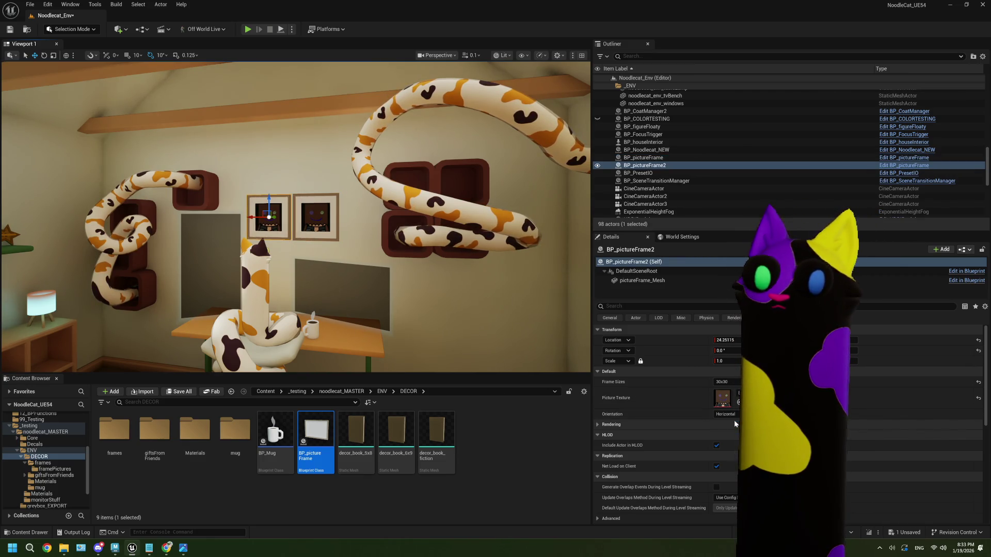
click(725, 382)
click(726, 389)
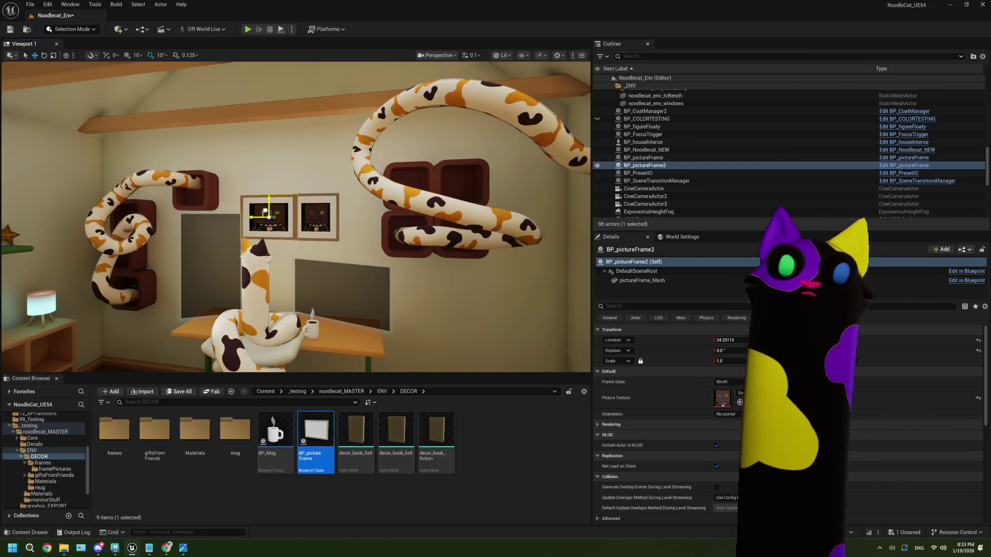
drag(264, 212, 268, 164)
right_click(738, 397)
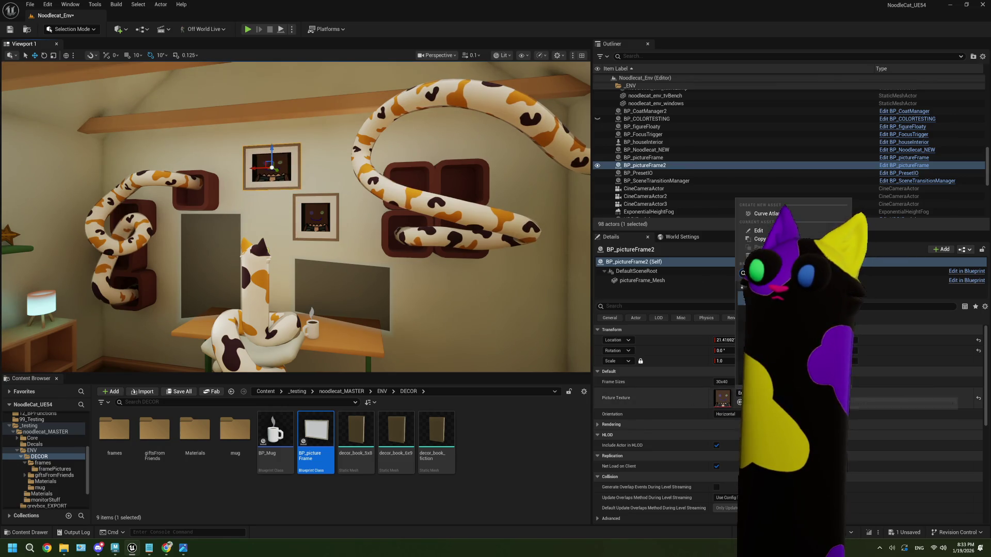
click(759, 255)
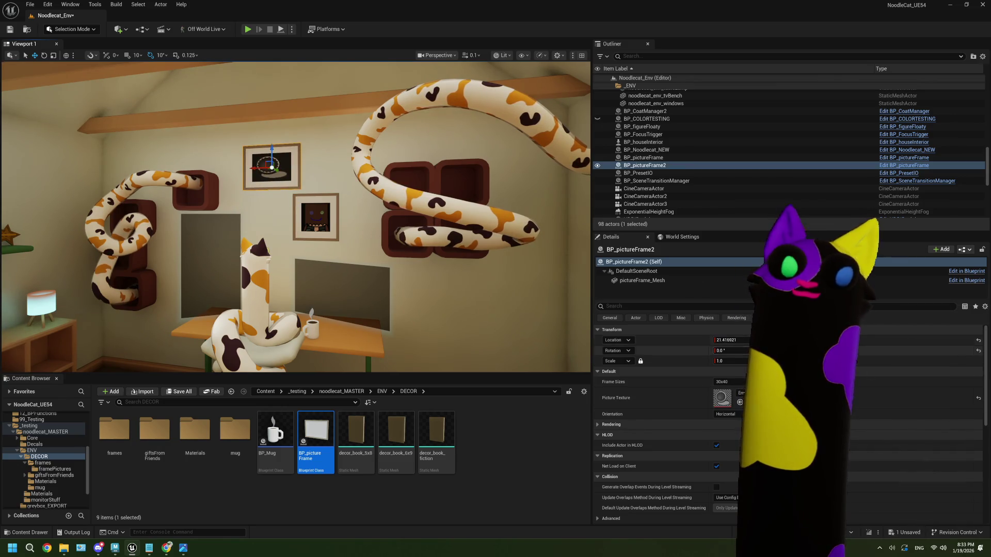
key(f)
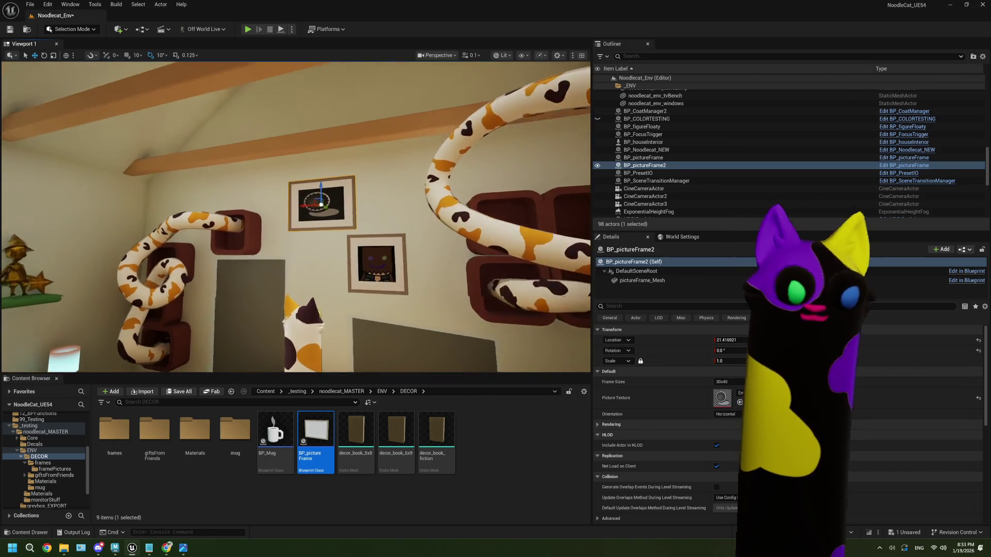
- Add a portrait 13x18 copy to the right and slide it beside the 30x40 frame
scroll(296, 216, up, 5)
scroll(296, 217, down, 3)
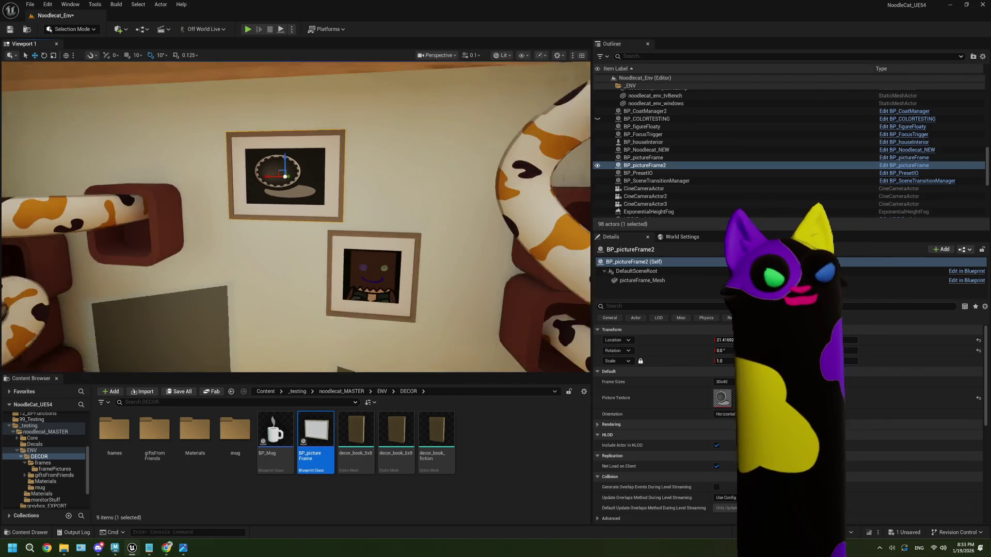
scroll(295, 217, down, 8)
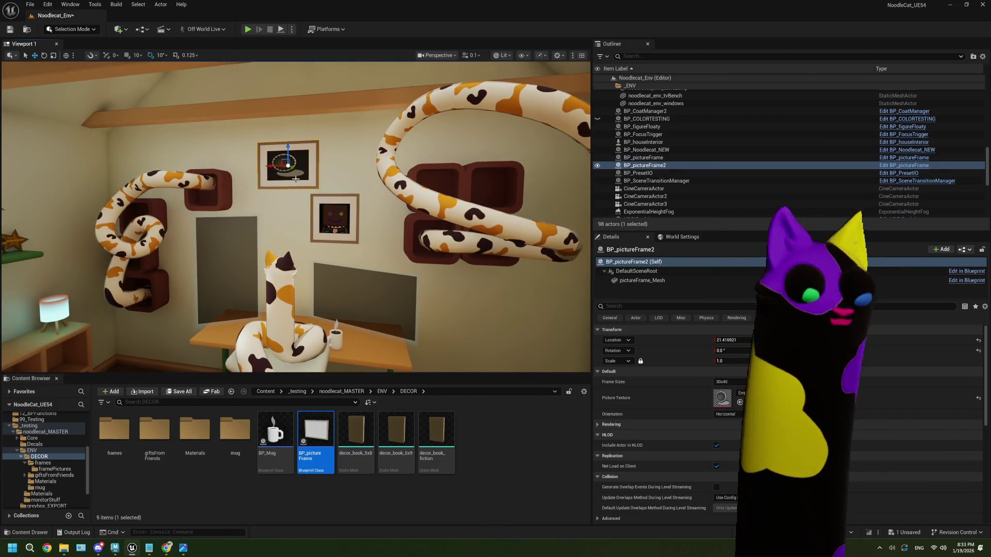
alt+drag(264, 171, 332, 170)
click(726, 414)
click(725, 433)
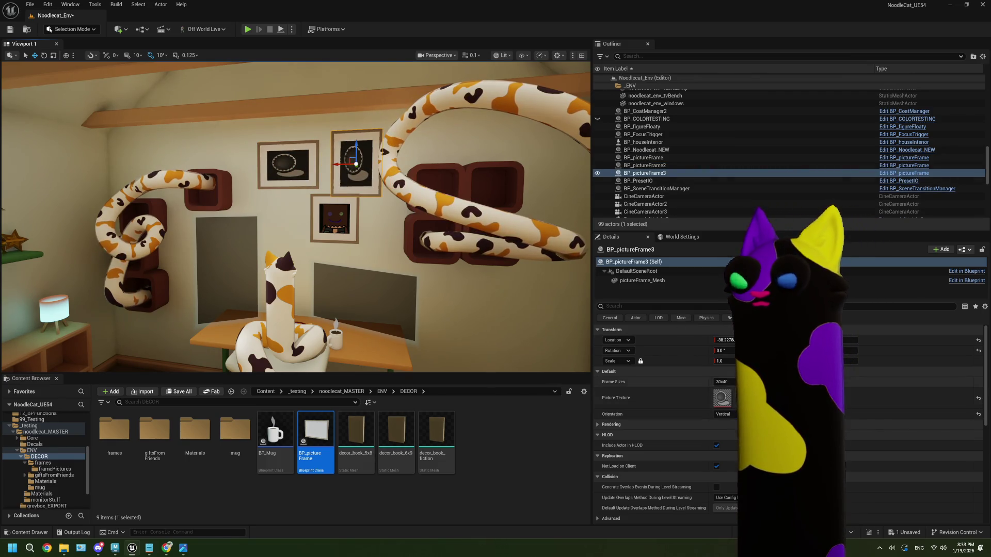
click(732, 405)
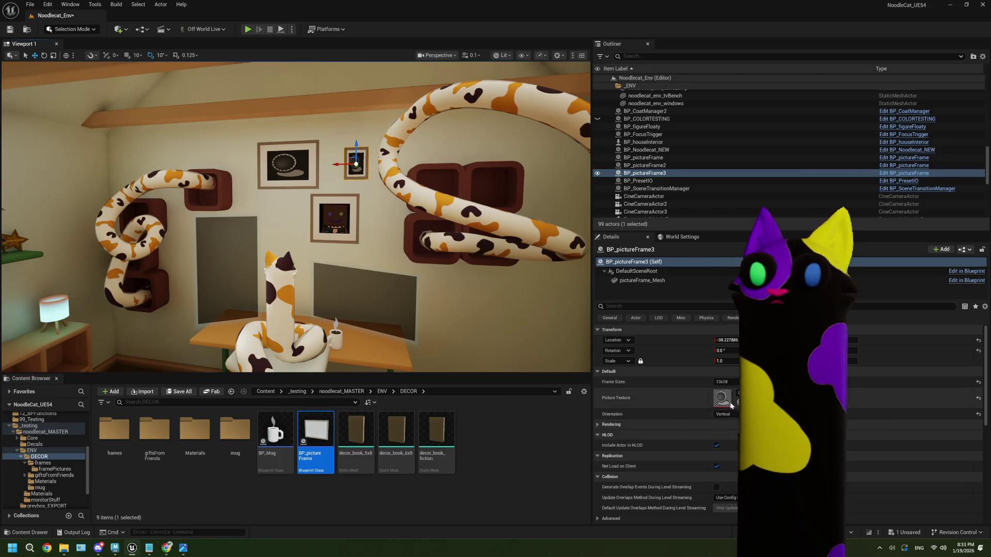
drag(350, 158, 332, 166)
click(363, 212)
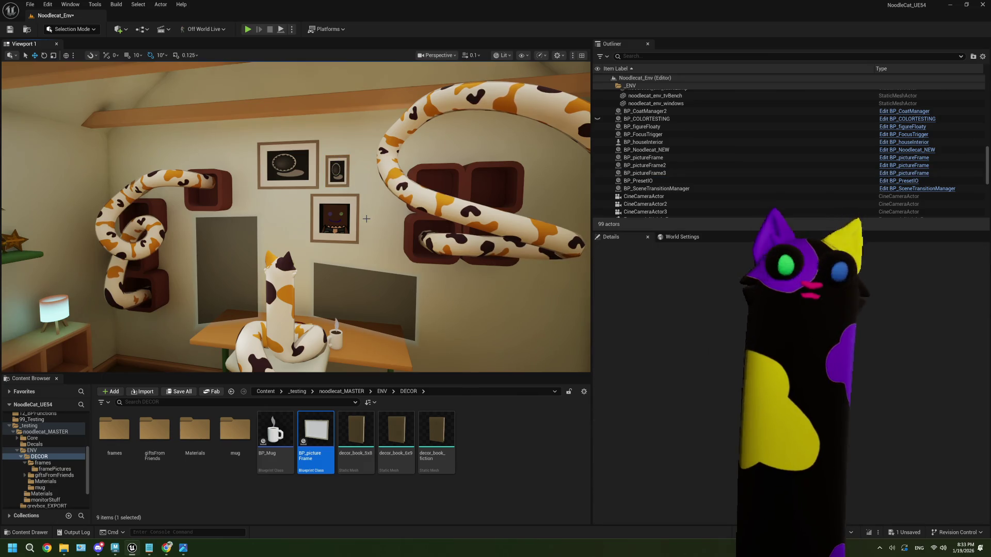
scroll(367, 219, up, 5)
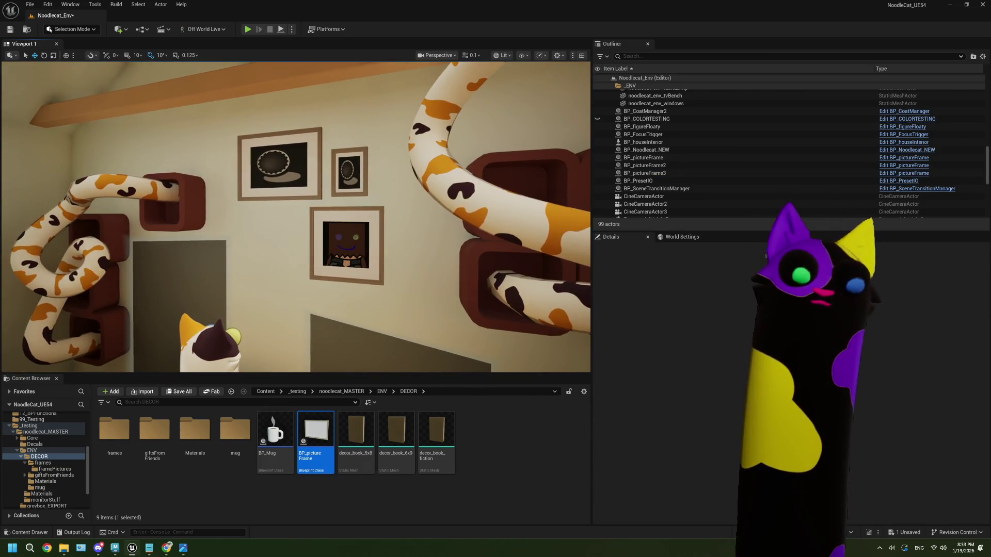
right_drag(367, 219, 361, 219)
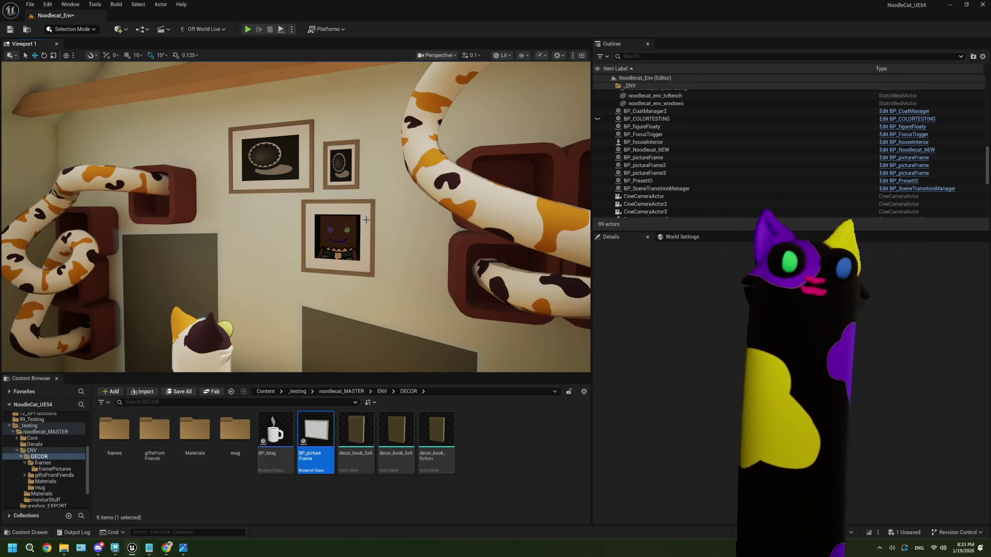
mouse_move(366, 219)
right_down()
mouse_move(289, 223)
mouse_move(354, 223)
mouse_move(320, 223)
mouse_move(341, 222)
right_up()
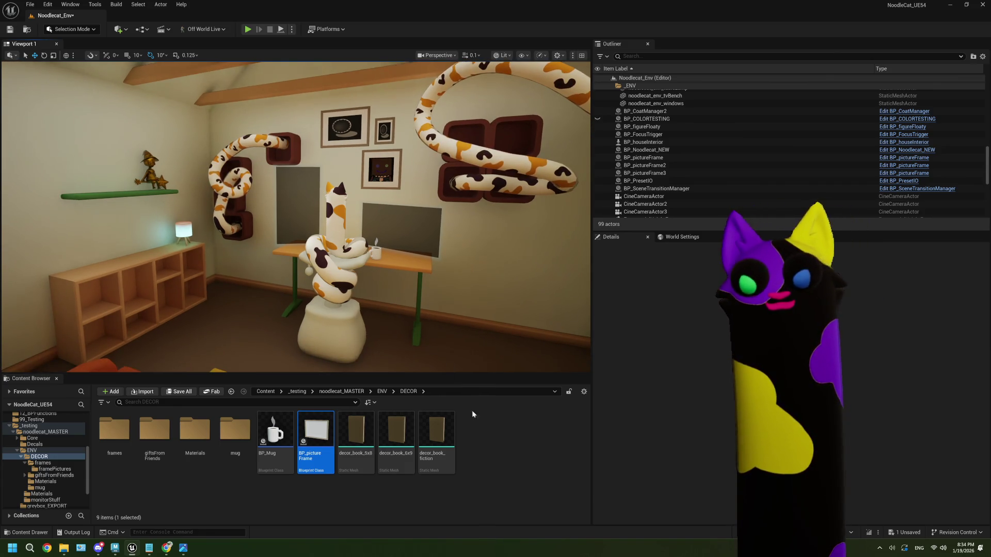
- Save the level with Ctrl+S, then launch a Play In Editor test of the room
click(487, 432)
key(ctrl+s)
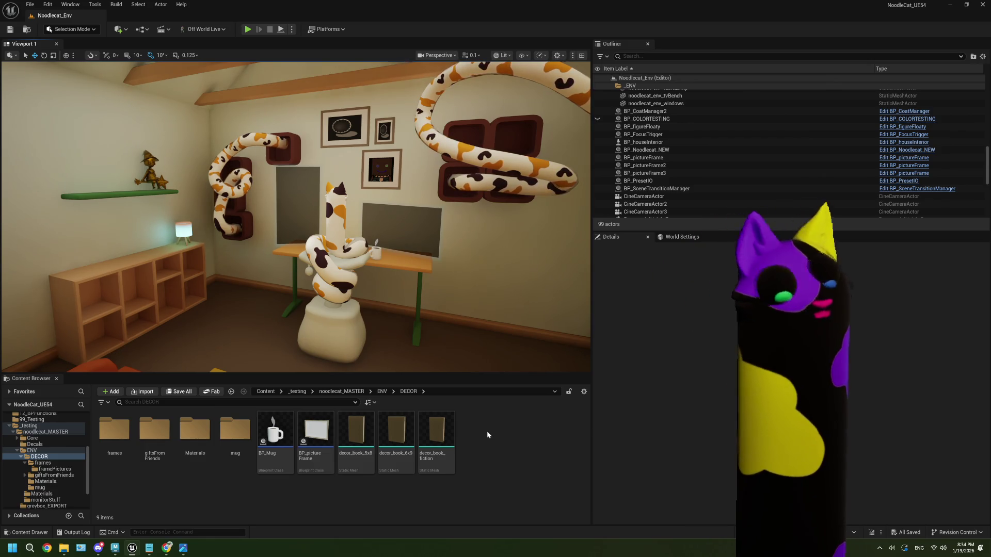
mouse_move(362, 258)
right_down()
mouse_move(273, 258)
mouse_move(420, 274)
right_up()
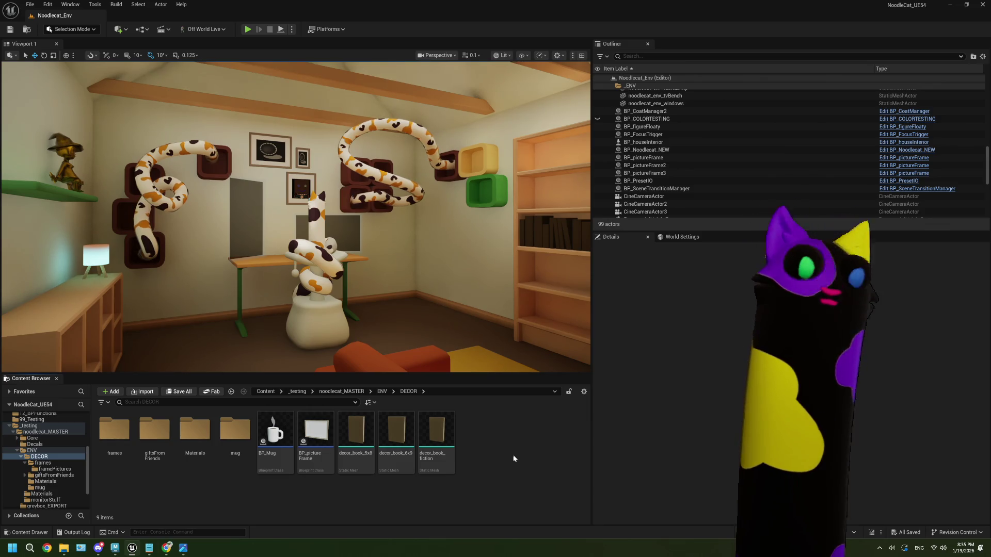
scroll(345, 99, down, 3)
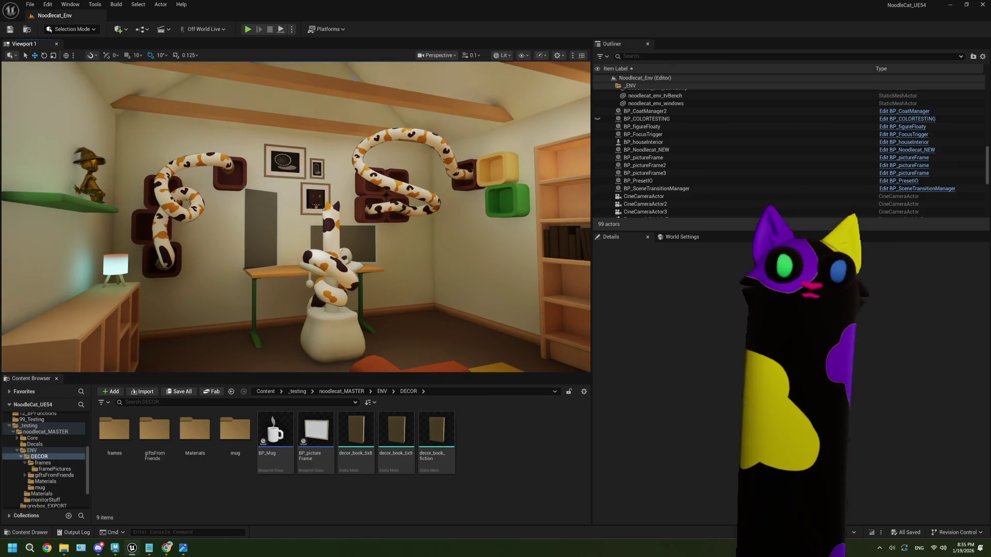
click(248, 30)
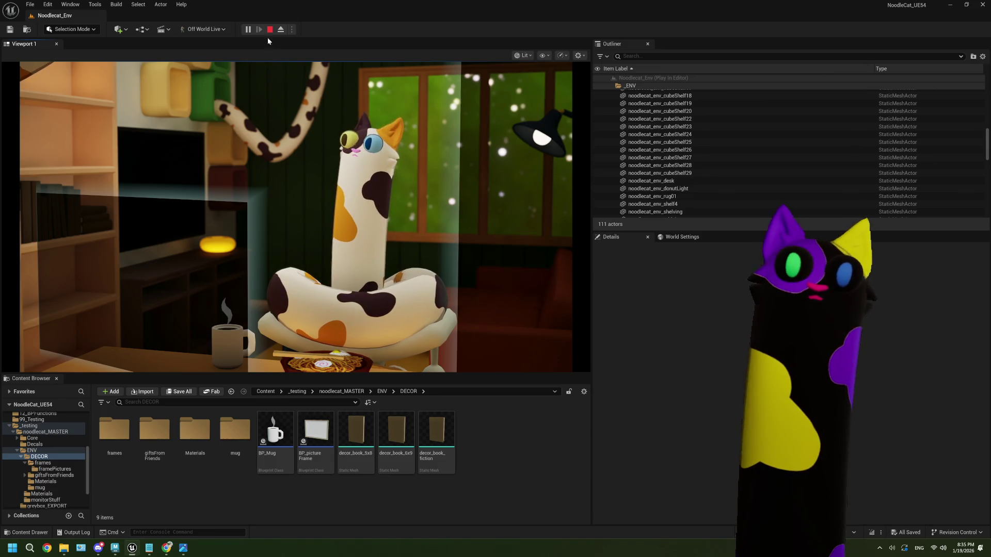
- Stop the play test, close the Message Log, and try the search on the browser's Twitch page
key(Escape)
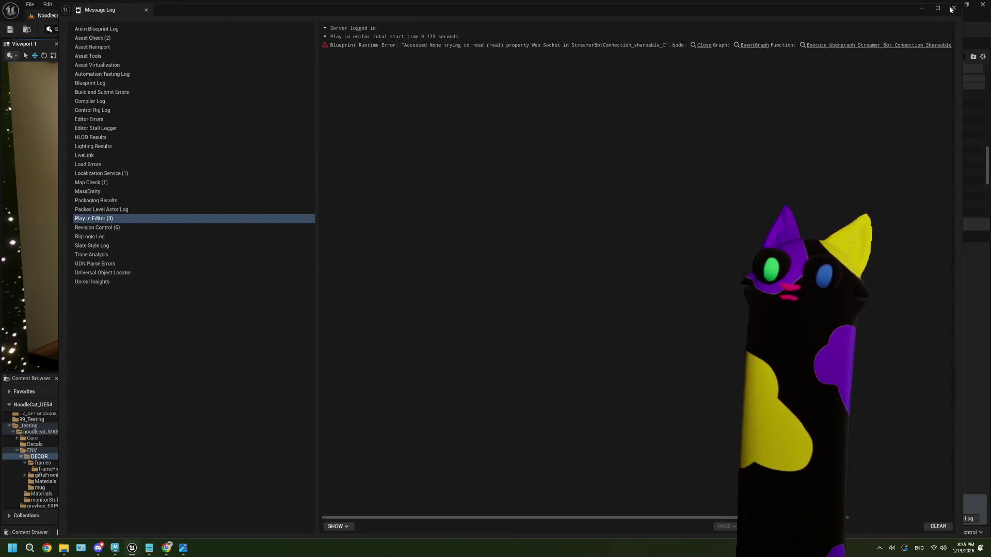
click(953, 8)
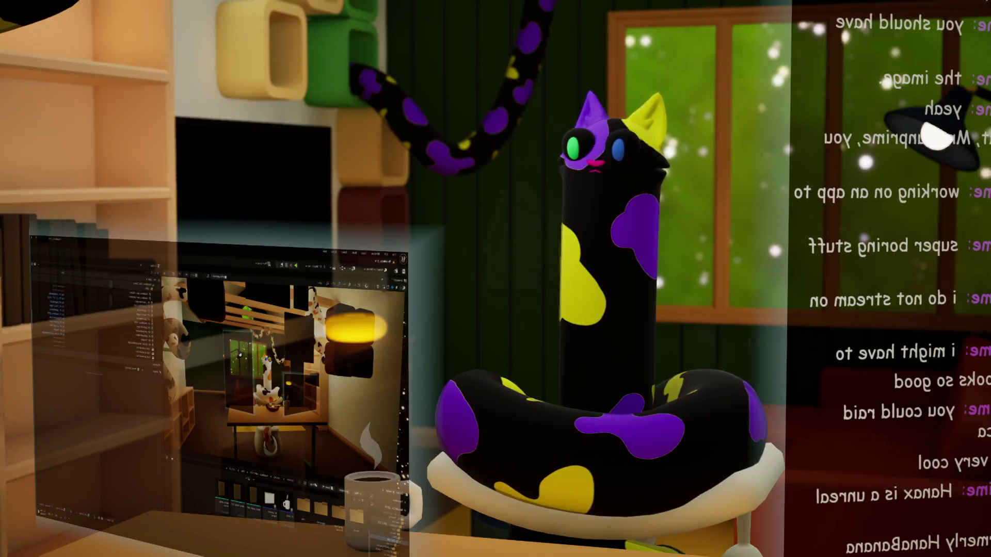
key(alt+Tab)
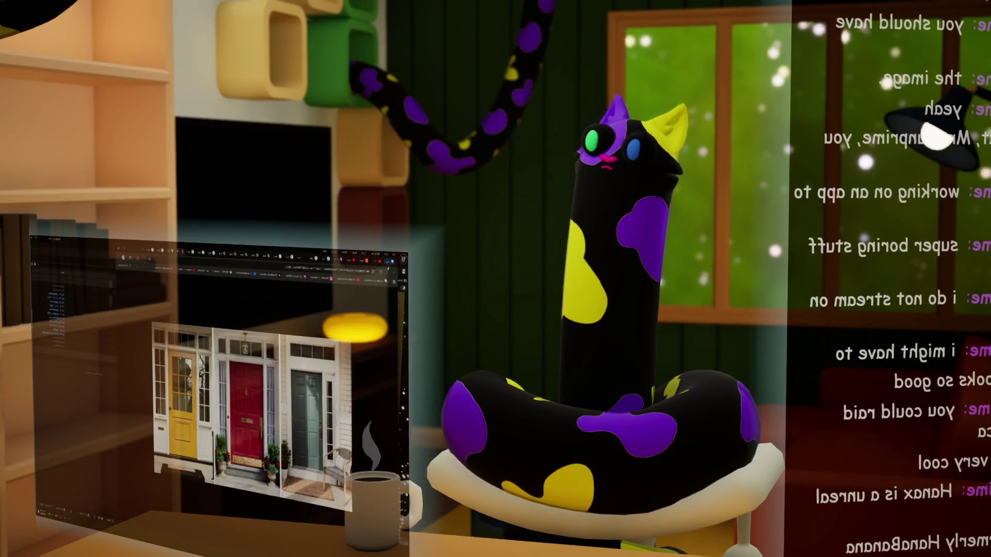
key(alt+Tab)
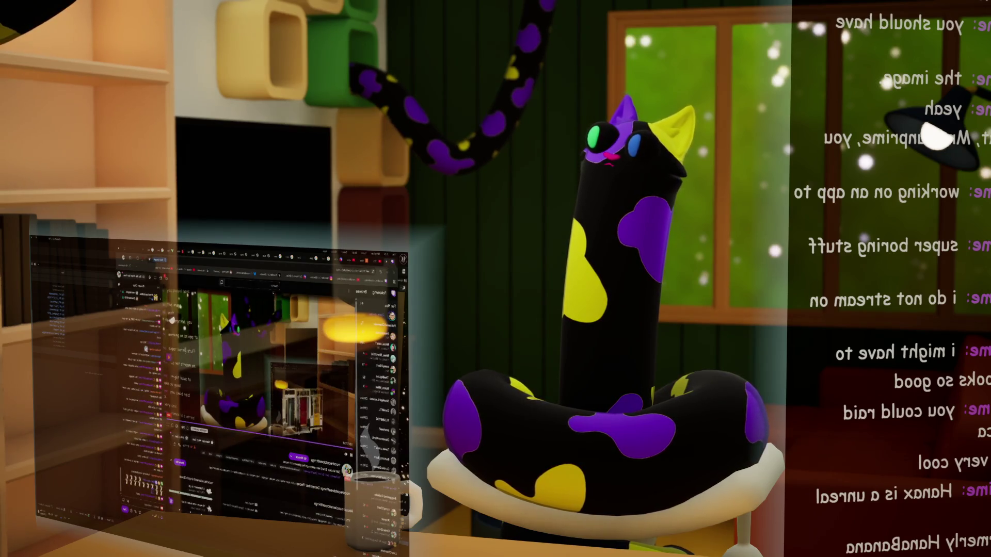
click(252, 284)
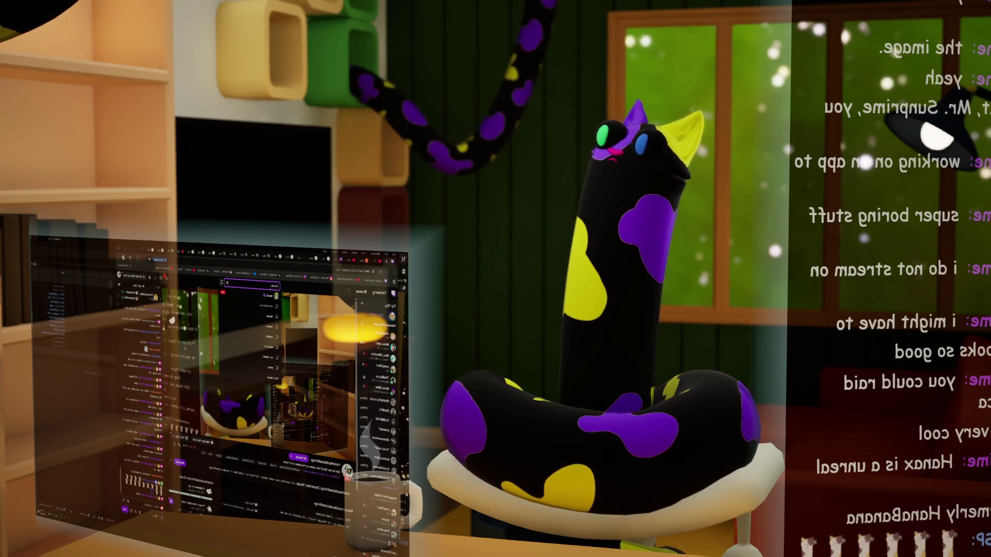
key(Escape)
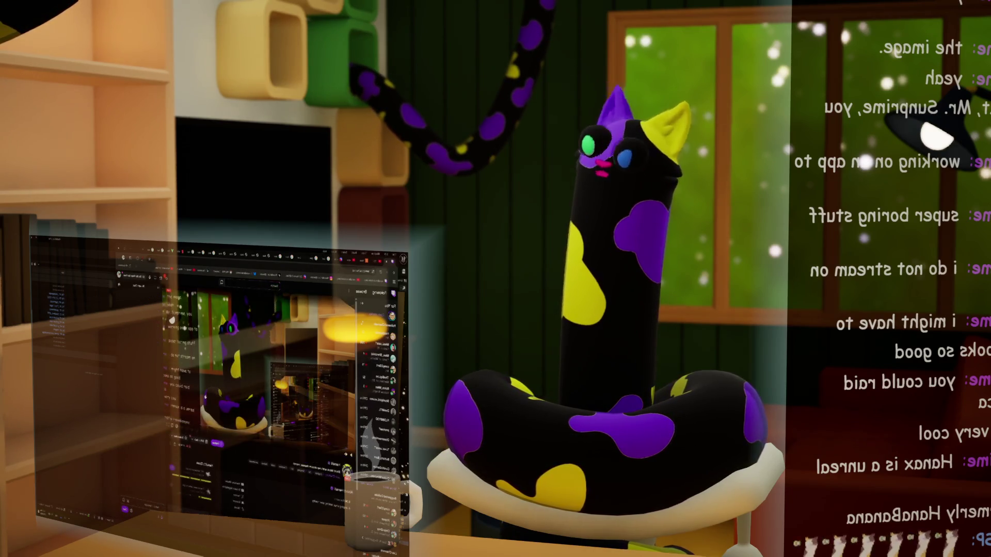